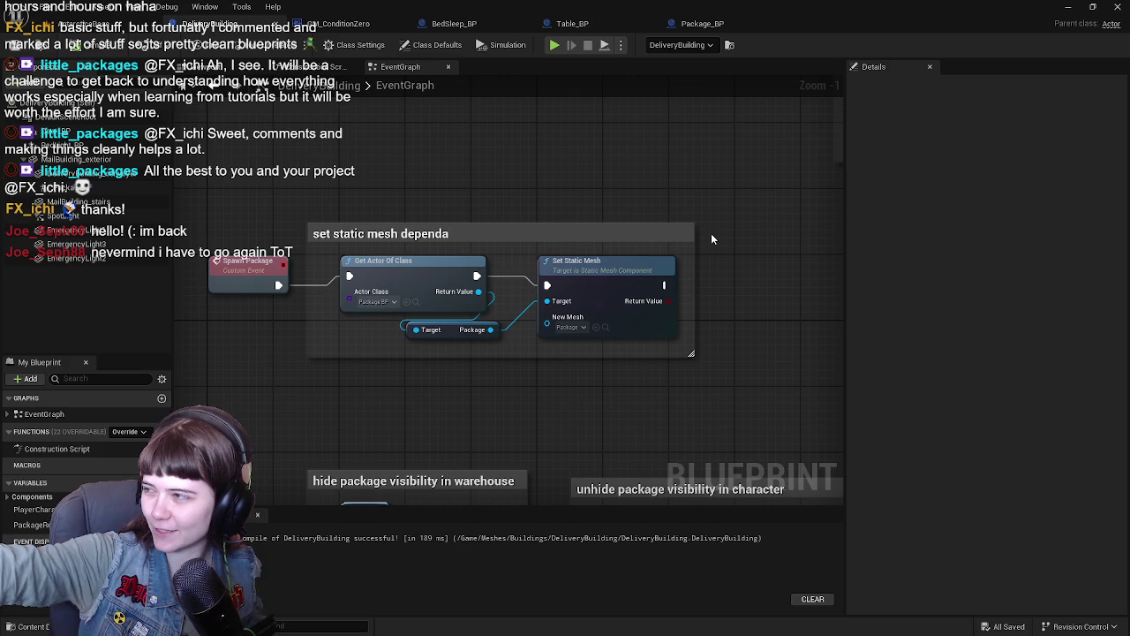
Step: Pan around the DeliveryBuilding Event Graph and select the Set Static Mesh comment
{"action": "left_click_drag", "start_coordinate": [529, 214], "coordinate": [603, 223]}
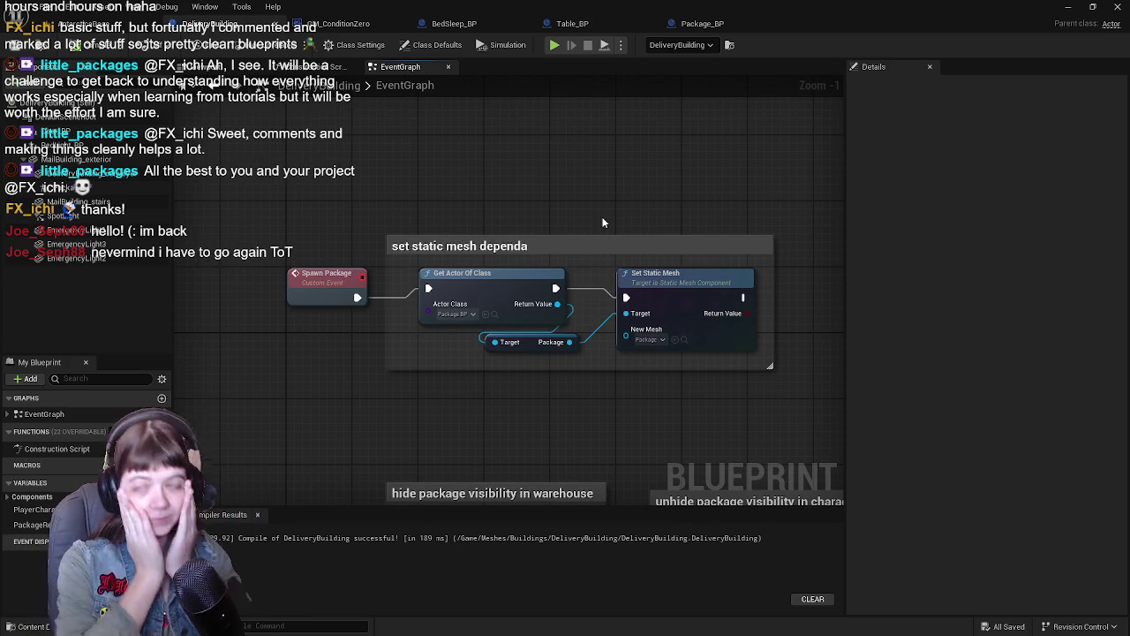
{"action": "mouse_move", "coordinate": [593, 235]}
{"action": "left_mouse_down"}
{"action": "mouse_move", "coordinate": [438, 119]}
{"action": "mouse_move", "coordinate": [529, 144]}
{"action": "mouse_move", "coordinate": [667, 236]}
{"action": "left_mouse_up"}
{"action": "mouse_move", "coordinate": [547, 136]}
{"action": "left_mouse_down"}
{"action": "mouse_move", "coordinate": [477, 150]}
{"action": "mouse_move", "coordinate": [540, 171]}
{"action": "mouse_move", "coordinate": [309, 155]}
{"action": "left_mouse_up"}
{"action": "left_click", "coordinate": [309, 201]}
{"action": "mouse_move", "coordinate": [392, 192]}
{"action": "left_mouse_down"}
{"action": "mouse_move", "coordinate": [491, 191]}
{"action": "mouse_move", "coordinate": [485, 131]}
{"action": "mouse_move", "coordinate": [453, 215]}
{"action": "mouse_move", "coordinate": [418, 189]}
{"action": "mouse_move", "coordinate": [444, 171]}
{"action": "left_mouse_up"}
Step: Switch between the level view and the DeliveryBuilding graph, ending on the AntarcticaBase level
{"action": "left_click", "coordinate": [104, 24]}
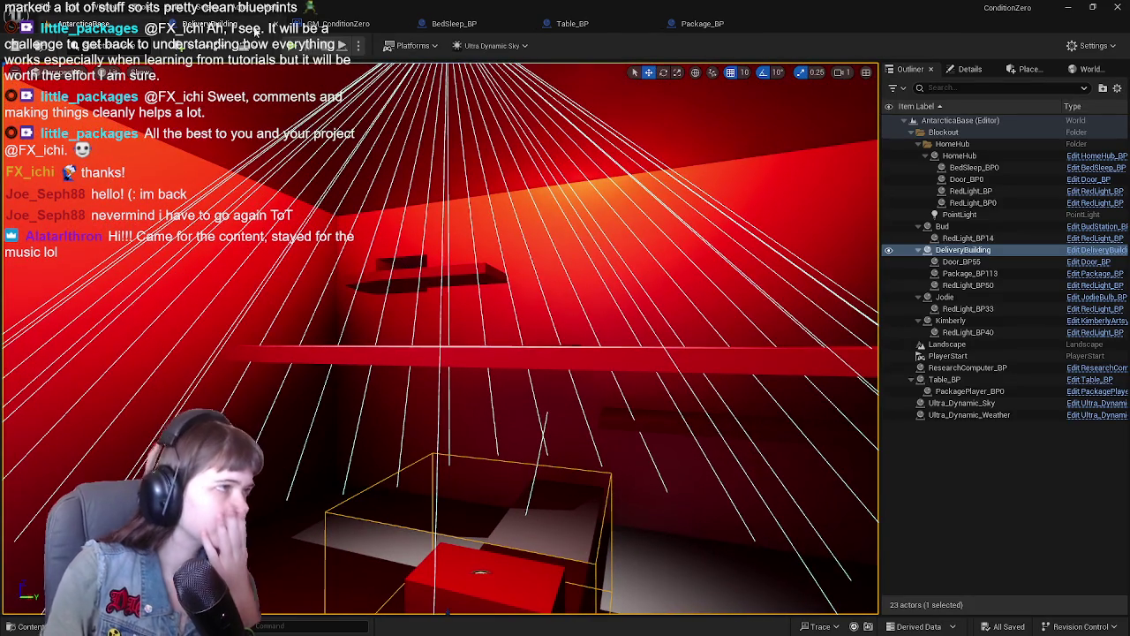
{"action": "left_click", "coordinate": [254, 27]}
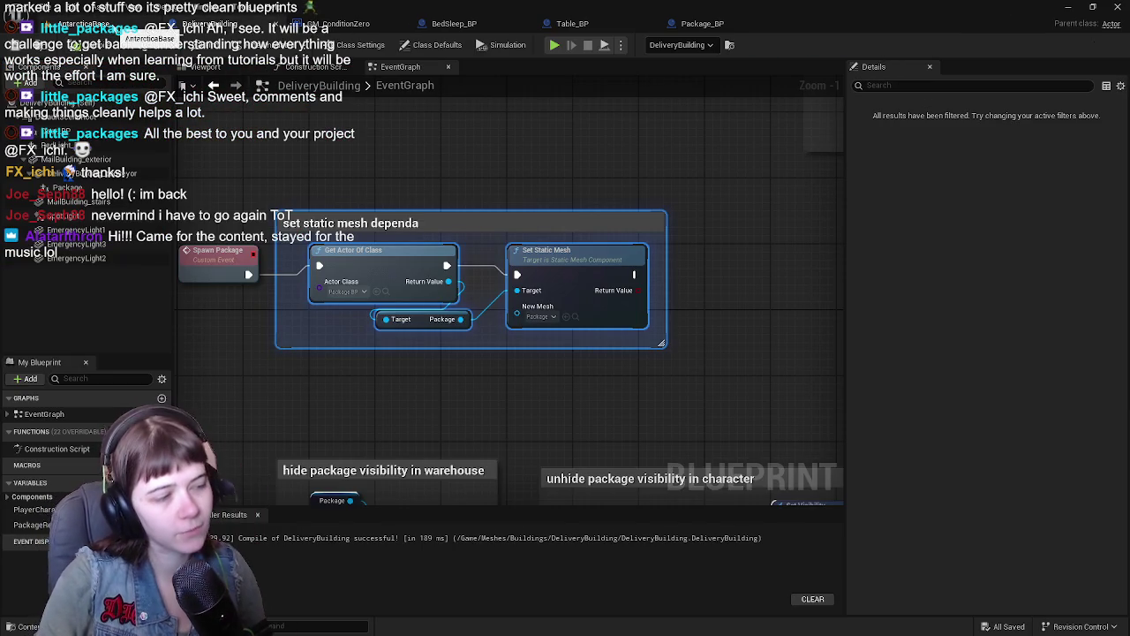
{"action": "left_click_drag", "start_coordinate": [449, 188], "coordinate": [460, 215]}
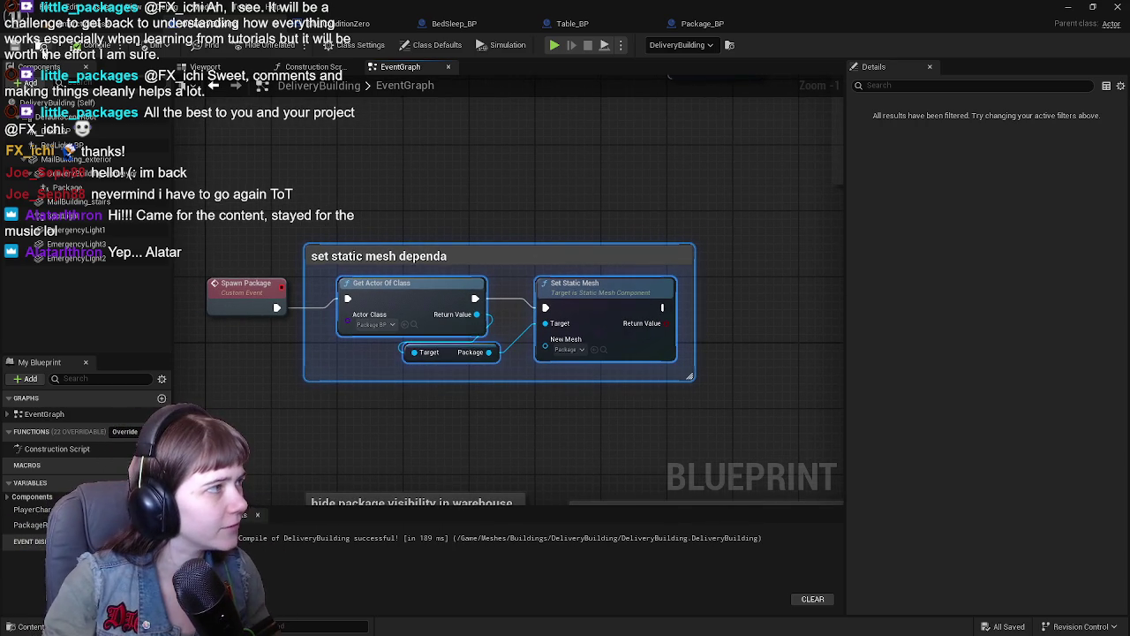
{"action": "left_click", "coordinate": [88, 25]}
{"action": "left_click", "coordinate": [217, 25]}
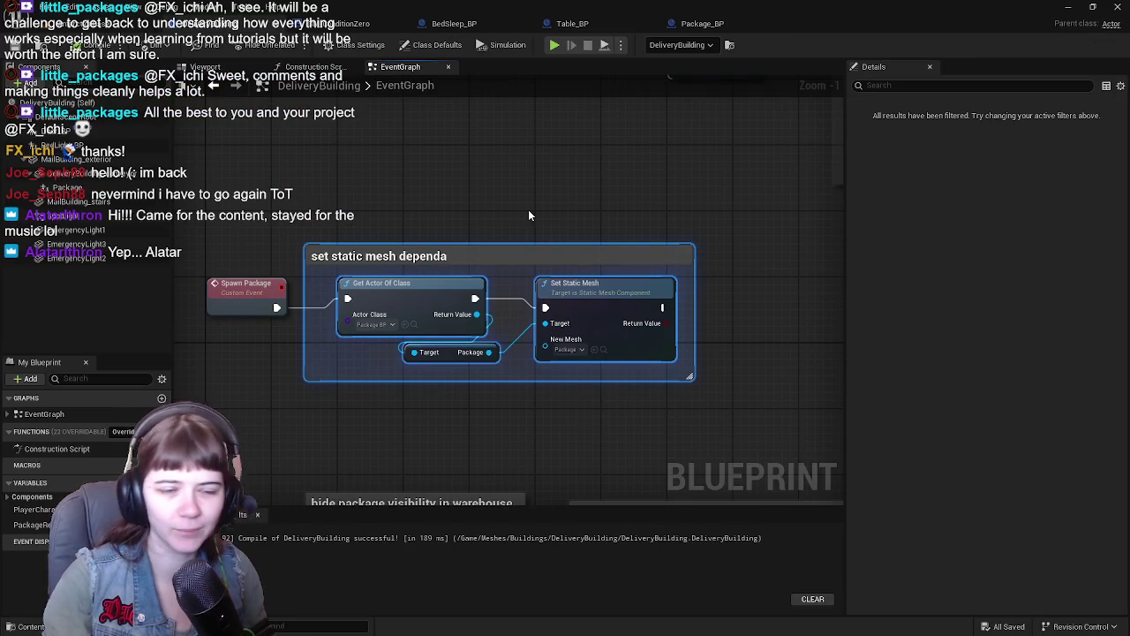
{"action": "left_click", "coordinate": [97, 18]}
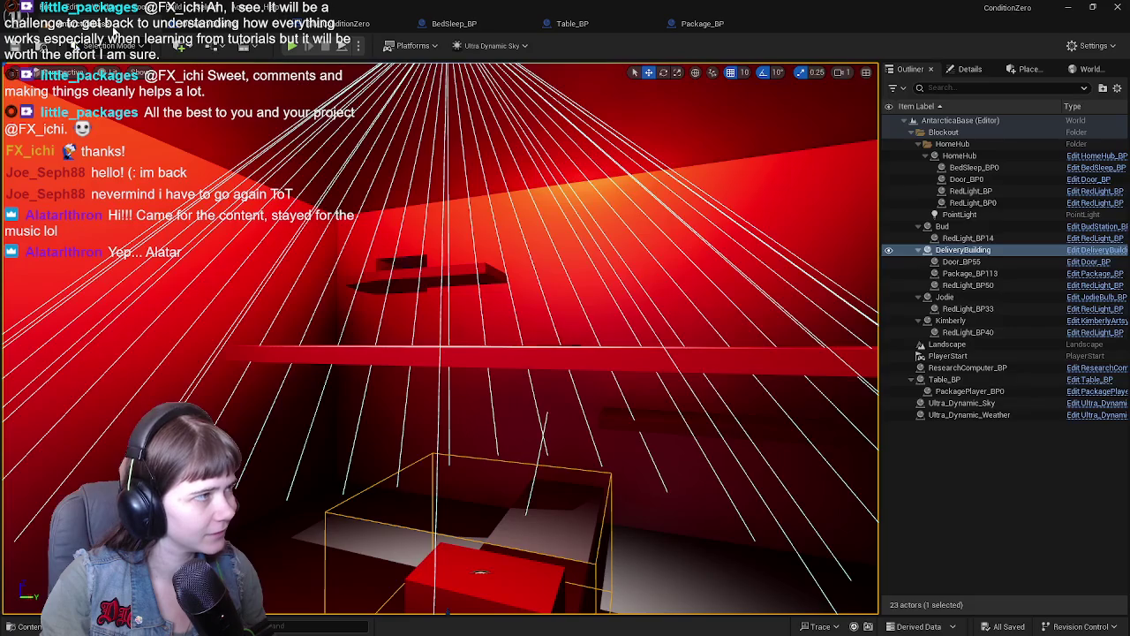
Step: Place a test cube from Basic shapes near the bench, then delete it
{"action": "mouse_move", "coordinate": [578, 290]}
{"action": "left_mouse_down"}
{"action": "mouse_move", "coordinate": [569, 264]}
{"action": "mouse_move", "coordinate": [574, 301]}
{"action": "mouse_move", "coordinate": [555, 293]}
{"action": "left_mouse_up"}
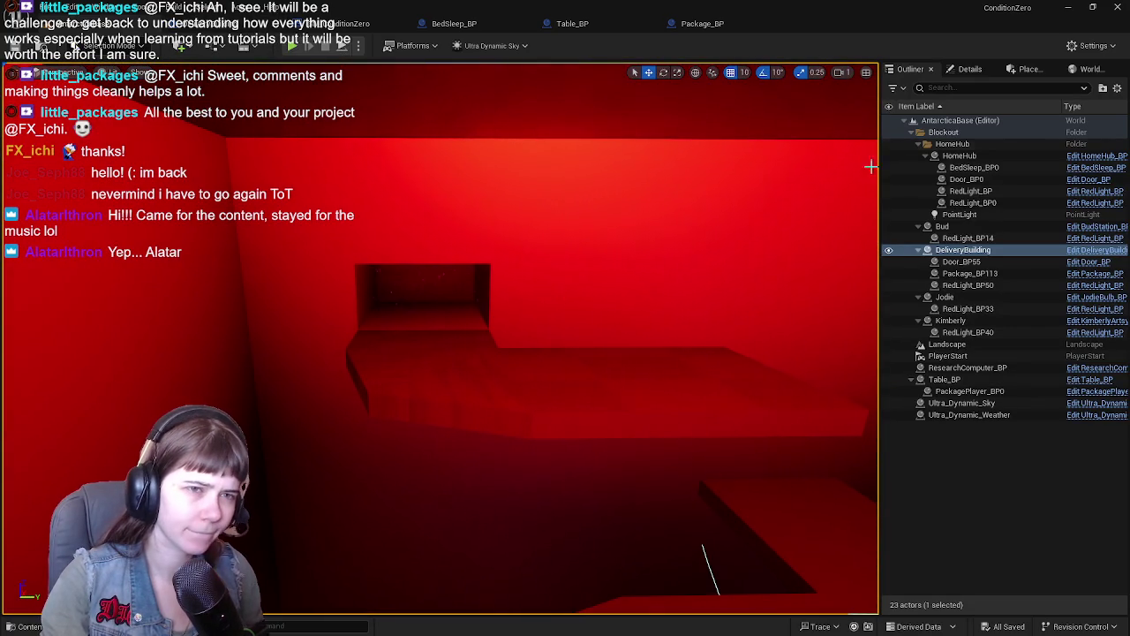
{"action": "left_click", "coordinate": [1027, 70]}
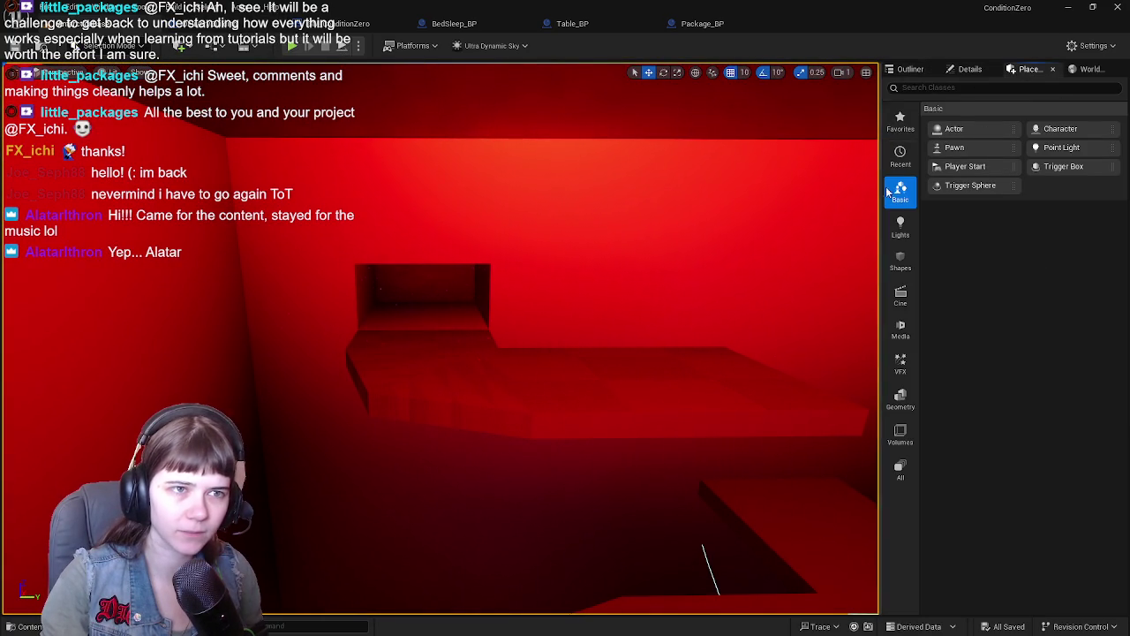
{"action": "left_click", "coordinate": [900, 260]}
{"action": "mouse_move", "coordinate": [954, 129]}
{"action": "left_mouse_down"}
{"action": "mouse_move", "coordinate": [419, 365]}
{"action": "mouse_move", "coordinate": [421, 347]}
{"action": "left_mouse_up"}
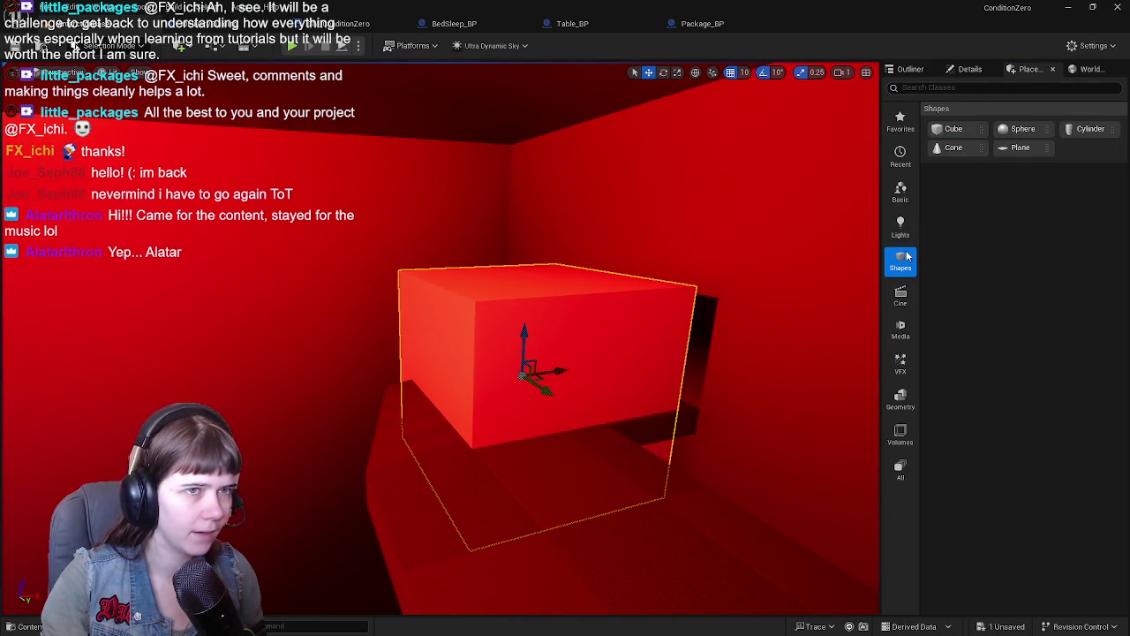
{"action": "scroll", "coordinate": [646, 330], "scroll_direction": "up", "scroll_amount": 2}
{"action": "key", "text": "Delete"}
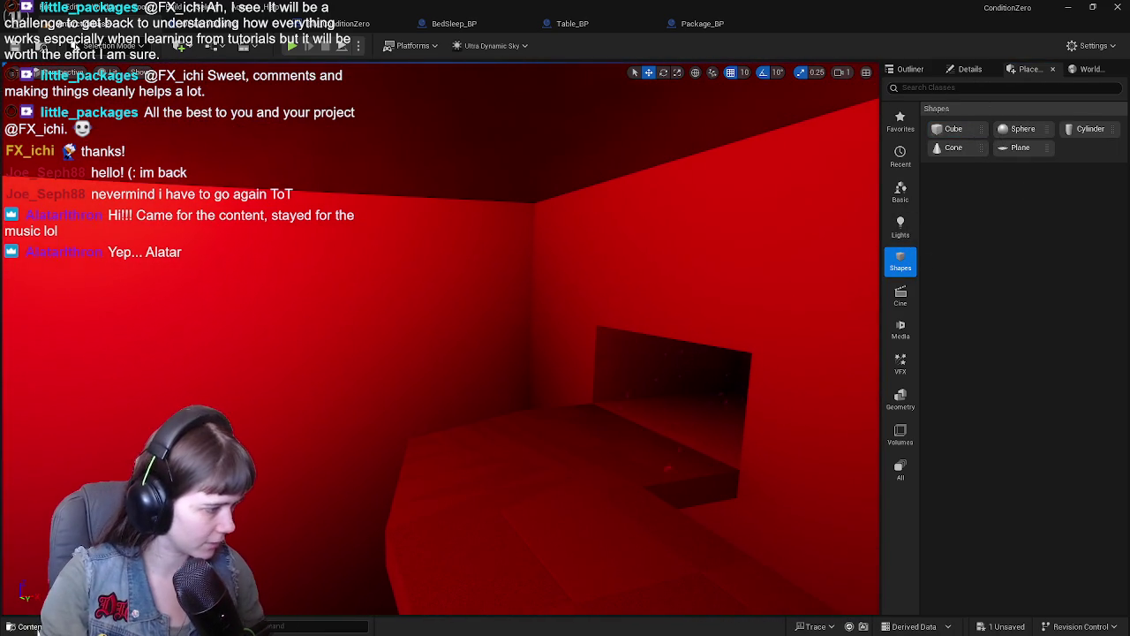
Step: Browse the Content Drawer into the Content > Meshes folder, then close it
{"action": "key", "text": "ctrl+space"}
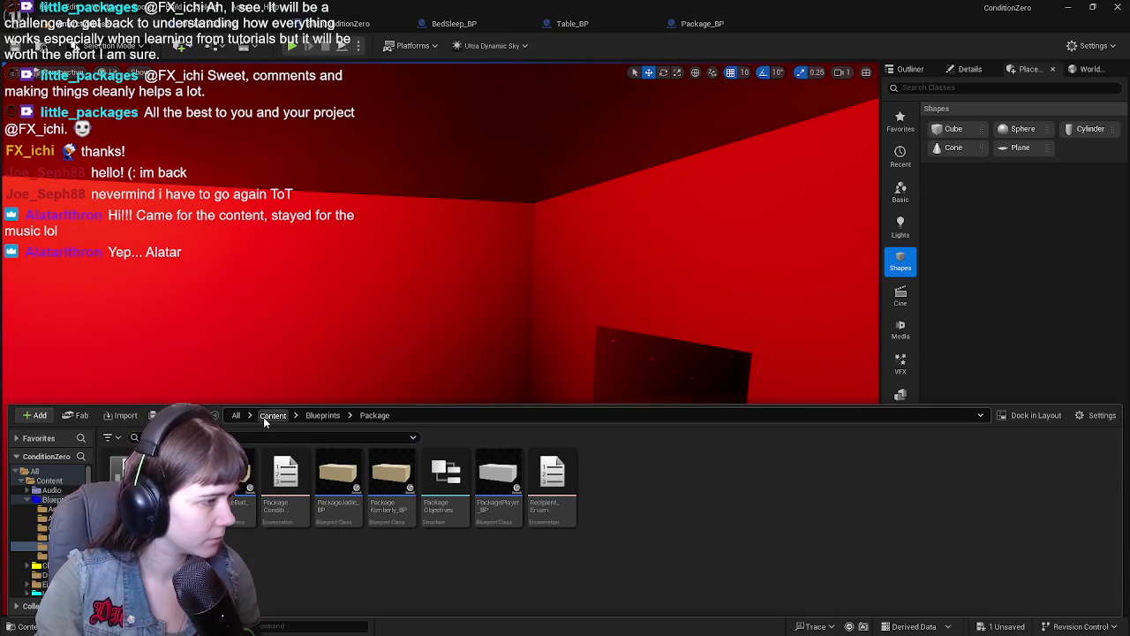
{"action": "left_click", "coordinate": [273, 415]}
{"action": "left_click", "coordinate": [688, 484]}
{"action": "double_click", "coordinate": [689, 484]}
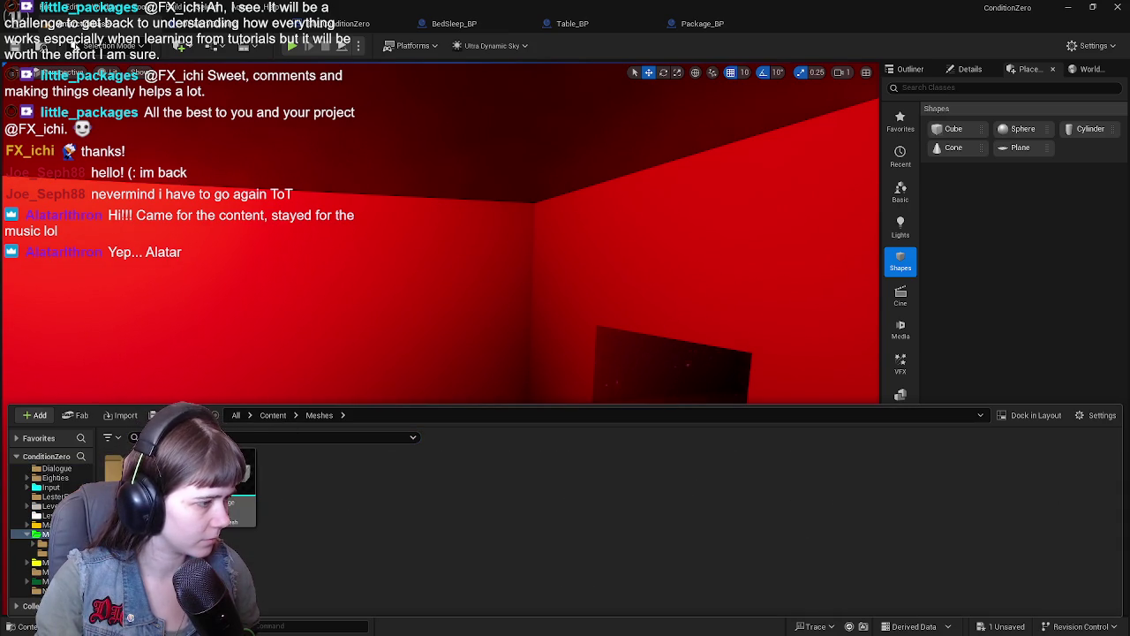
{"action": "left_click", "coordinate": [565, 356]}
Step: Select the Package box and drag it down onto the top of the red bed frame
{"action": "left_click", "coordinate": [587, 446]}
{"action": "key", "text": "f"}
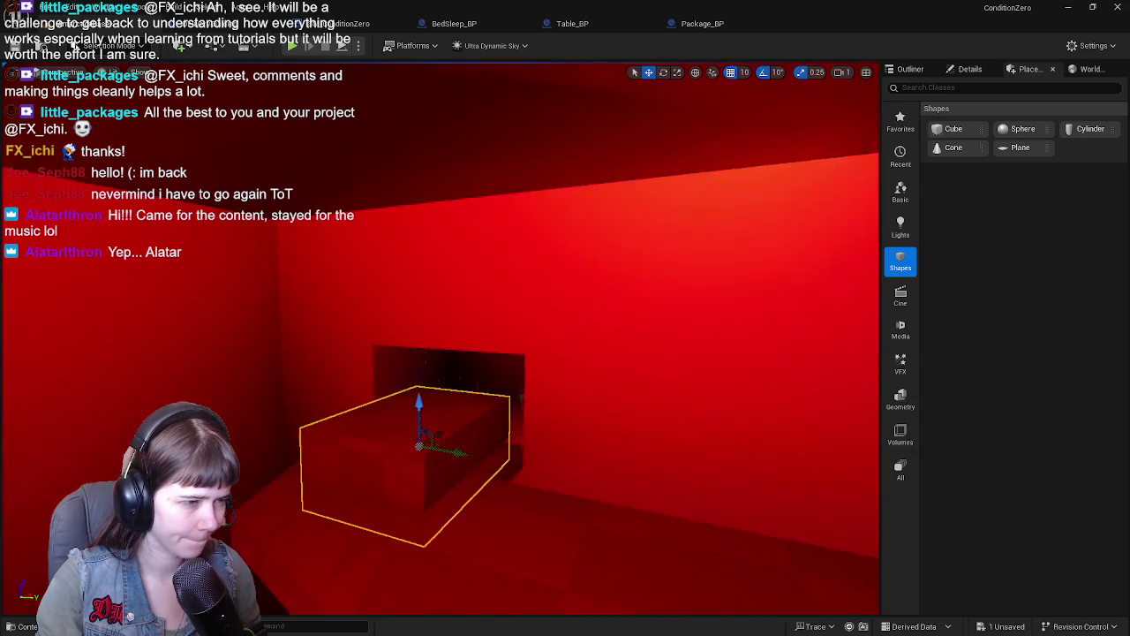
{"action": "left_click_drag", "start_coordinate": [479, 469], "coordinate": [479, 469]}
{"action": "mouse_move", "coordinate": [545, 351]}
{"action": "left_mouse_down"}
{"action": "mouse_move", "coordinate": [569, 360]}
{"action": "mouse_move", "coordinate": [441, 345]}
{"action": "mouse_move", "coordinate": [451, 327]}
{"action": "mouse_move", "coordinate": [323, 212]}
{"action": "left_mouse_up"}
{"action": "left_click_drag", "start_coordinate": [306, 171], "coordinate": [499, 371]}
{"action": "mouse_move", "coordinate": [592, 371]}
{"action": "left_mouse_down"}
{"action": "mouse_move", "coordinate": [709, 498]}
{"action": "mouse_move", "coordinate": [362, 474]}
{"action": "mouse_move", "coordinate": [406, 446]}
{"action": "mouse_move", "coordinate": [451, 460]}
{"action": "mouse_move", "coordinate": [485, 406]}
{"action": "mouse_move", "coordinate": [336, 338]}
{"action": "mouse_move", "coordinate": [681, 328]}
{"action": "left_mouse_up"}
{"action": "left_click_drag", "start_coordinate": [671, 257], "coordinate": [494, 371]}
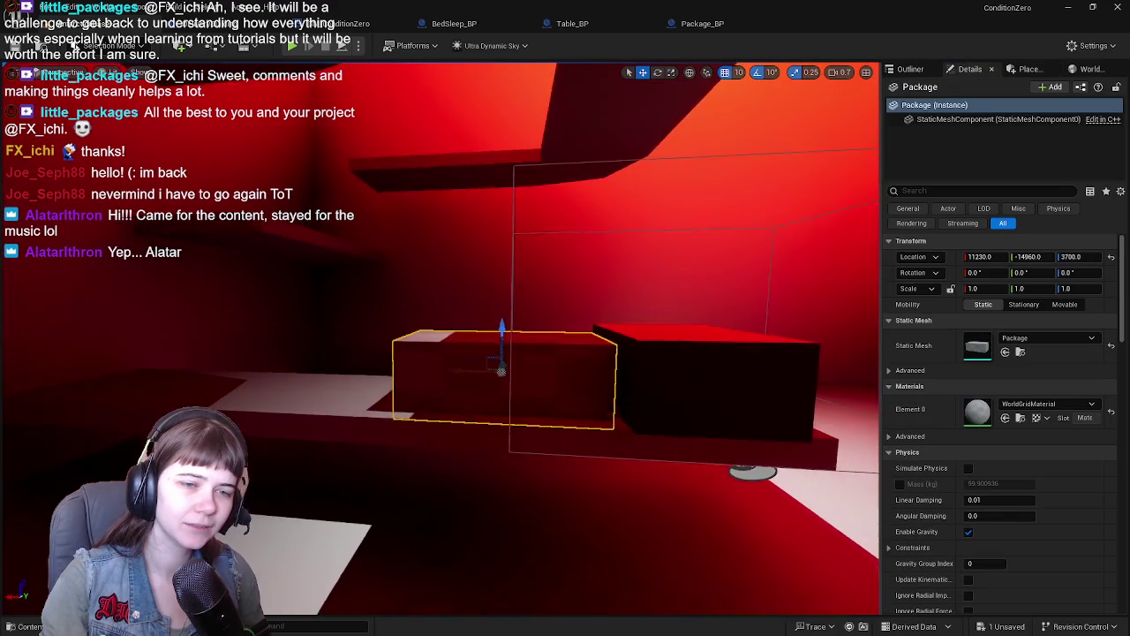
Step: With grid snap at 1, raise the Package to Z 3705 and save the level
{"action": "key", "text": "f"}
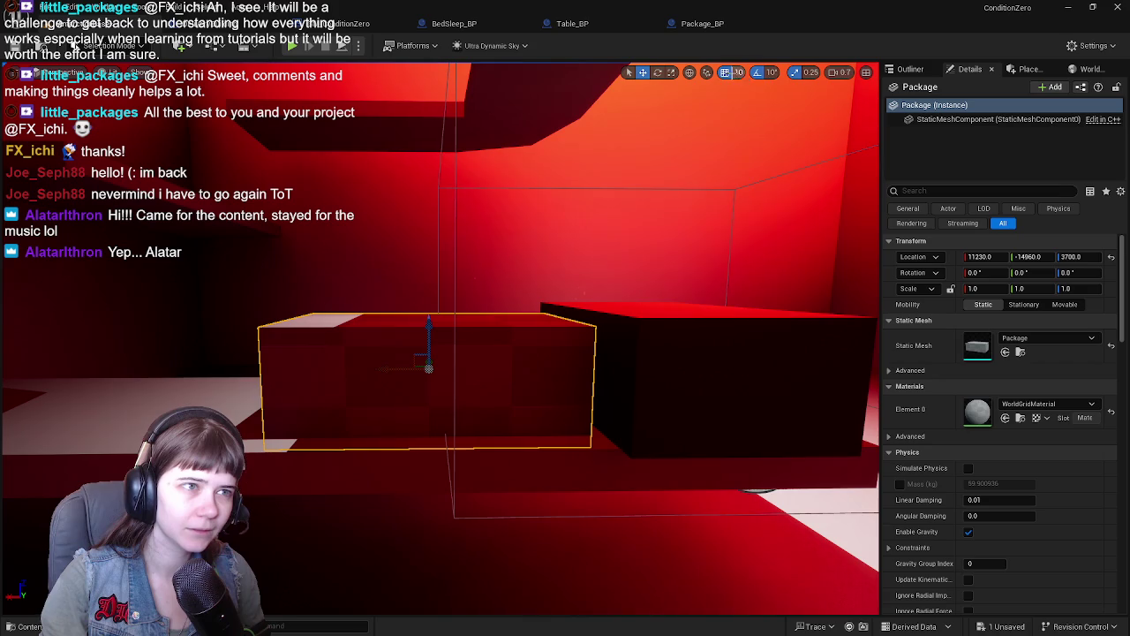
{"action": "left_click", "coordinate": [738, 72]}
{"action": "left_click", "coordinate": [764, 104]}
{"action": "mouse_move", "coordinate": [429, 327]}
{"action": "left_mouse_down"}
{"action": "mouse_move", "coordinate": [522, 359]}
{"action": "mouse_move", "coordinate": [630, 365]}
{"action": "left_mouse_up"}
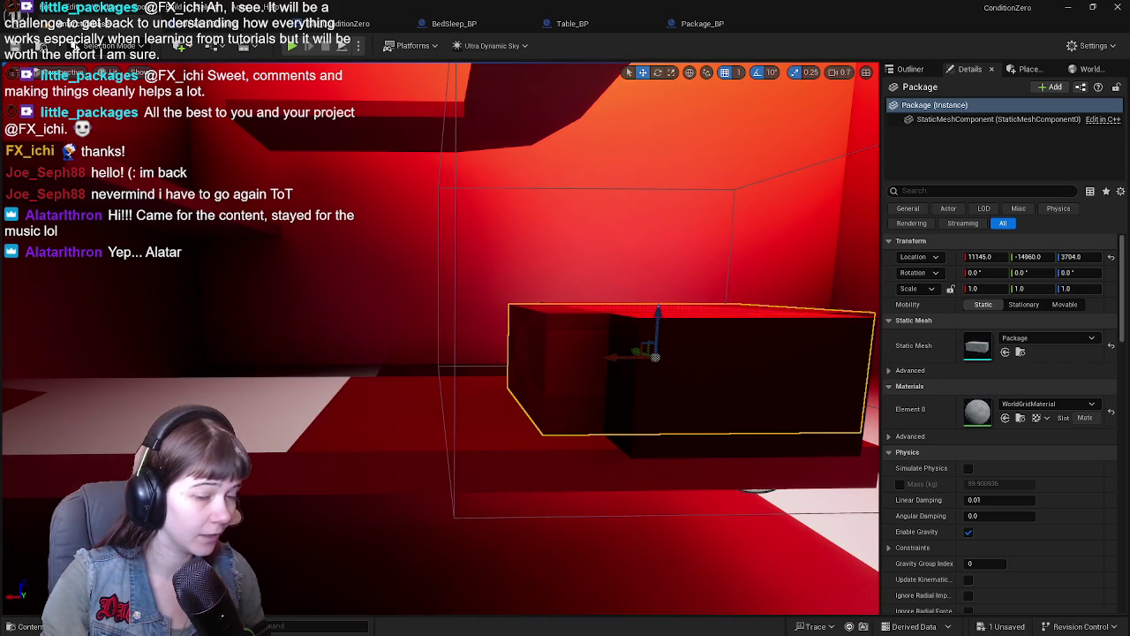
{"action": "key", "text": "f"}
{"action": "left_click", "coordinate": [1082, 256]}
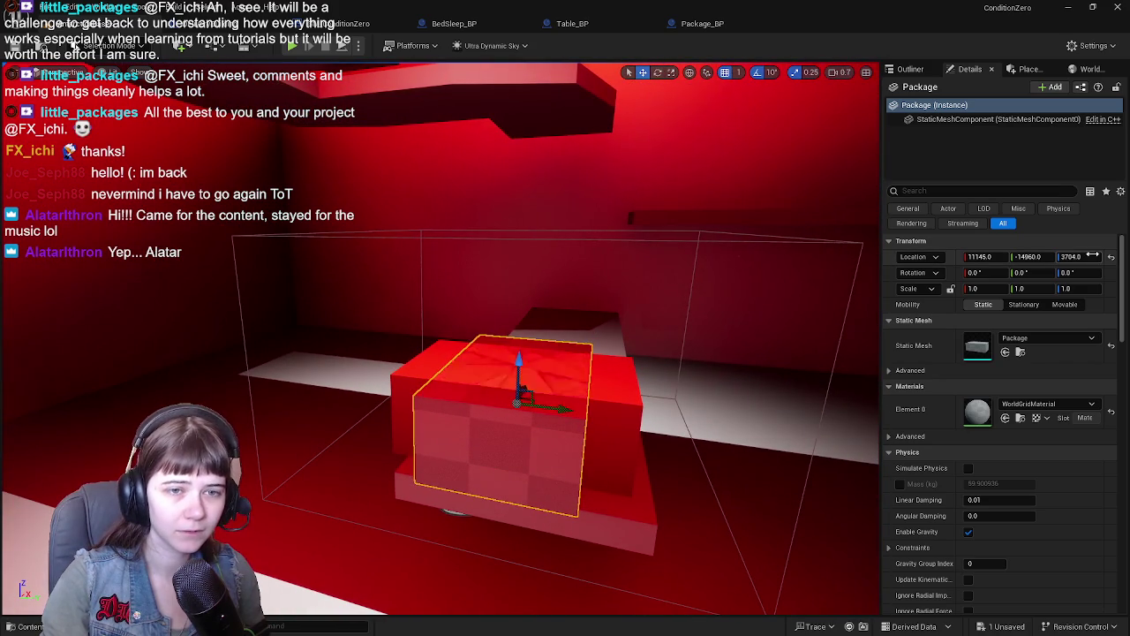
{"action": "type", "text": "3705"}
{"action": "key", "text": "Return"}
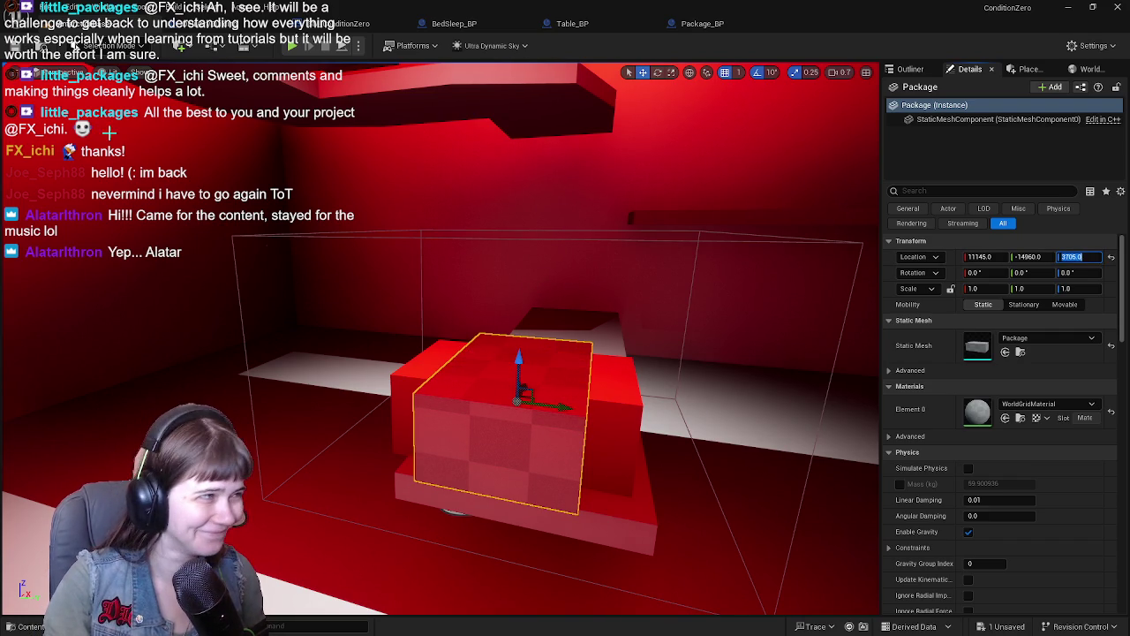
{"action": "key", "text": "ctrl+s"}
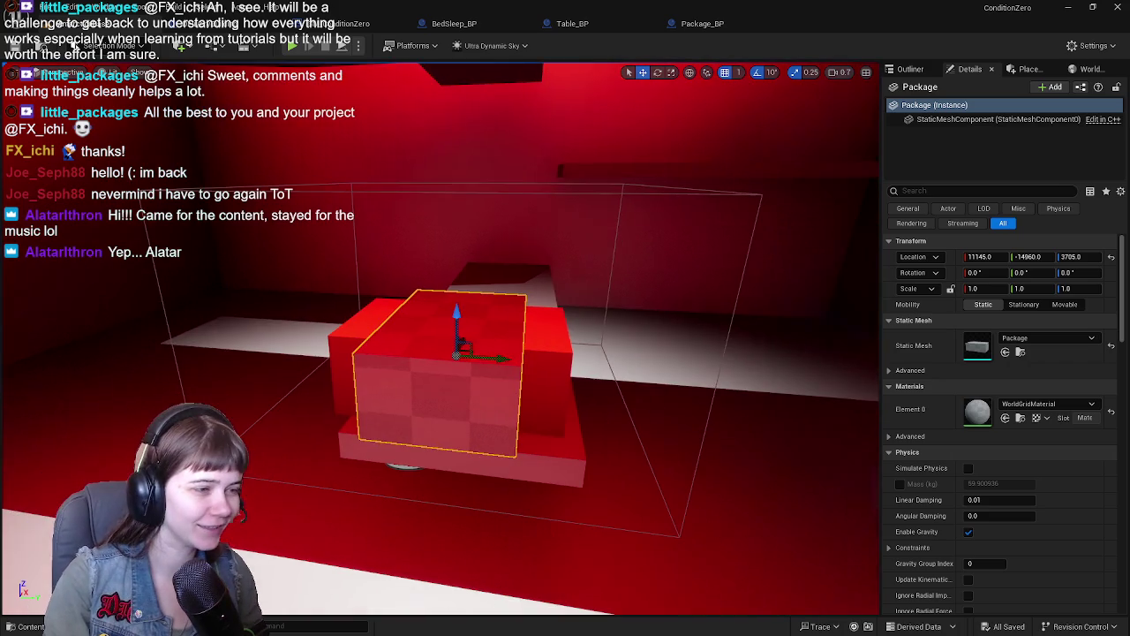
Step: Lift the Package box higher, setting its Z location to 3904
{"action": "mouse_move", "coordinate": [403, 194]}
{"action": "left_mouse_down"}
{"action": "mouse_move", "coordinate": [552, 270]}
{"action": "mouse_move", "coordinate": [565, 216]}
{"action": "mouse_move", "coordinate": [521, 229]}
{"action": "mouse_move", "coordinate": [517, 306]}
{"action": "left_mouse_up"}
{"action": "mouse_move", "coordinate": [550, 362]}
{"action": "left_mouse_down"}
{"action": "mouse_move", "coordinate": [588, 181]}
{"action": "mouse_move", "coordinate": [697, 393]}
{"action": "mouse_move", "coordinate": [677, 398]}
{"action": "mouse_move", "coordinate": [698, 375]}
{"action": "mouse_move", "coordinate": [731, 234]}
{"action": "mouse_move", "coordinate": [717, 287]}
{"action": "mouse_move", "coordinate": [747, 257]}
{"action": "left_mouse_up"}
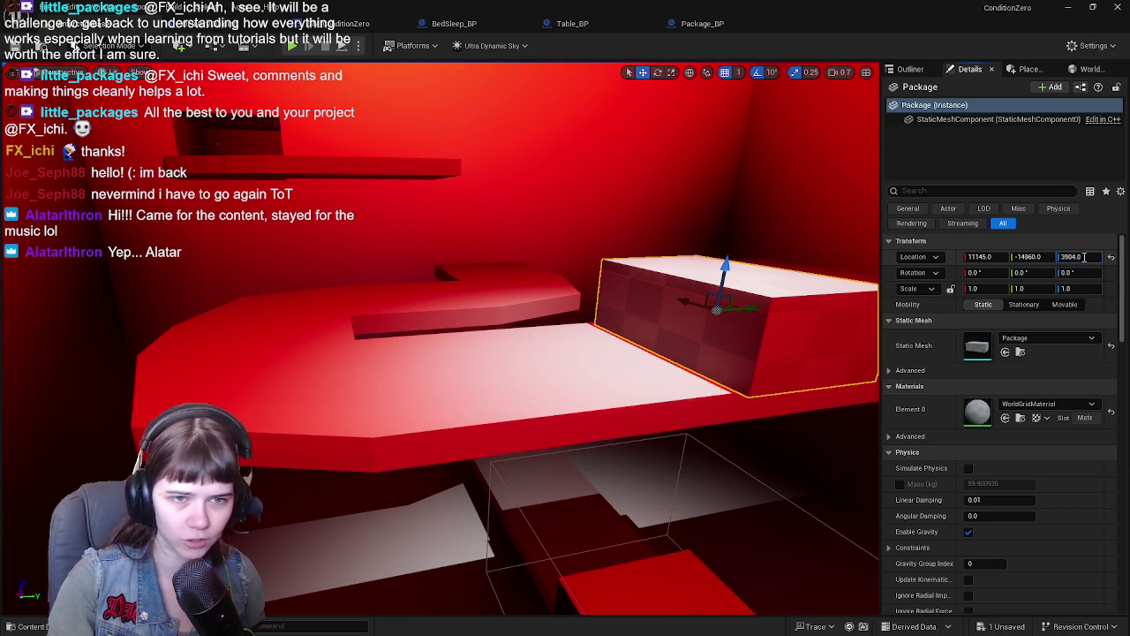
{"action": "left_click", "coordinate": [1084, 256]}
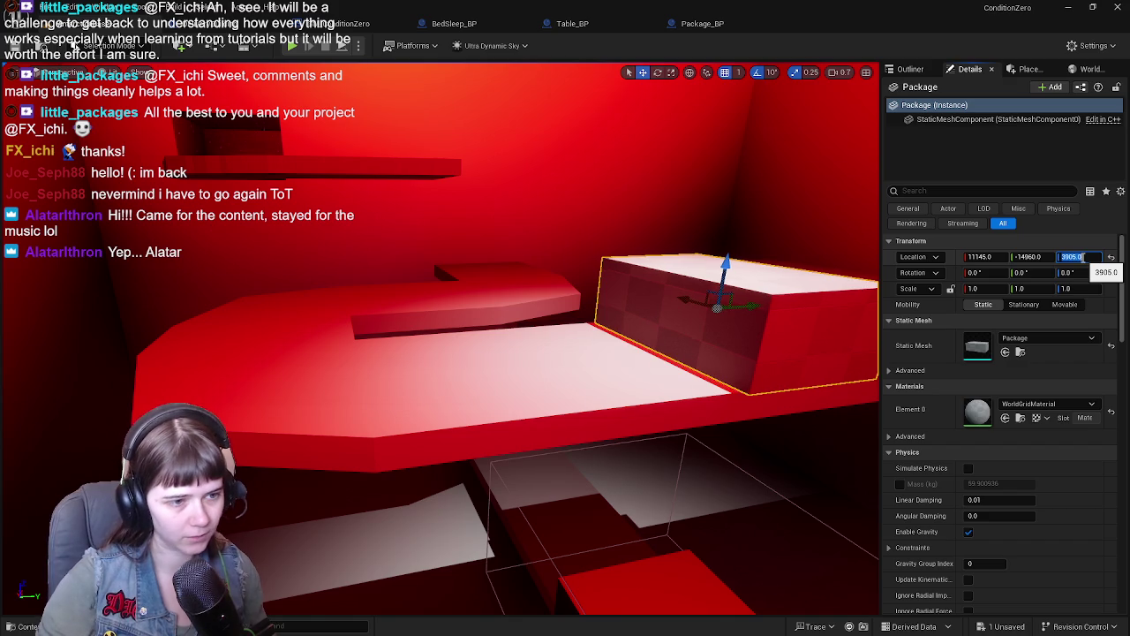
{"action": "key", "text": "Return"}
{"action": "key", "text": "f"}
{"action": "mouse_move", "coordinate": [442, 353]}
{"action": "left_mouse_down"}
{"action": "mouse_move", "coordinate": [415, 371]}
{"action": "mouse_move", "coordinate": [441, 362]}
{"action": "mouse_move", "coordinate": [442, 340]}
{"action": "left_mouse_up"}
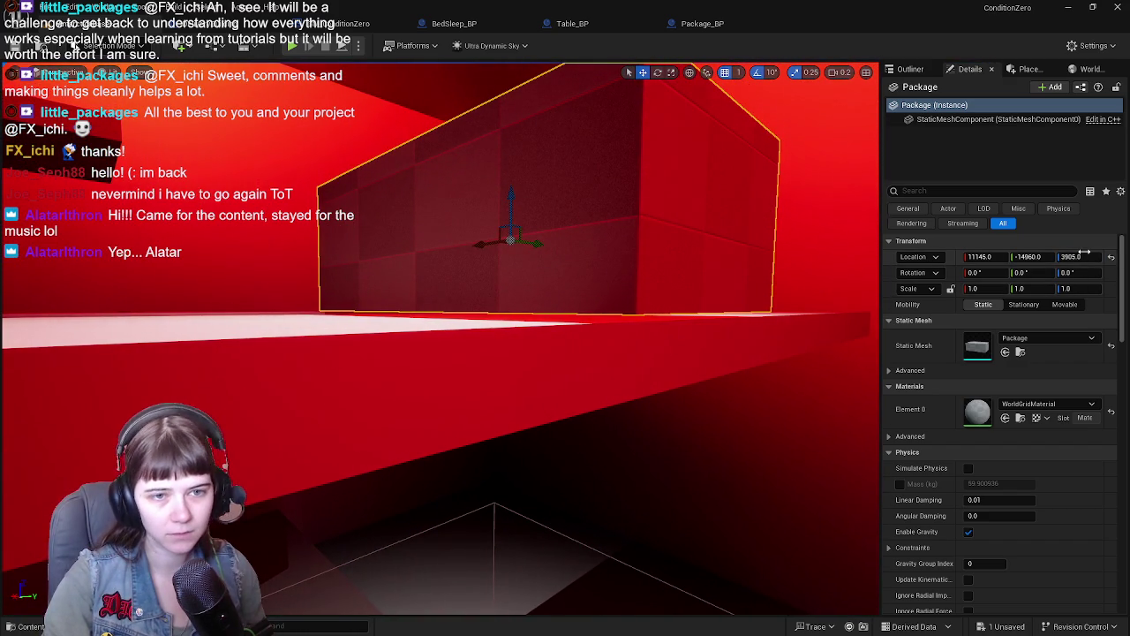
{"action": "left_click", "coordinate": [1086, 256]}
{"action": "type", "text": "390"}
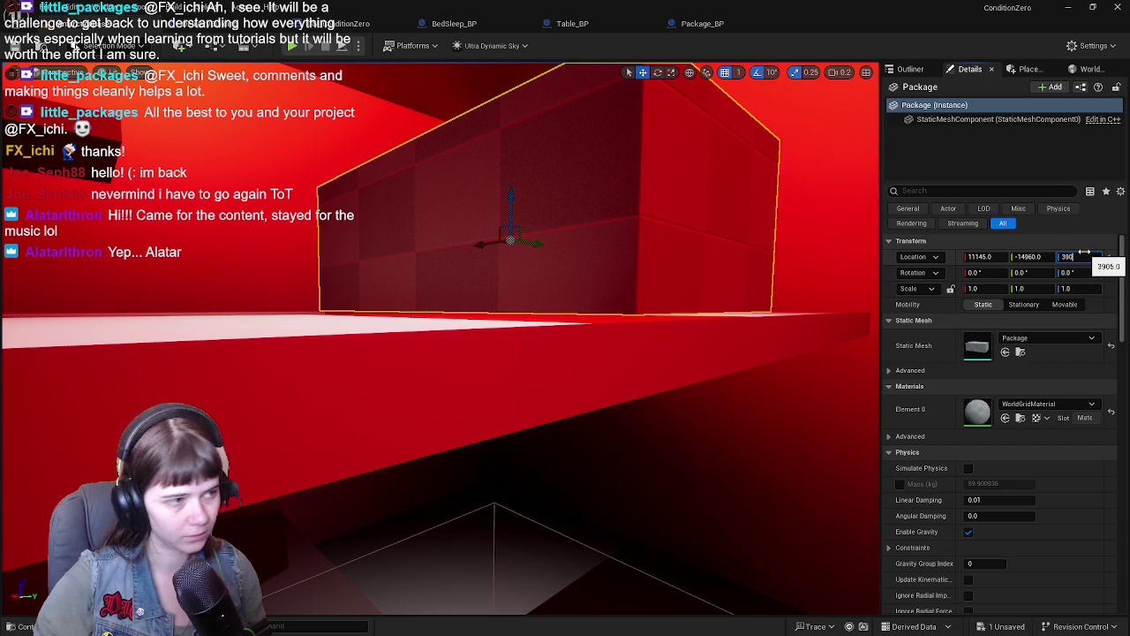
{"action": "type", "text": "4"}
{"action": "key", "text": "Return"}
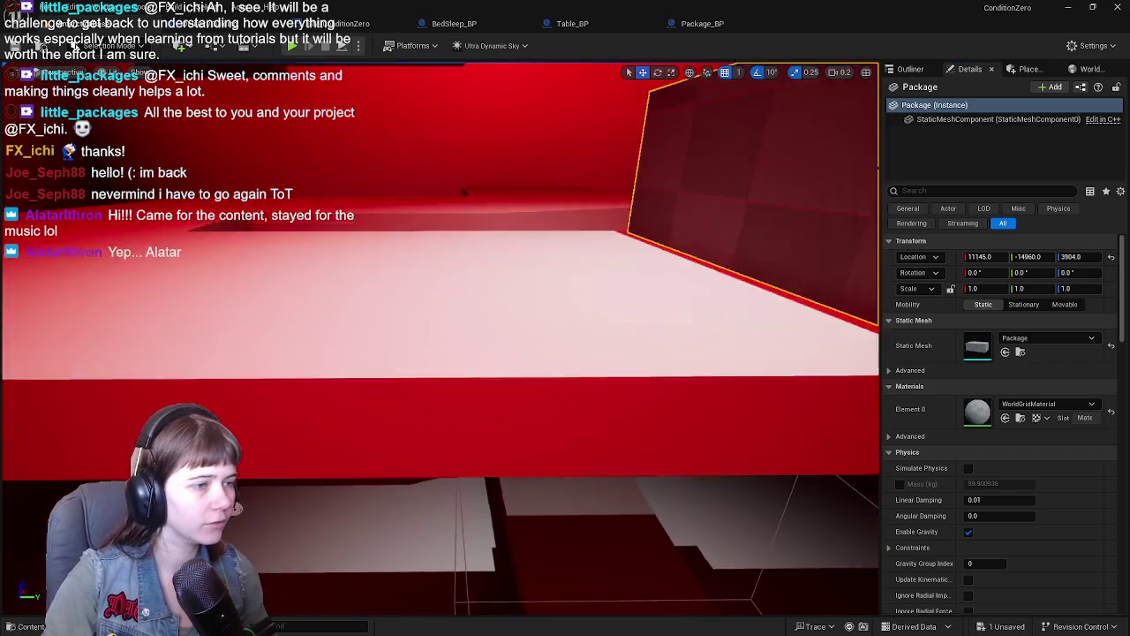
Step: Move the Package onto the upper-left shelf and set its Z location to 4004
{"action": "left_click_drag", "start_coordinate": [587, 383], "coordinate": [704, 379]}
{"action": "mouse_move", "coordinate": [811, 375]}
{"action": "left_mouse_down"}
{"action": "mouse_move", "coordinate": [845, 193]}
{"action": "mouse_move", "coordinate": [699, 295]}
{"action": "left_mouse_up"}
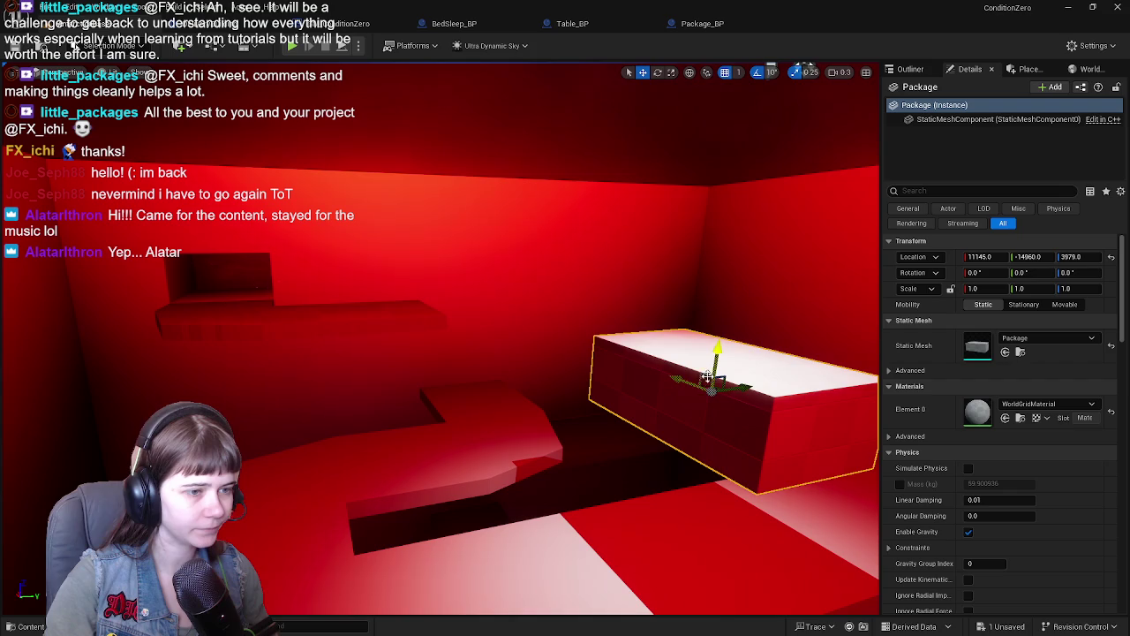
{"action": "mouse_move", "coordinate": [711, 386]}
{"action": "left_mouse_down"}
{"action": "mouse_move", "coordinate": [323, 285]}
{"action": "mouse_move", "coordinate": [233, 299]}
{"action": "left_mouse_up"}
{"action": "key", "text": "f"}
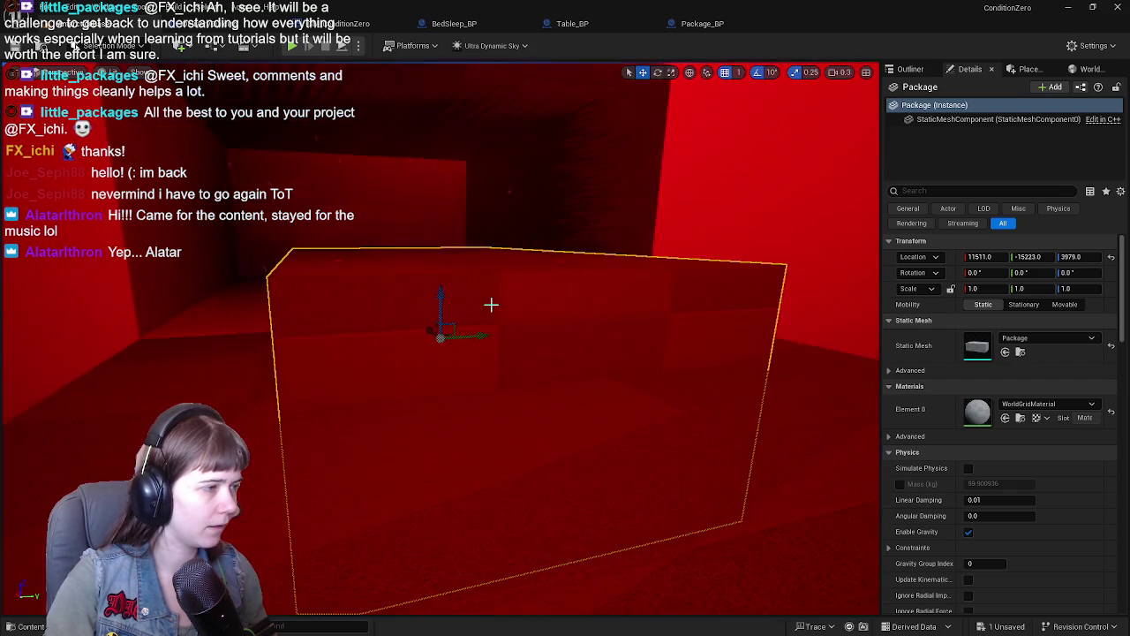
{"action": "mouse_move", "coordinate": [442, 353]}
{"action": "left_mouse_down"}
{"action": "mouse_move", "coordinate": [503, 326]}
{"action": "mouse_move", "coordinate": [494, 335]}
{"action": "mouse_move", "coordinate": [442, 285]}
{"action": "left_mouse_up"}
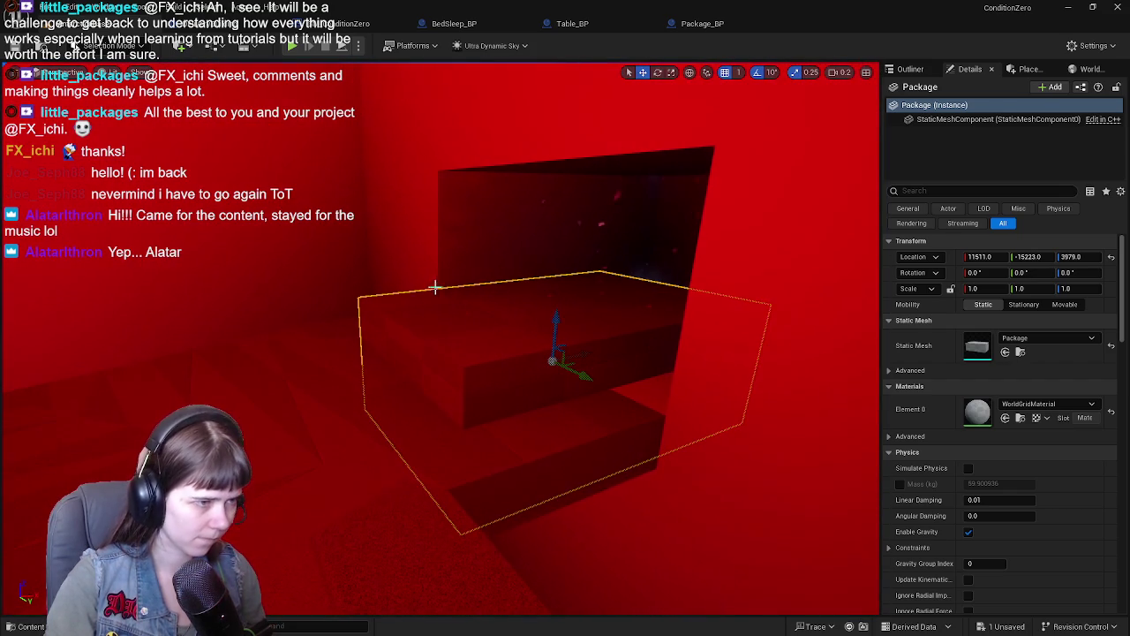
{"action": "left_click_drag", "start_coordinate": [549, 318], "coordinate": [571, 232]}
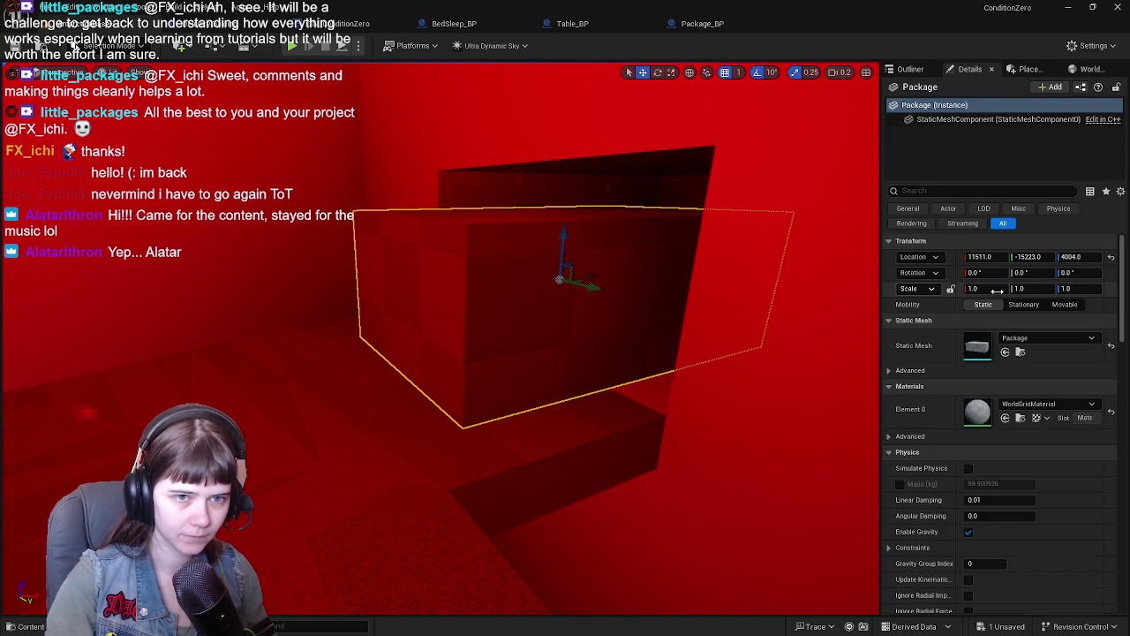
{"action": "left_click", "coordinate": [1070, 256]}
{"action": "type", "text": "4004"}
{"action": "key", "text": "Return"}
Step: Set the Package's X location to 11510, correcting the mistyped value
{"action": "left_click_drag", "start_coordinate": [824, 303], "coordinate": [861, 305]}
{"action": "key", "text": "f"}
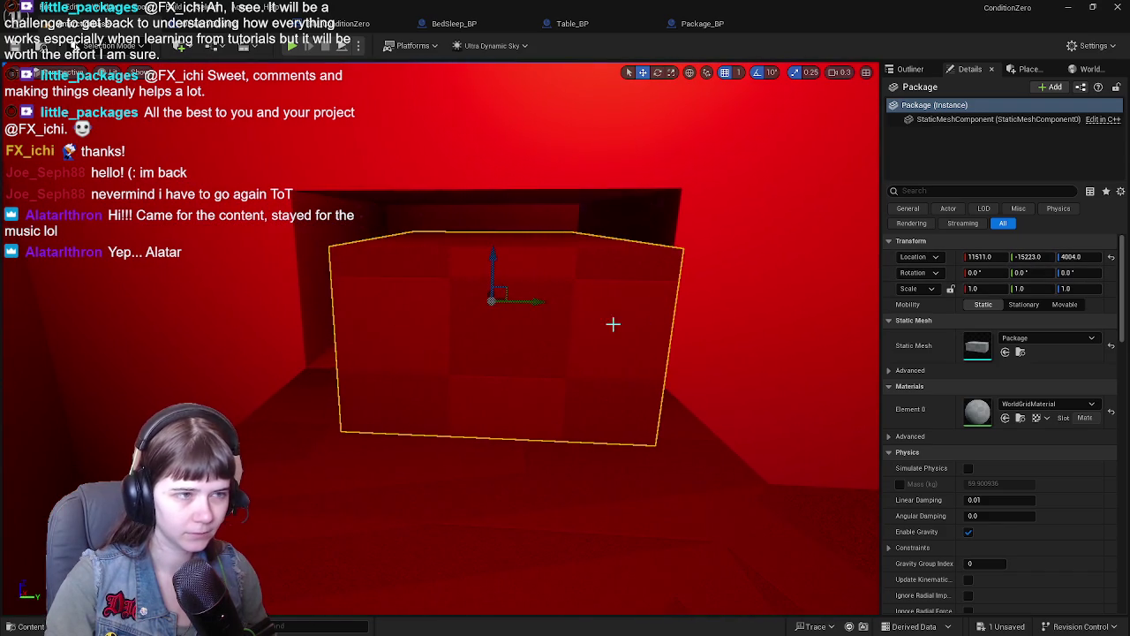
{"action": "left_click_drag", "start_coordinate": [528, 303], "coordinate": [540, 302]}
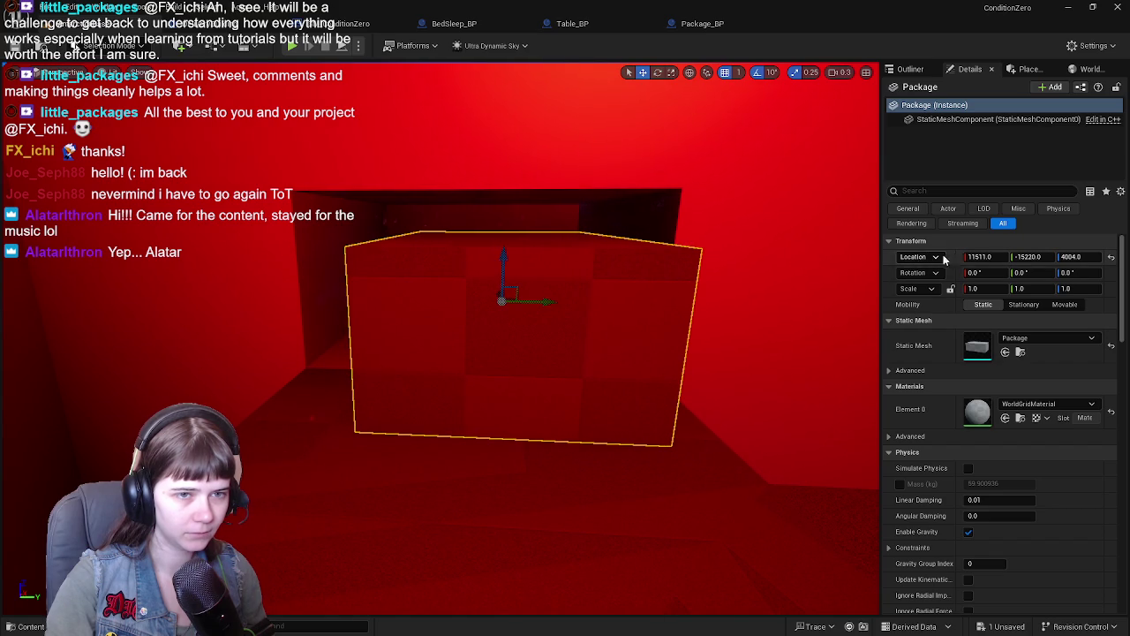
{"action": "left_click", "coordinate": [978, 257]}
{"action": "type", "text": "5110"}
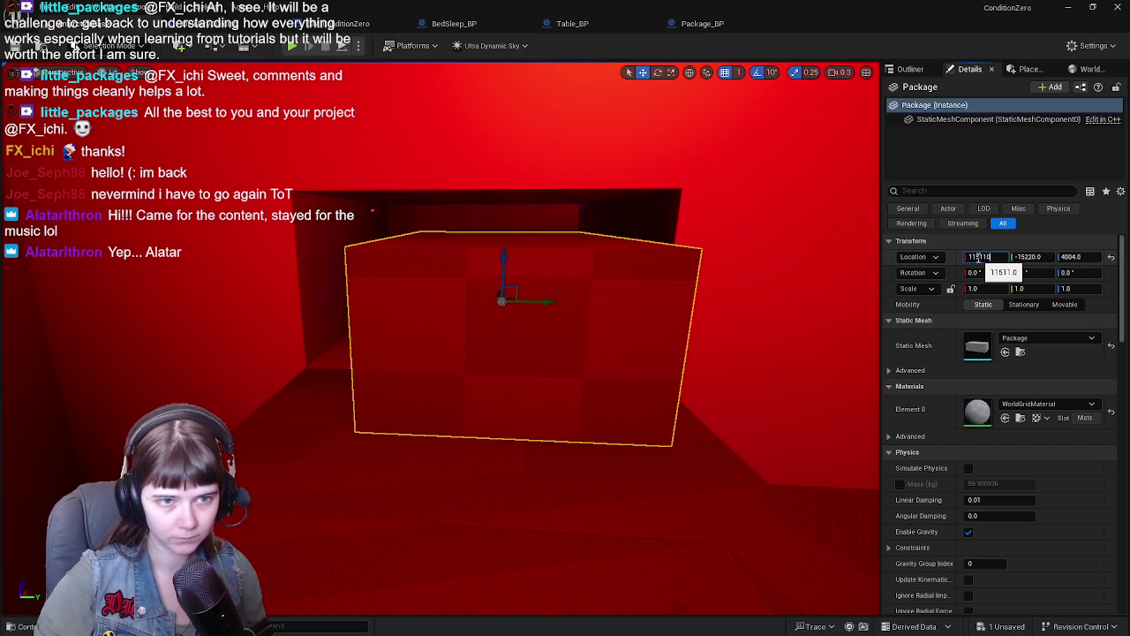
{"action": "key", "text": "Return"}
{"action": "left_click", "coordinate": [986, 256]}
{"action": "key", "text": "BackSpace"}
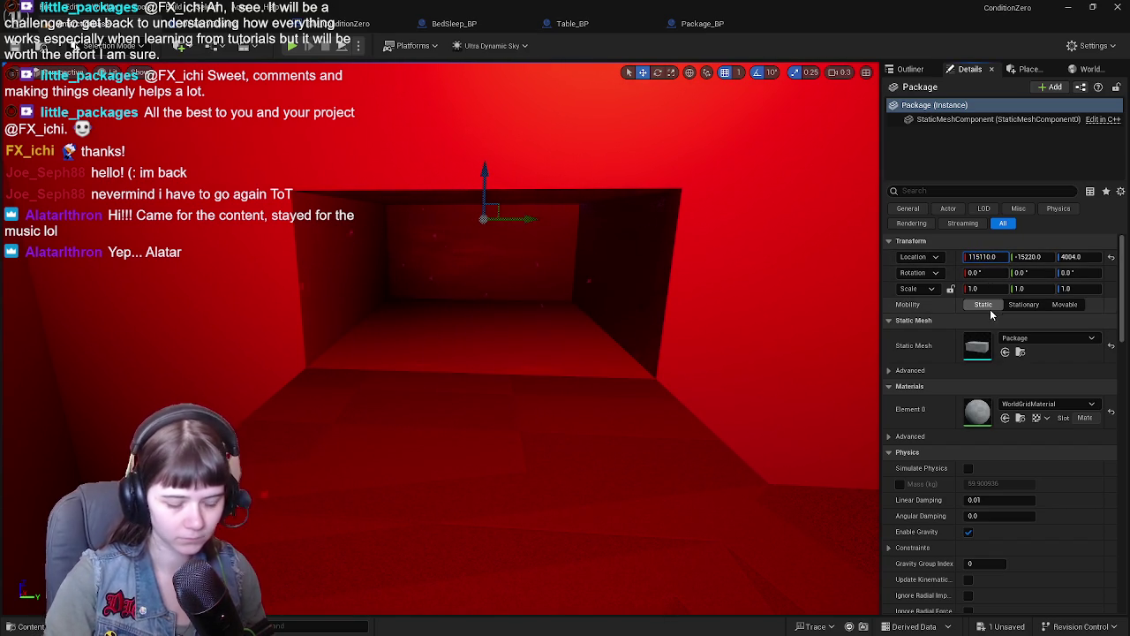
{"action": "key", "text": "Return"}
Step: Frame the Package box and set the viewport grid snap to 5
{"action": "key", "text": "f"}
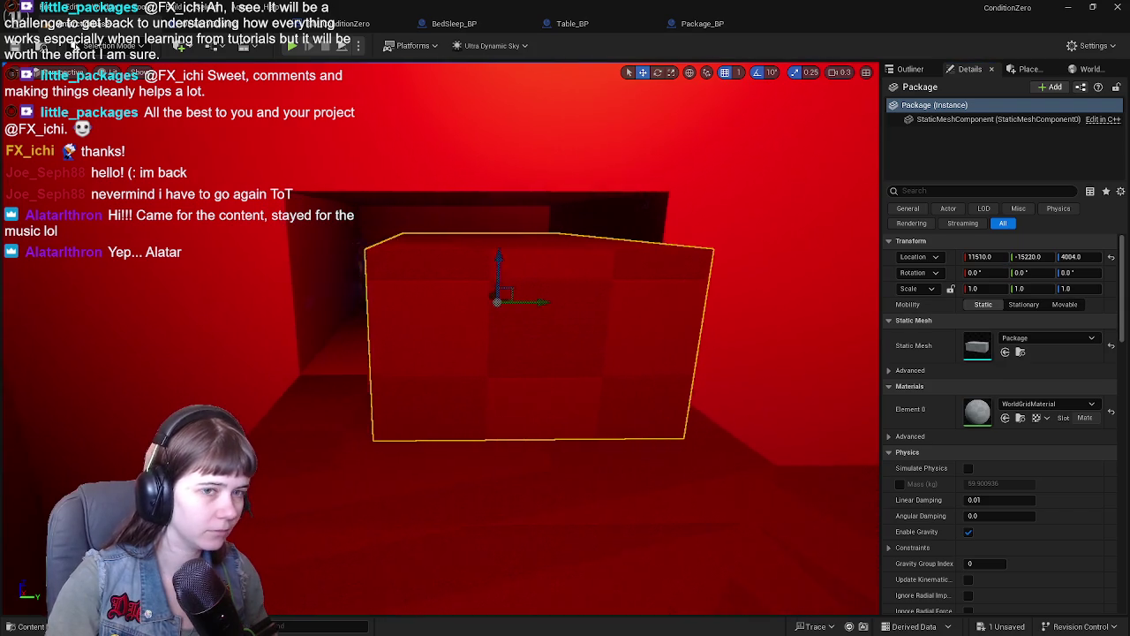
{"action": "left_click", "coordinate": [739, 72]}
{"action": "left_click", "coordinate": [745, 117]}
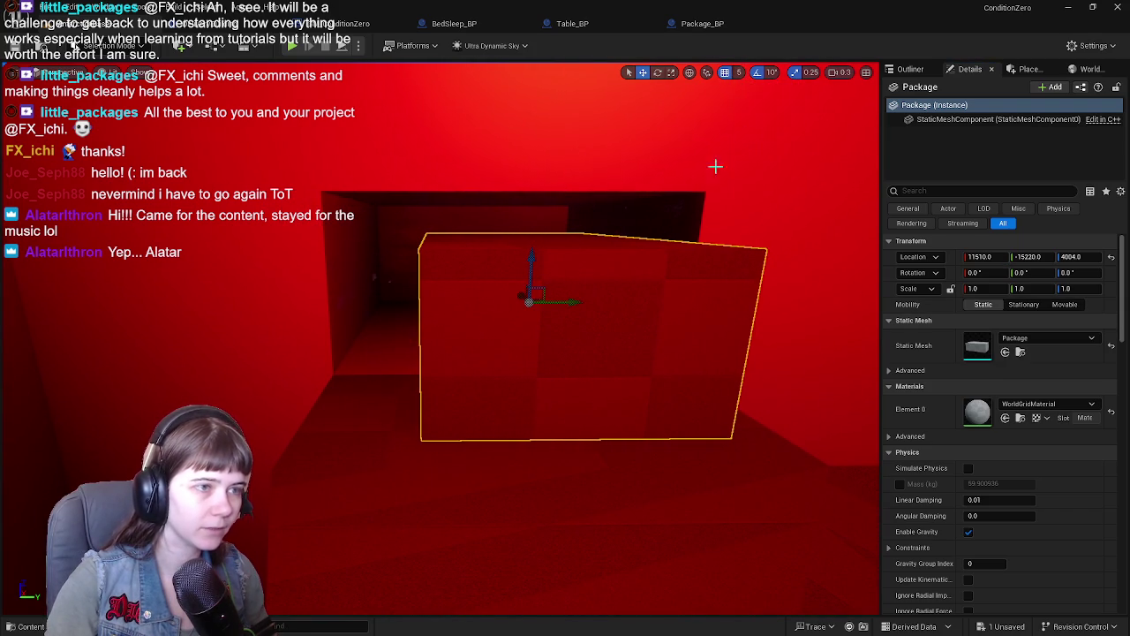
{"action": "mouse_move", "coordinate": [621, 292]}
{"action": "left_mouse_down"}
{"action": "mouse_move", "coordinate": [724, 300]}
{"action": "mouse_move", "coordinate": [662, 313]}
{"action": "mouse_move", "coordinate": [647, 292]}
{"action": "left_mouse_up"}
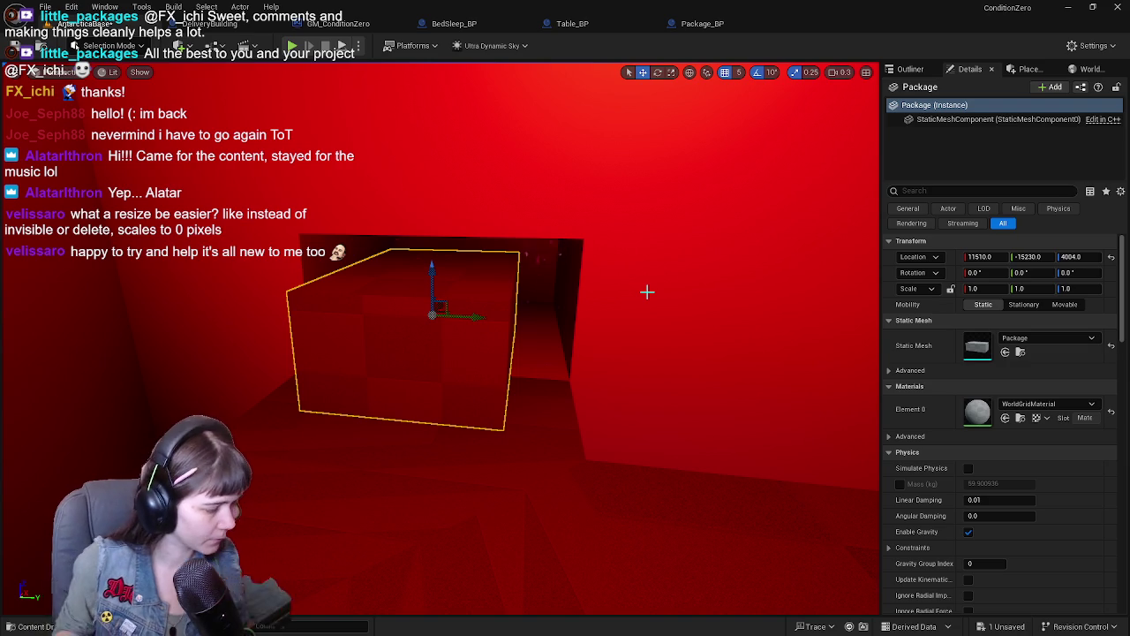
Step: Rename the Package actor in the Outliner to Package_placeholderspawn
{"action": "left_click", "coordinate": [907, 70]}
{"action": "mouse_move", "coordinate": [962, 357]}
{"action": "left_mouse_down"}
{"action": "mouse_move", "coordinate": [973, 177]}
{"action": "mouse_move", "coordinate": [982, 253]}
{"action": "left_mouse_up"}
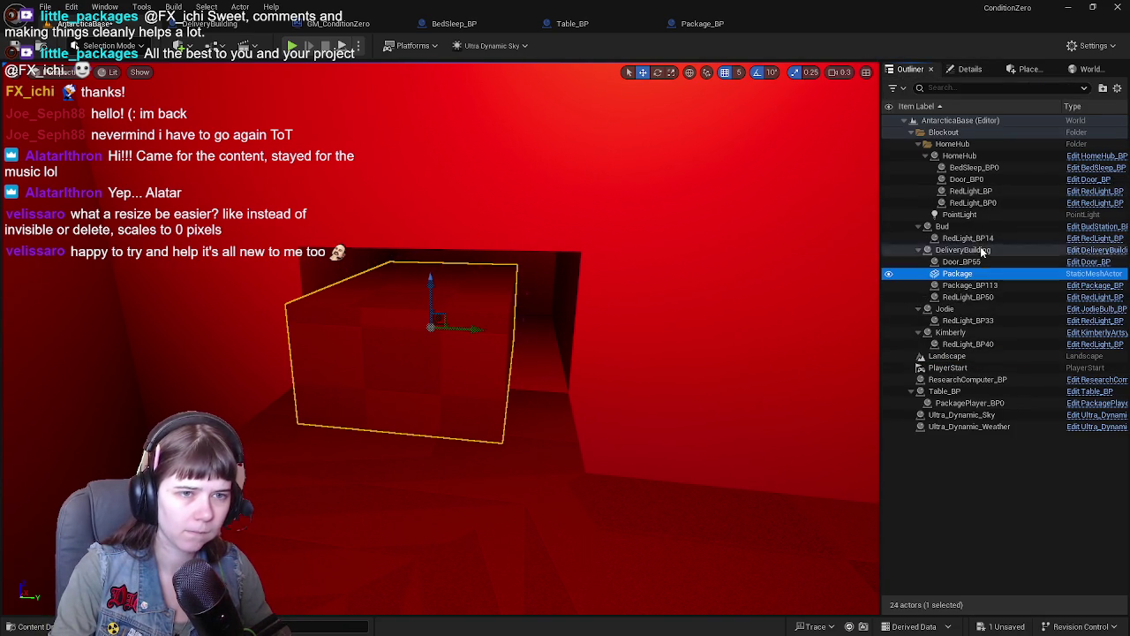
{"action": "key", "text": "F2"}
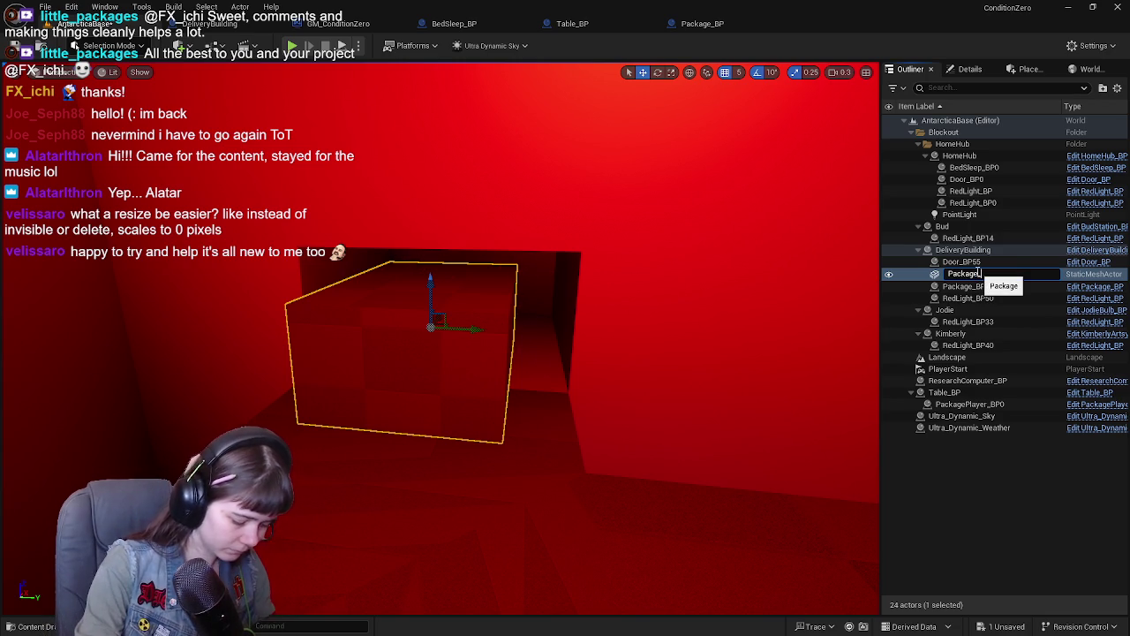
{"action": "type", "text": "_placeholdersawn"}
{"action": "key", "text": "Return"}
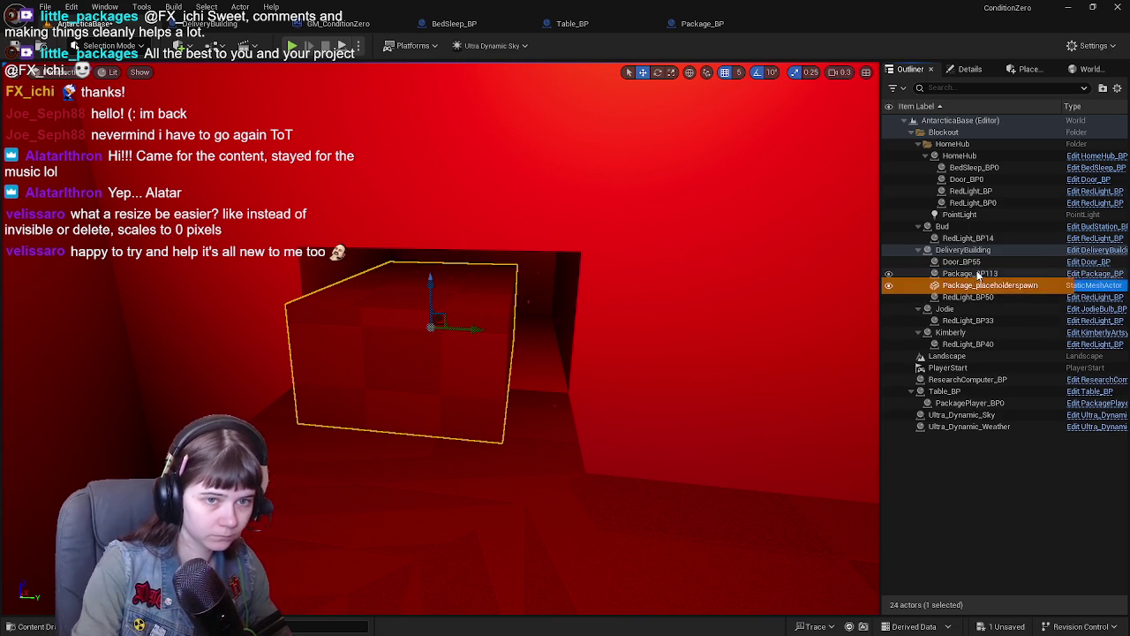
Step: Frame the renamed box, then bring up the DeliveryBuilding graph showing its comment box
{"action": "double_click", "coordinate": [988, 286]}
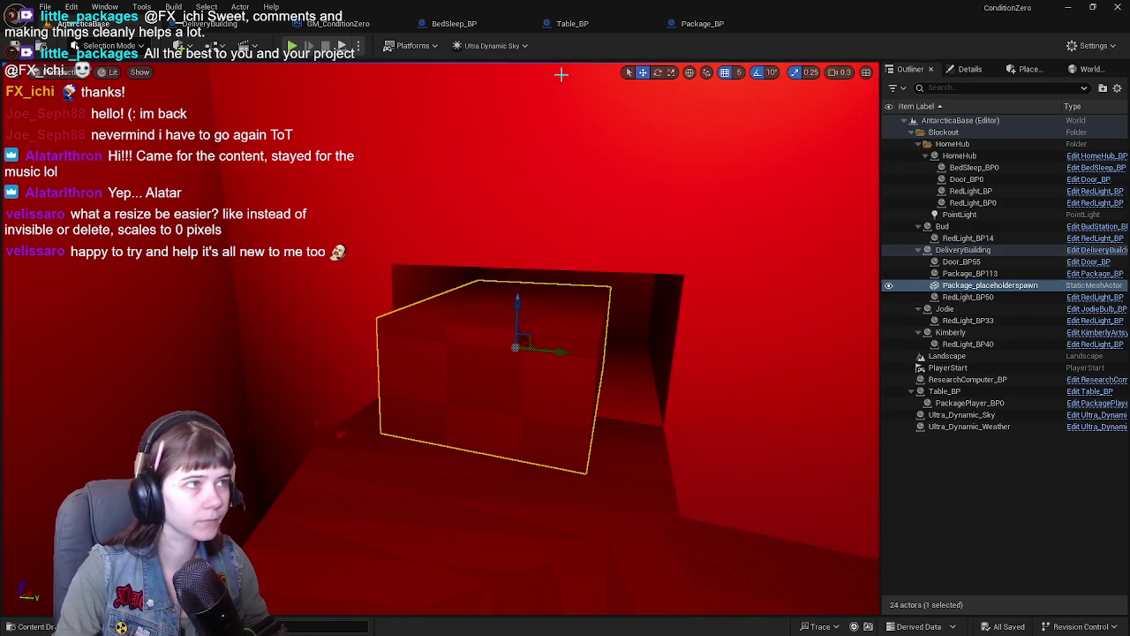
{"action": "left_click", "coordinate": [205, 23]}
{"action": "mouse_move", "coordinate": [447, 174]}
{"action": "left_mouse_down"}
{"action": "mouse_move", "coordinate": [472, 164]}
{"action": "mouse_move", "coordinate": [461, 212]}
{"action": "mouse_move", "coordinate": [487, 211]}
{"action": "mouse_move", "coordinate": [472, 246]}
{"action": "left_mouse_up"}
Step: Select the Set Static Mesh comment group and shift it right to make room
{"action": "scroll", "coordinate": [433, 184], "scroll_direction": "down", "scroll_amount": 2}
{"action": "left_click_drag", "start_coordinate": [348, 197], "coordinate": [586, 361]}
{"action": "scroll", "coordinate": [556, 279], "scroll_direction": "up", "scroll_amount": 1}
{"action": "left_click_drag", "start_coordinate": [555, 279], "coordinate": [605, 277]}
{"action": "left_click_drag", "start_coordinate": [340, 242], "coordinate": [411, 244]}
Step: Add a SpawnActor node with its class set to Package_BP
{"action": "right_click", "coordinate": [411, 244]}
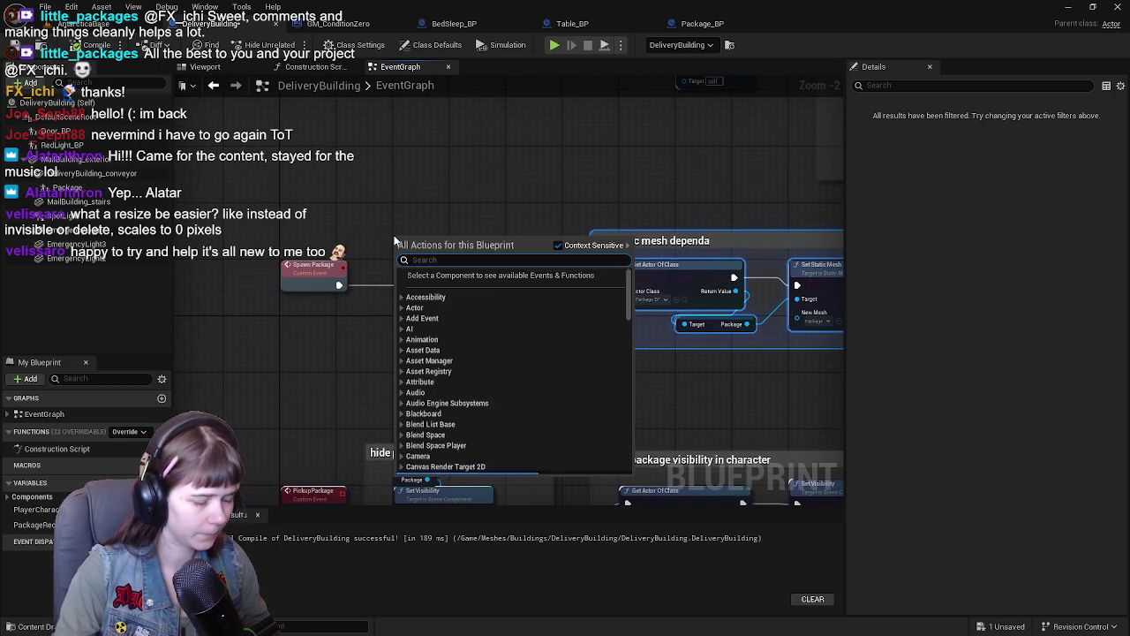
{"action": "type", "text": "spawn"}
{"action": "key", "text": "Return"}
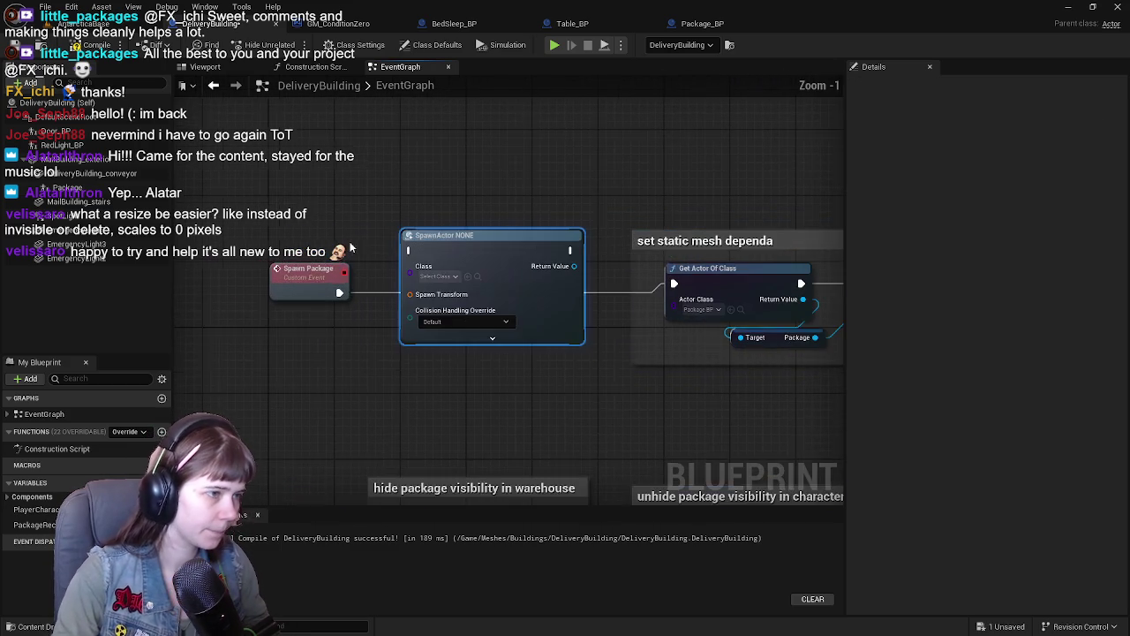
{"action": "scroll", "coordinate": [537, 165], "scroll_direction": "up", "scroll_amount": 1}
{"action": "left_click_drag", "start_coordinate": [440, 265], "coordinate": [449, 297]}
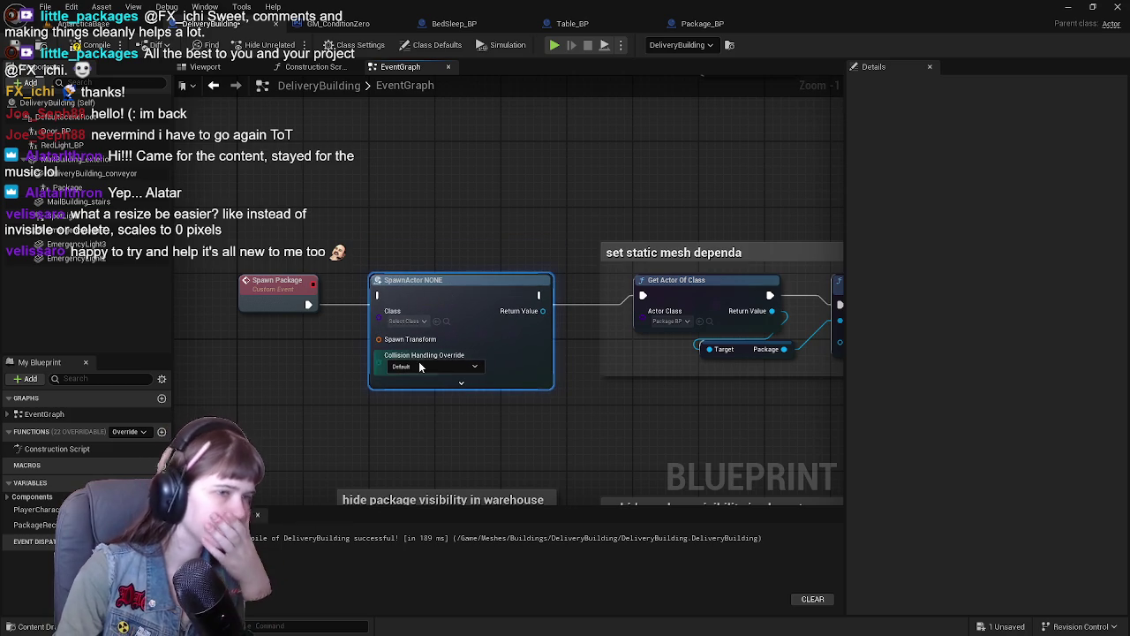
{"action": "left_click", "coordinate": [415, 321]}
{"action": "type", "text": "package"}
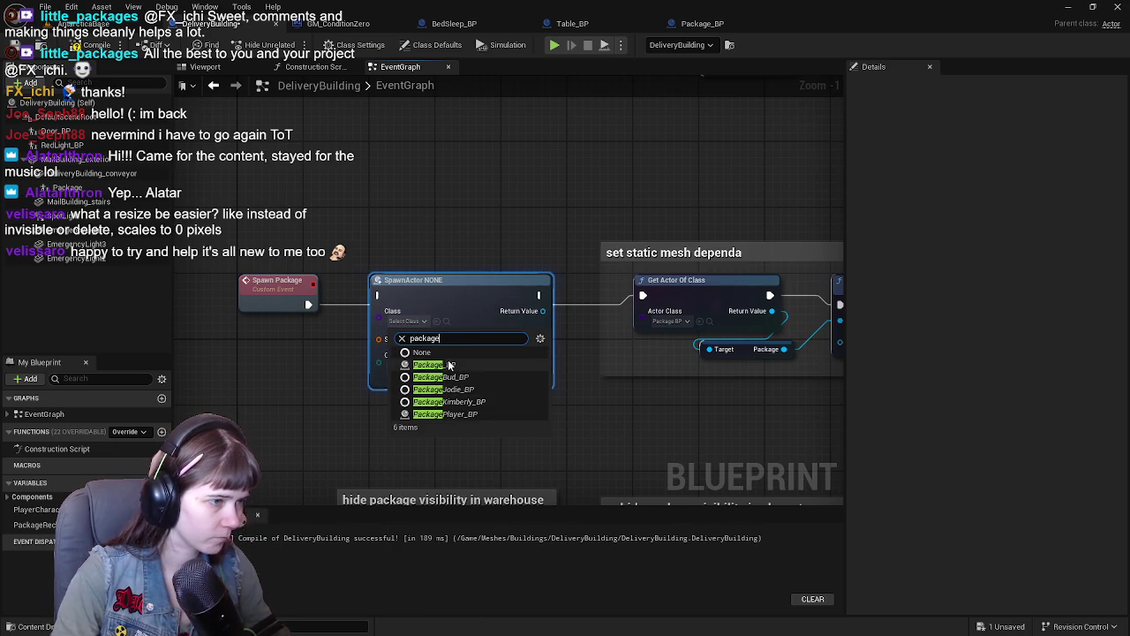
{"action": "left_click", "coordinate": [450, 364]}
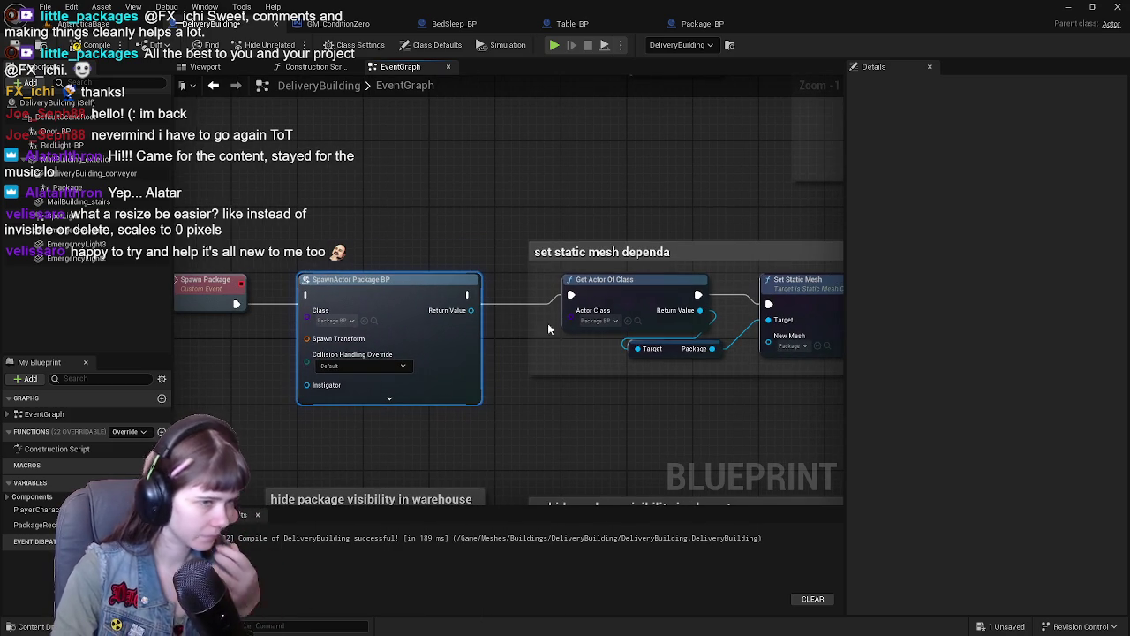
Step: Add a Set Static Mesh node and delete the old Get Actor Of Class nodes and comment
{"action": "left_click_drag", "start_coordinate": [403, 213], "coordinate": [734, 363]}
{"action": "mouse_move", "coordinate": [333, 307]}
{"action": "left_mouse_down"}
{"action": "mouse_move", "coordinate": [432, 316]}
{"action": "mouse_move", "coordinate": [445, 244]}
{"action": "left_mouse_up"}
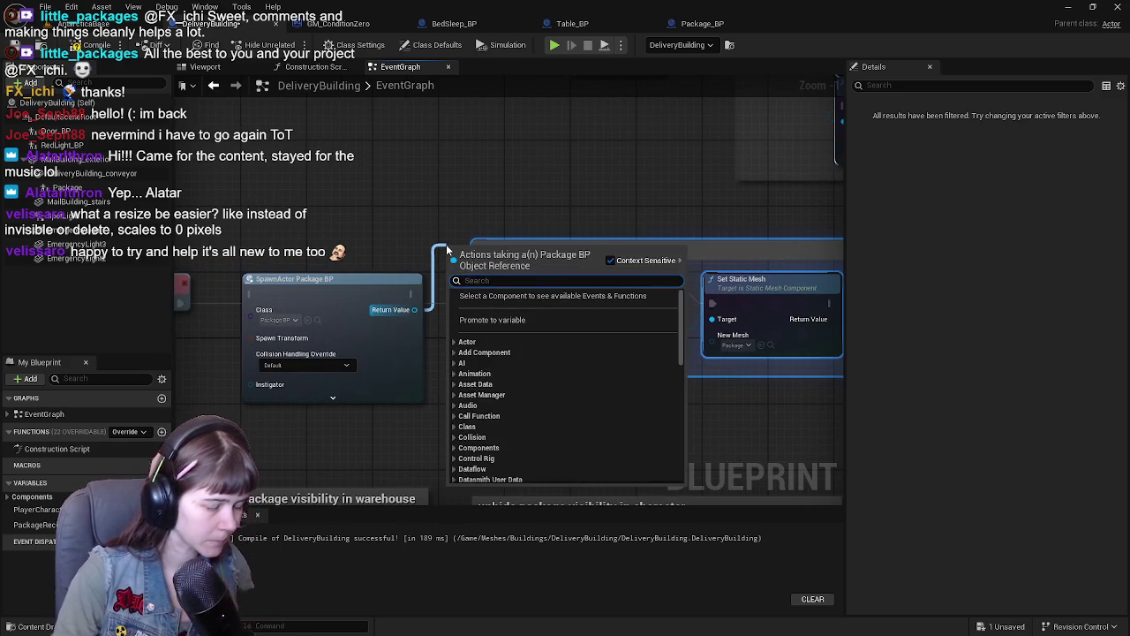
{"action": "type", "text": "set static"}
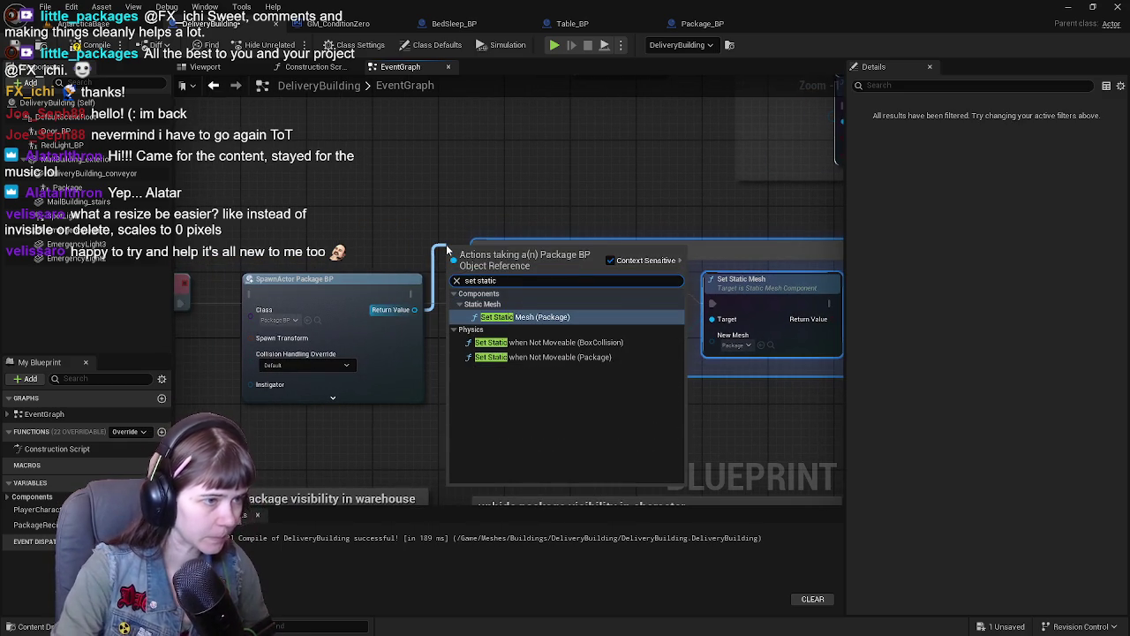
{"action": "key", "text": "Return"}
{"action": "left_click_drag", "start_coordinate": [632, 201], "coordinate": [763, 396]}
{"action": "key", "text": "Delete"}
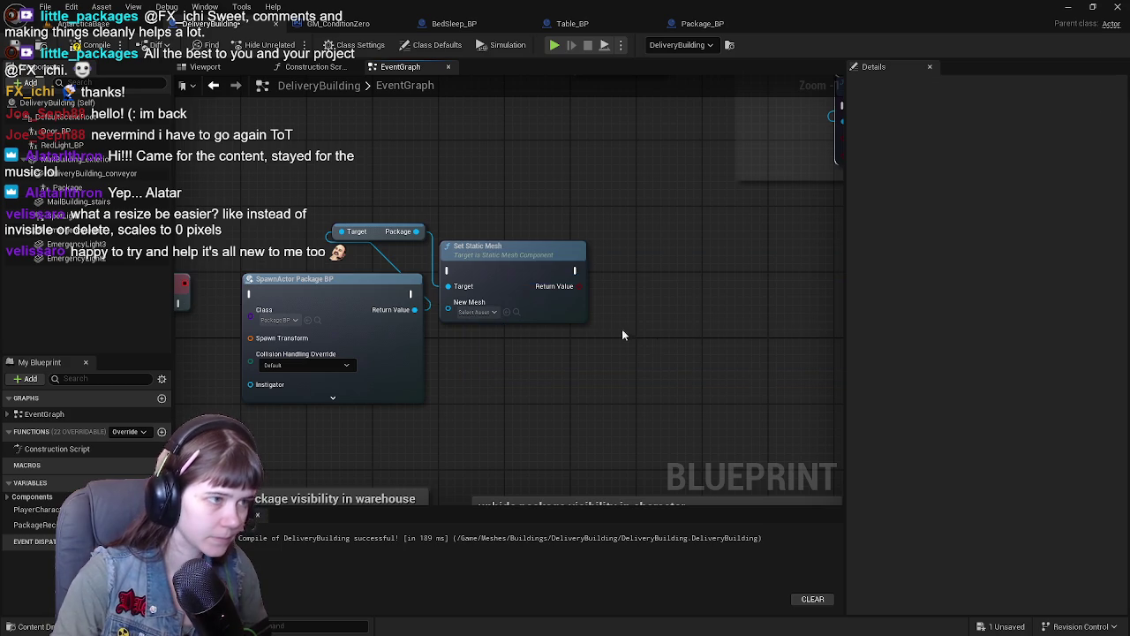
Step: Chain SpawnActor into Set Static Mesh, with the Package node feeding Target
{"action": "mouse_move", "coordinate": [482, 254]}
{"action": "left_mouse_down"}
{"action": "mouse_move", "coordinate": [658, 303]}
{"action": "mouse_move", "coordinate": [676, 287]}
{"action": "left_mouse_up"}
{"action": "left_click_drag", "start_coordinate": [365, 234], "coordinate": [462, 282]}
{"action": "key", "text": "Escape"}
{"action": "left_click_drag", "start_coordinate": [383, 237], "coordinate": [489, 286]}
{"action": "left_click_drag", "start_coordinate": [676, 284], "coordinate": [608, 284]}
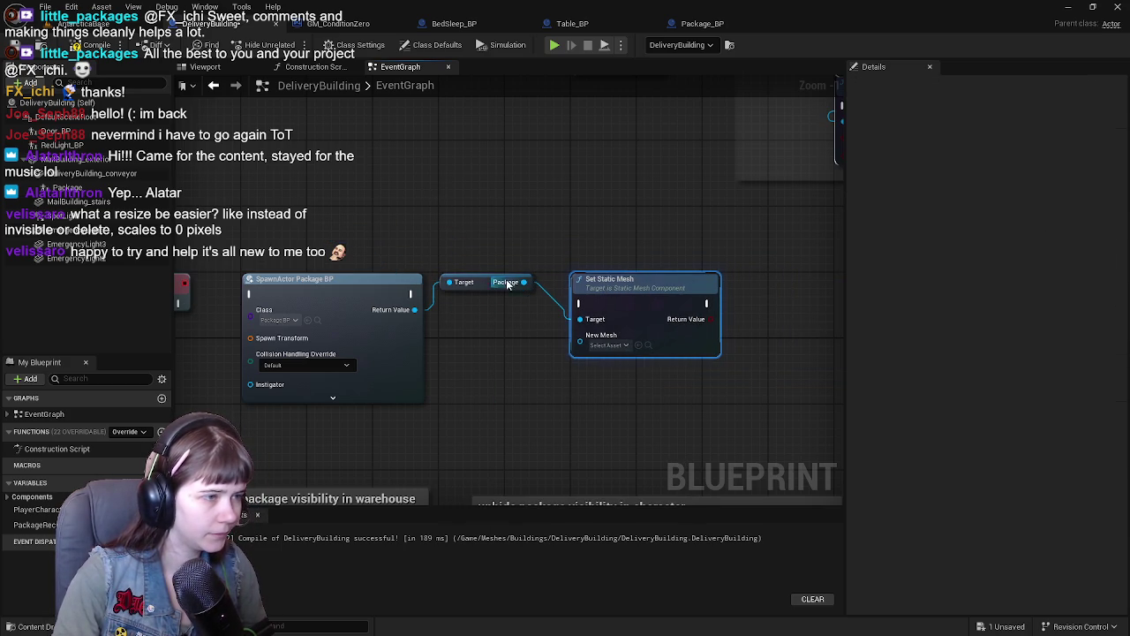
{"action": "left_click_drag", "start_coordinate": [411, 293], "coordinate": [581, 303]}
{"action": "left_click_drag", "start_coordinate": [512, 283], "coordinate": [495, 351]}
{"action": "left_click_drag", "start_coordinate": [504, 270], "coordinate": [551, 257]}
Step: Compile DeliveryBuilding and wire the Spawn Package event into SpawnActor
{"action": "left_click", "coordinate": [88, 45]}
{"action": "left_click_drag", "start_coordinate": [250, 299], "coordinate": [321, 290]}
{"action": "left_click_drag", "start_coordinate": [333, 359], "coordinate": [455, 335]}
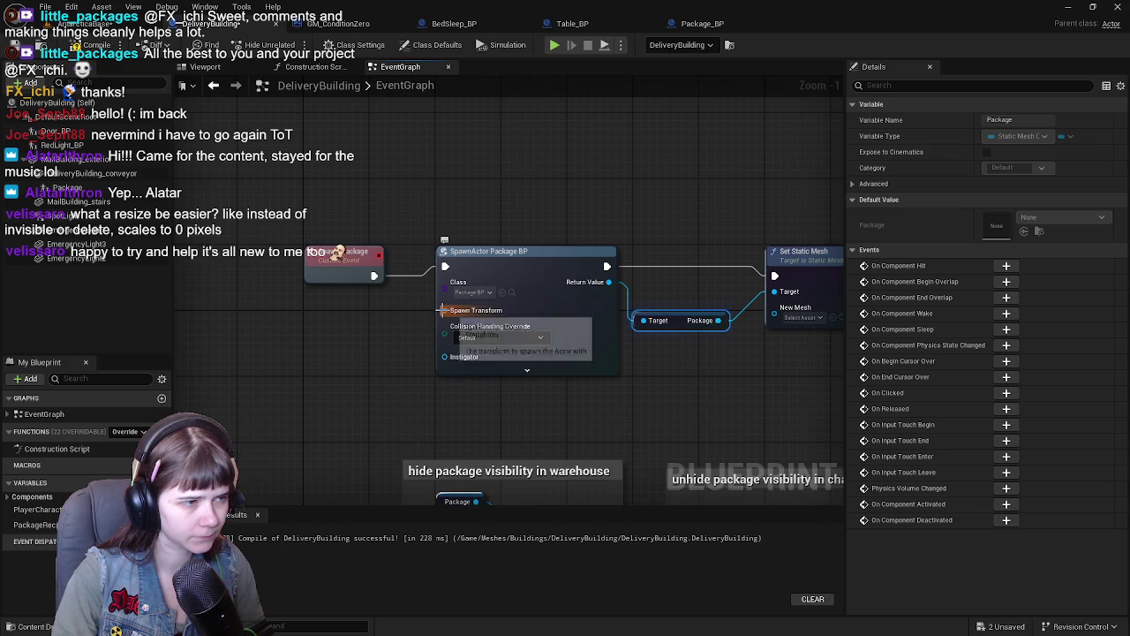
Step: Add a new Blueprint variable named ConveyorStartPos
{"action": "right_click", "coordinate": [449, 314]}
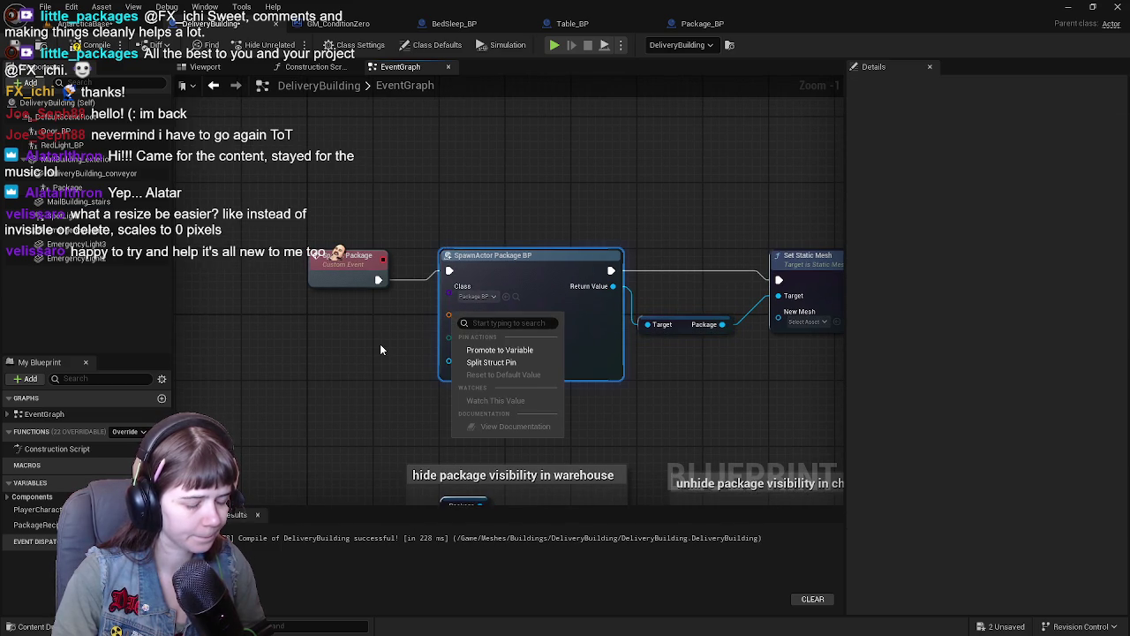
{"action": "left_click", "coordinate": [378, 374]}
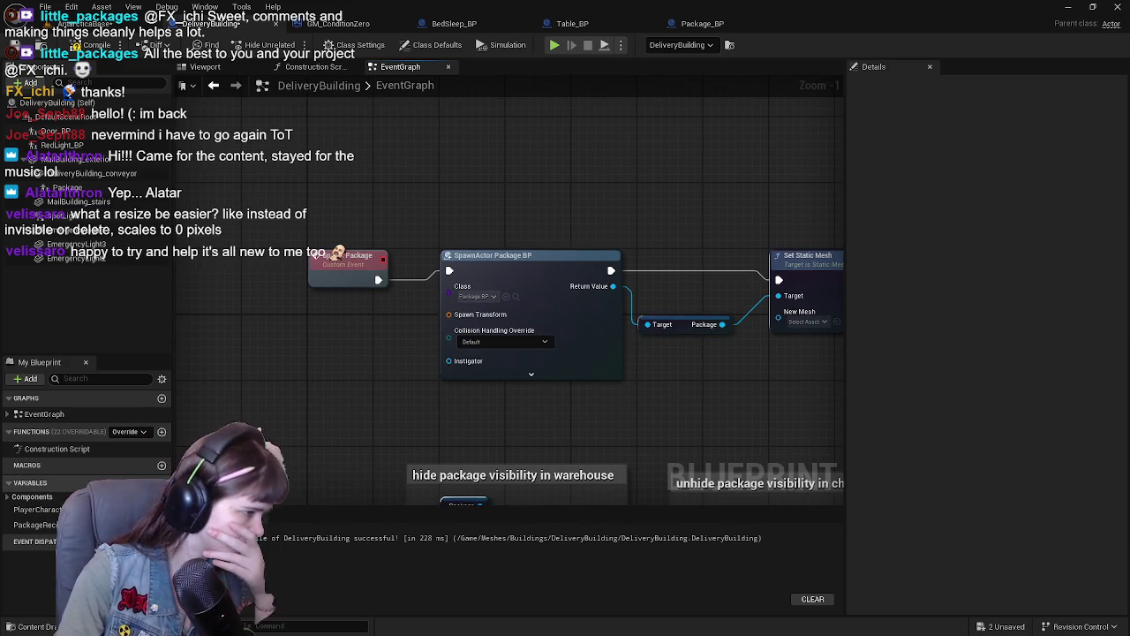
{"action": "left_click", "coordinate": [162, 482]}
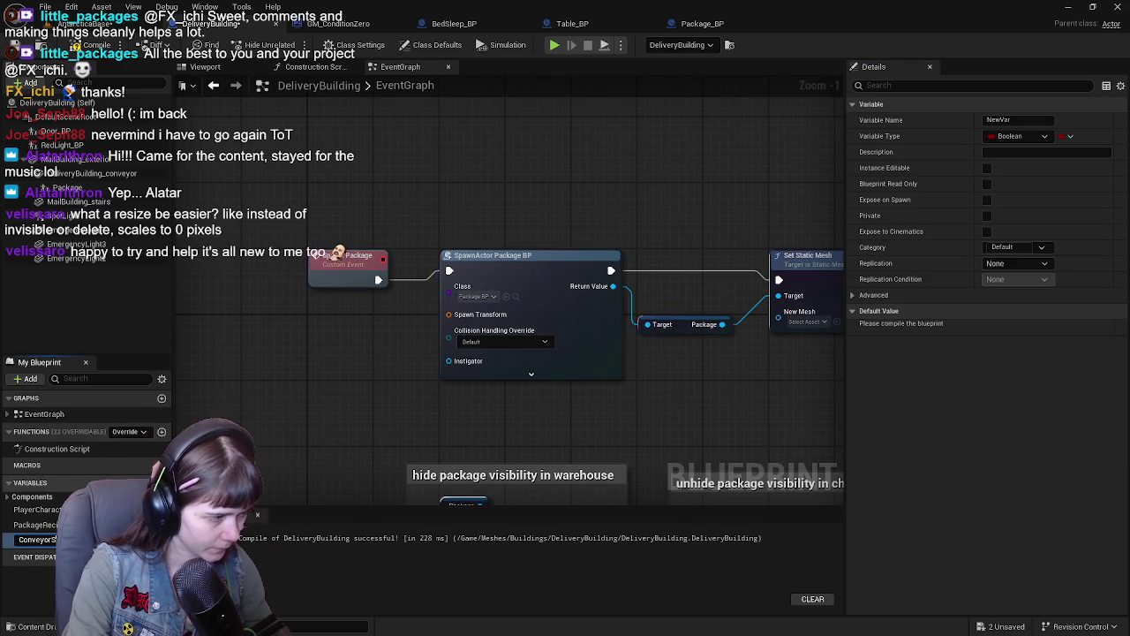
{"action": "type", "text": "ConveyorS"}
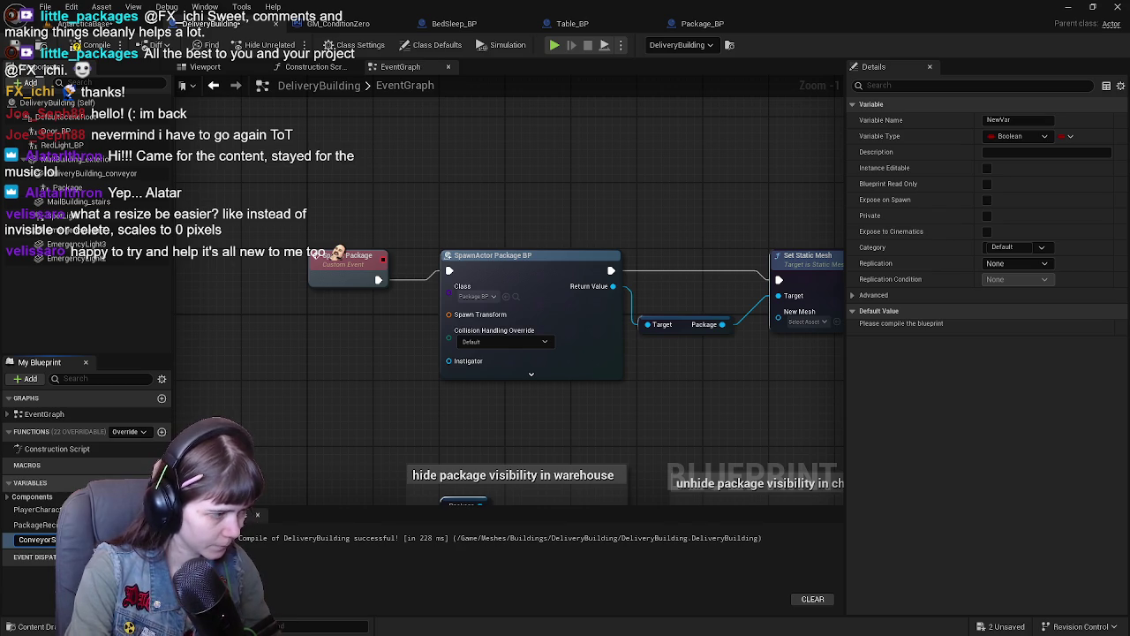
{"action": "key", "text": "Return"}
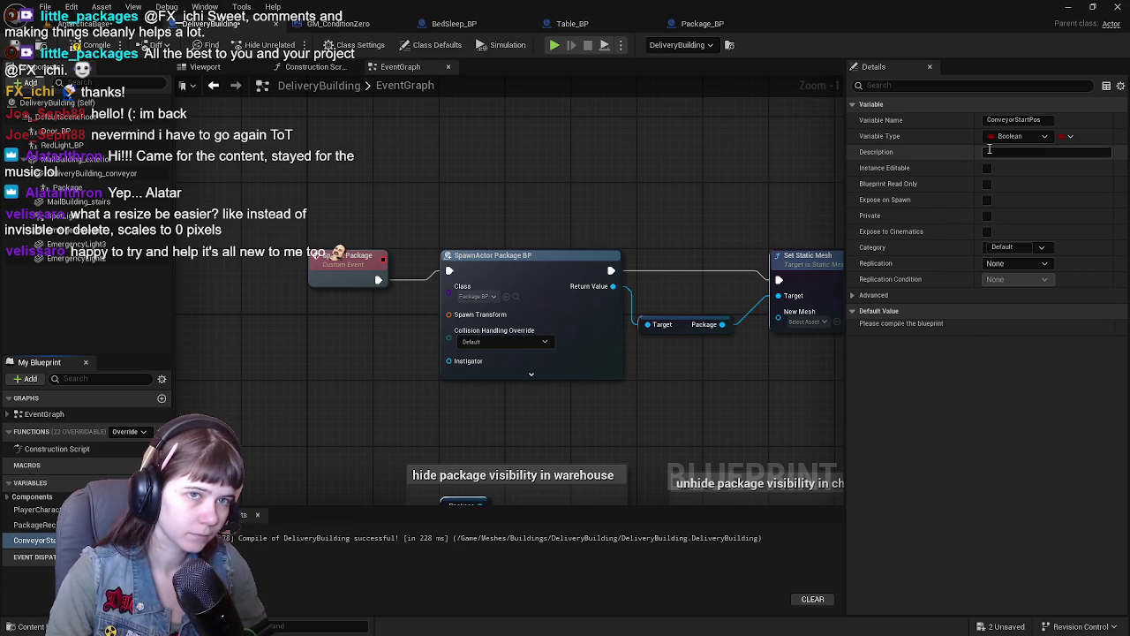
Step: Make ConveyorStartPos a Transform variable, compile, and inspect its default location value
{"action": "left_click", "coordinate": [1011, 136]}
{"action": "type", "text": "tra"}
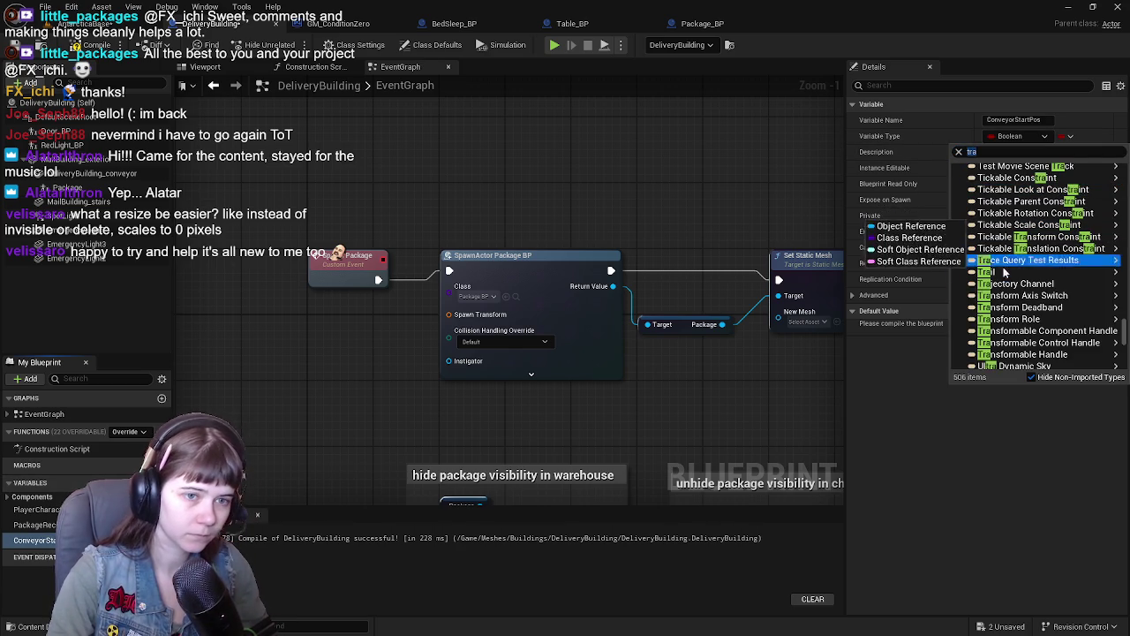
{"action": "scroll", "coordinate": [1034, 209], "scroll_direction": "down", "scroll_amount": 10}
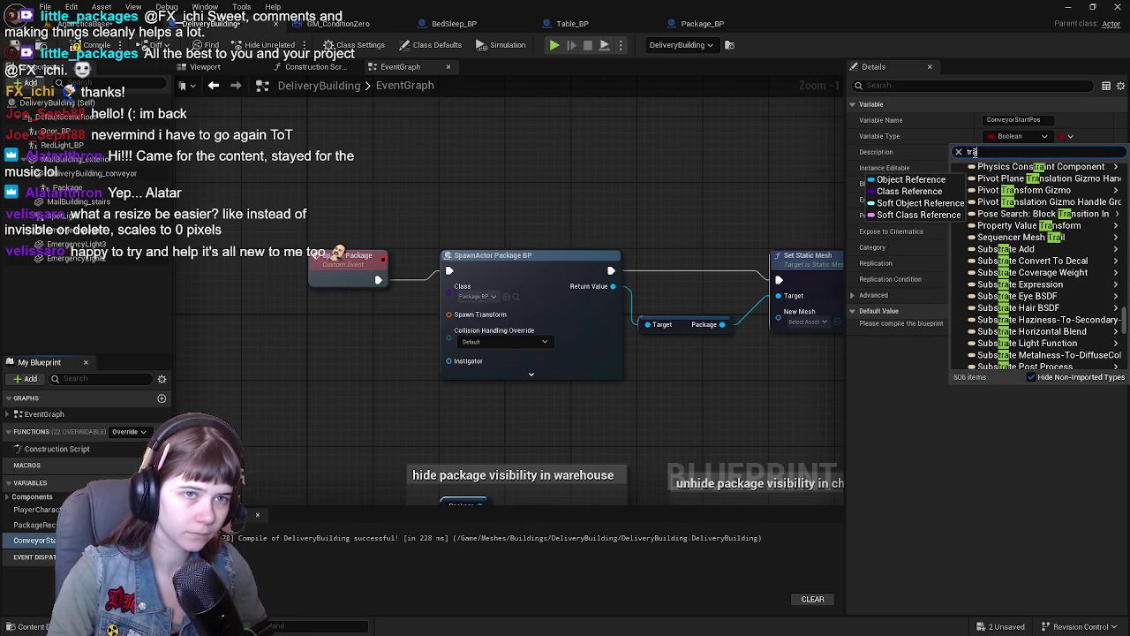
{"action": "left_click", "coordinate": [958, 152]}
{"action": "left_click", "coordinate": [992, 286]}
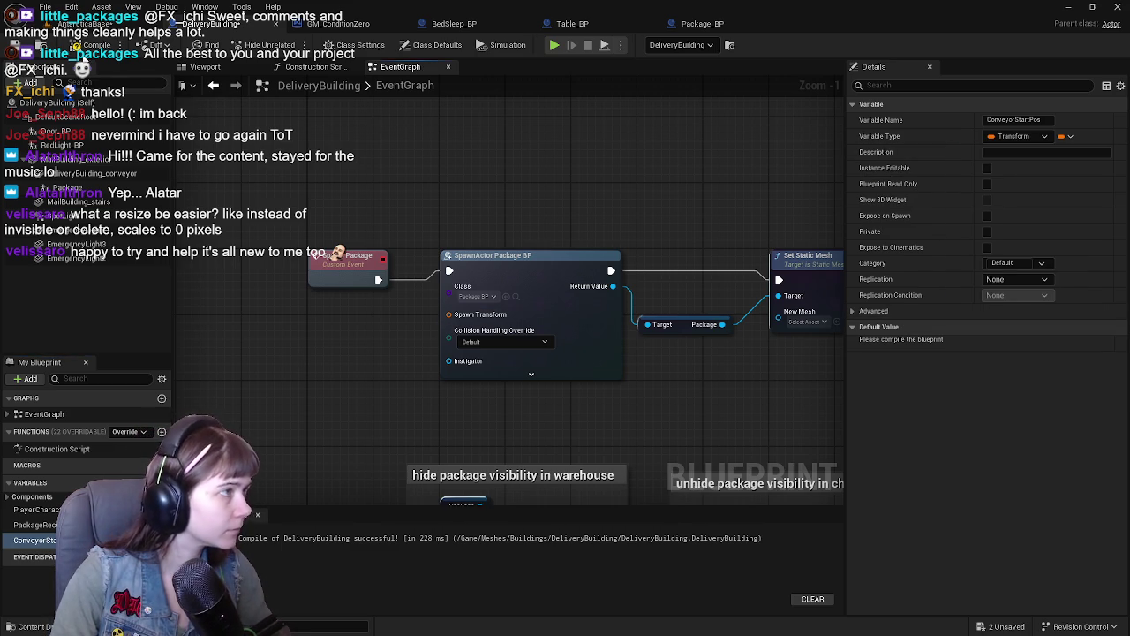
{"action": "left_click", "coordinate": [92, 45]}
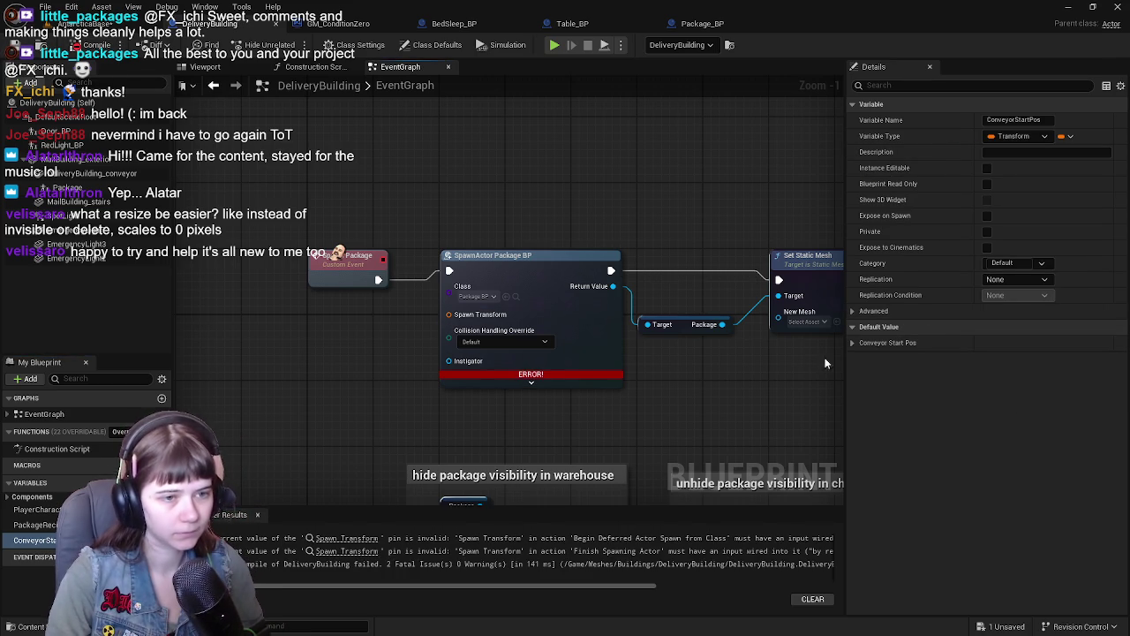
{"action": "left_click", "coordinate": [854, 342]}
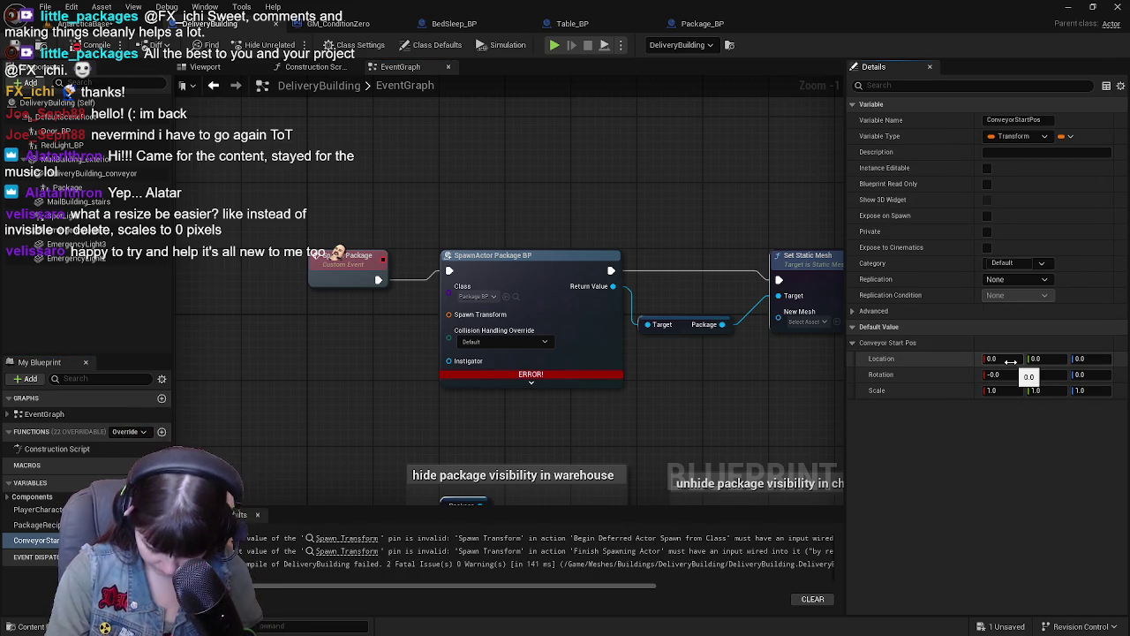
{"action": "left_click", "coordinate": [1010, 359]}
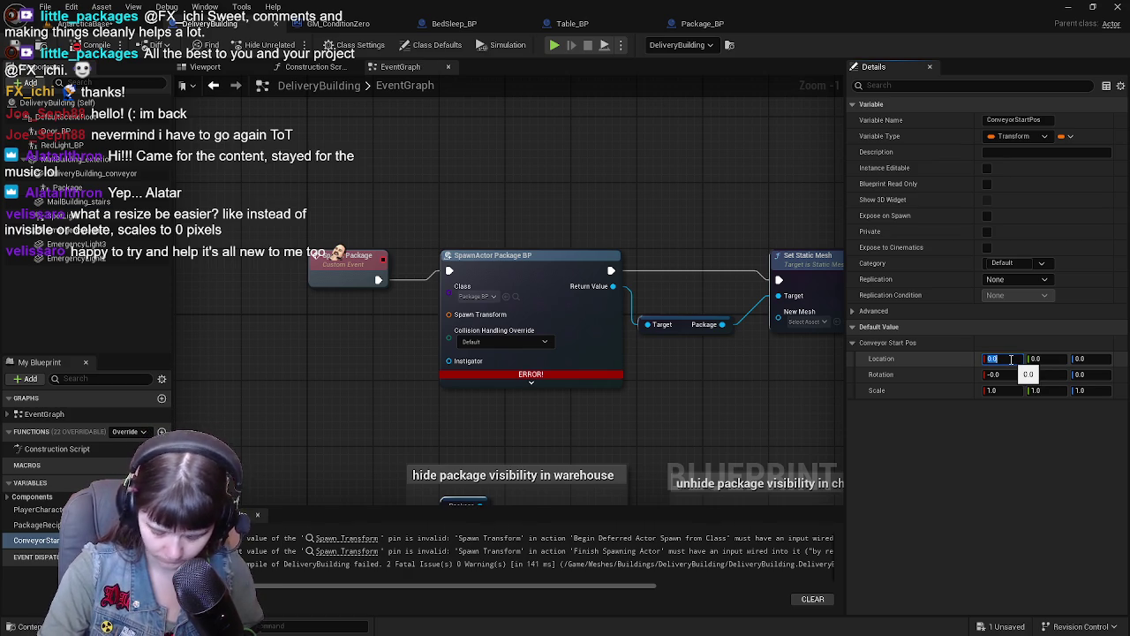
{"action": "right_click", "coordinate": [452, 316]}
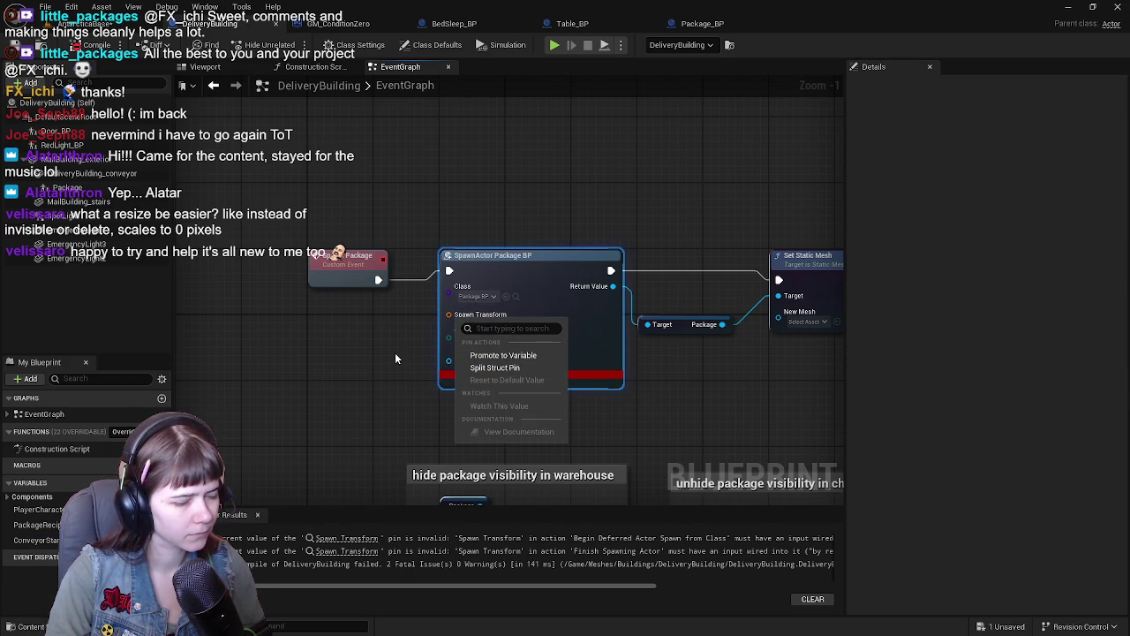
{"action": "left_click", "coordinate": [97, 24]}
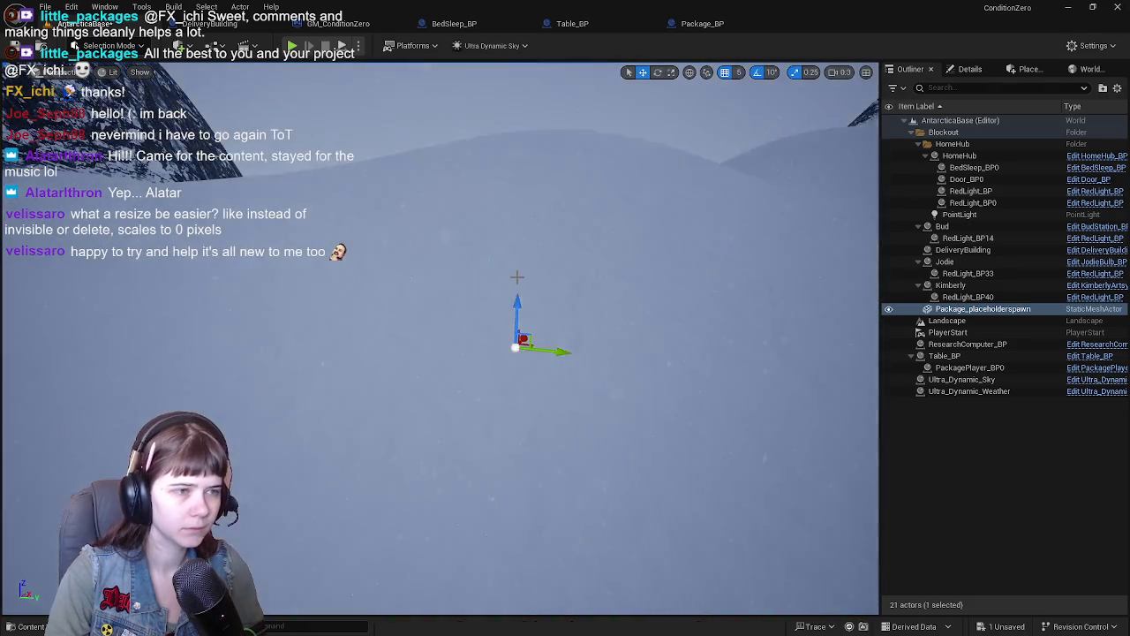
Step: Frame Package_placeholderspawn in the viewport and view its Details
{"action": "key", "text": "f"}
{"action": "scroll", "coordinate": [452, 354], "scroll_direction": "down", "scroll_amount": 10}
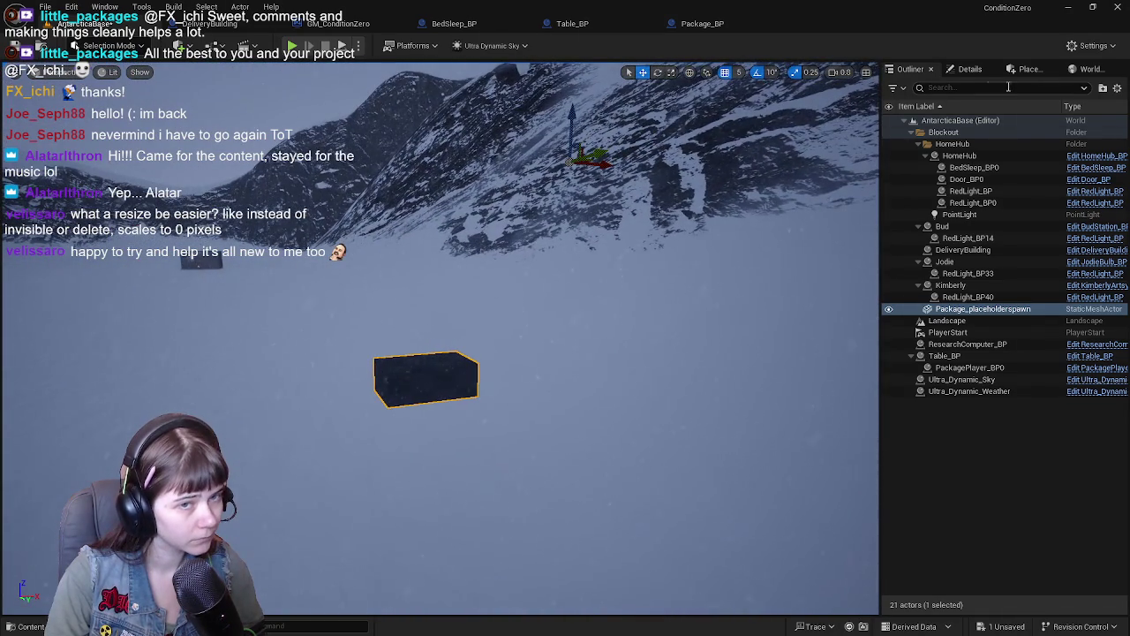
{"action": "left_click", "coordinate": [969, 69]}
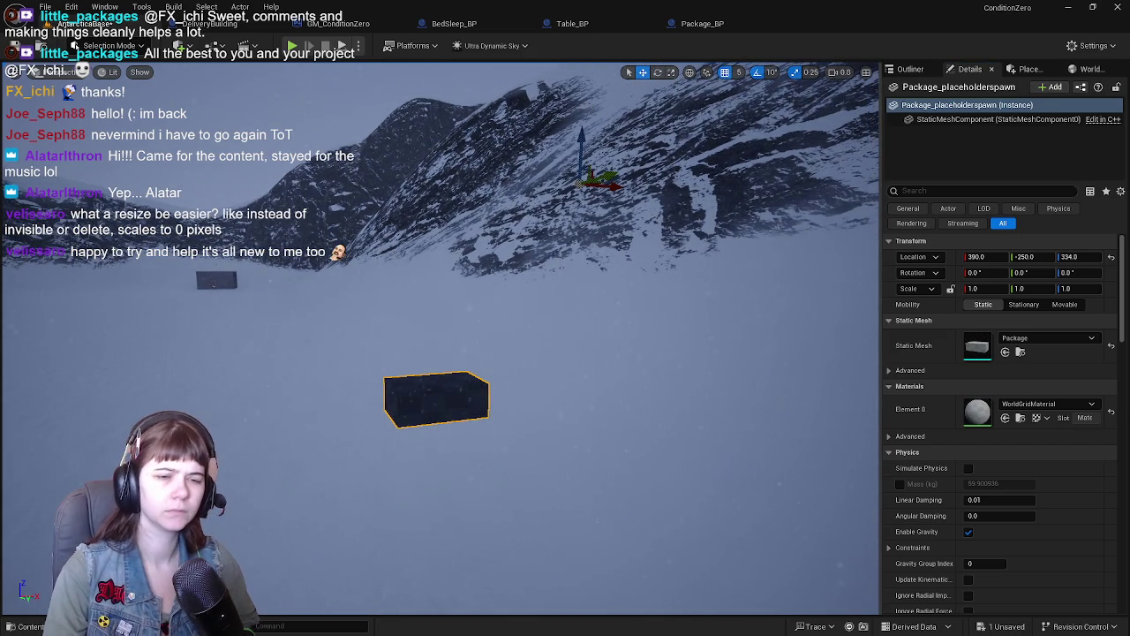
{"action": "left_click_drag", "start_coordinate": [530, 398], "coordinate": [583, 327]}
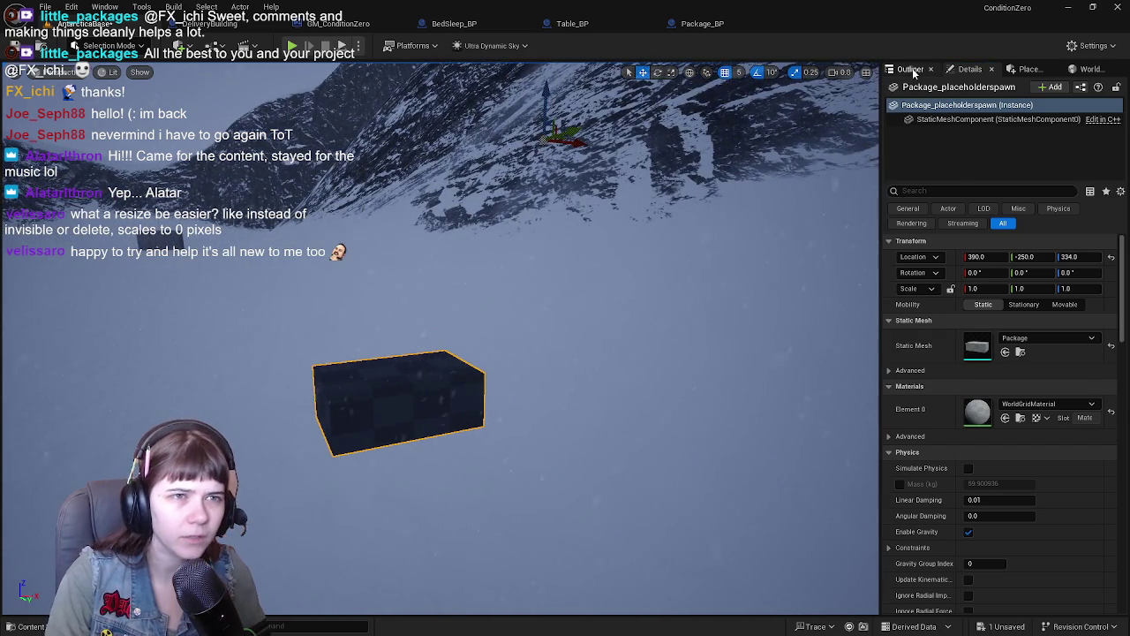
Step: Try attaching Package_placeholderspawn to DeliveryBuilding, undo it, and return to the DeliveryBuilding EventGraph
{"action": "left_click", "coordinate": [909, 69]}
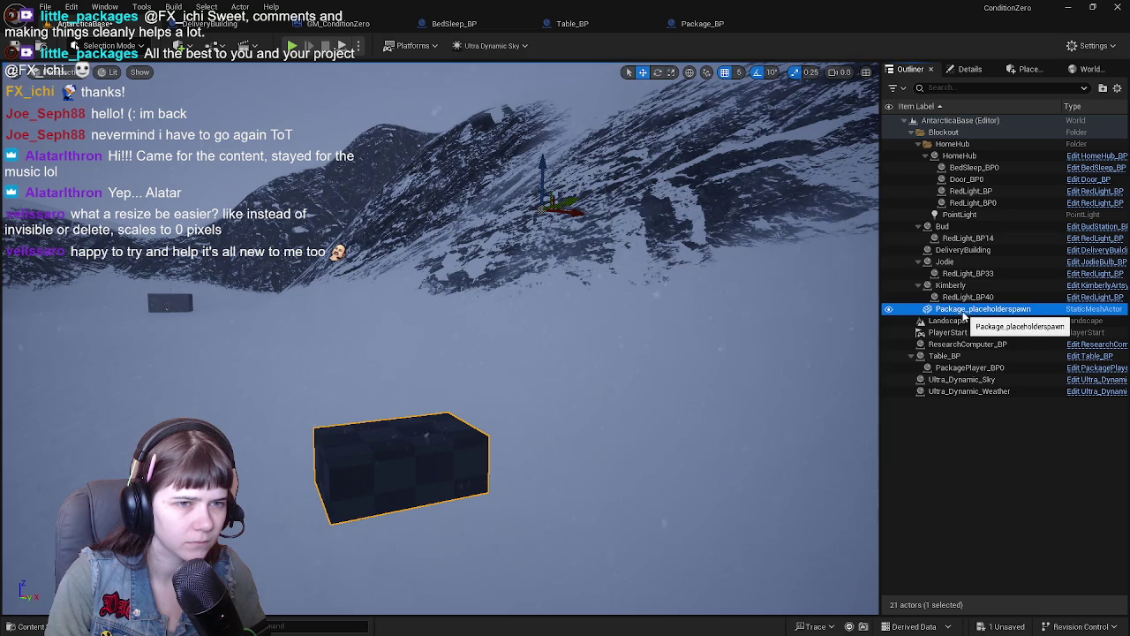
{"action": "left_click", "coordinate": [966, 252]}
{"action": "left_click_drag", "start_coordinate": [980, 309], "coordinate": [968, 249]}
{"action": "key", "text": "ctrl+z"}
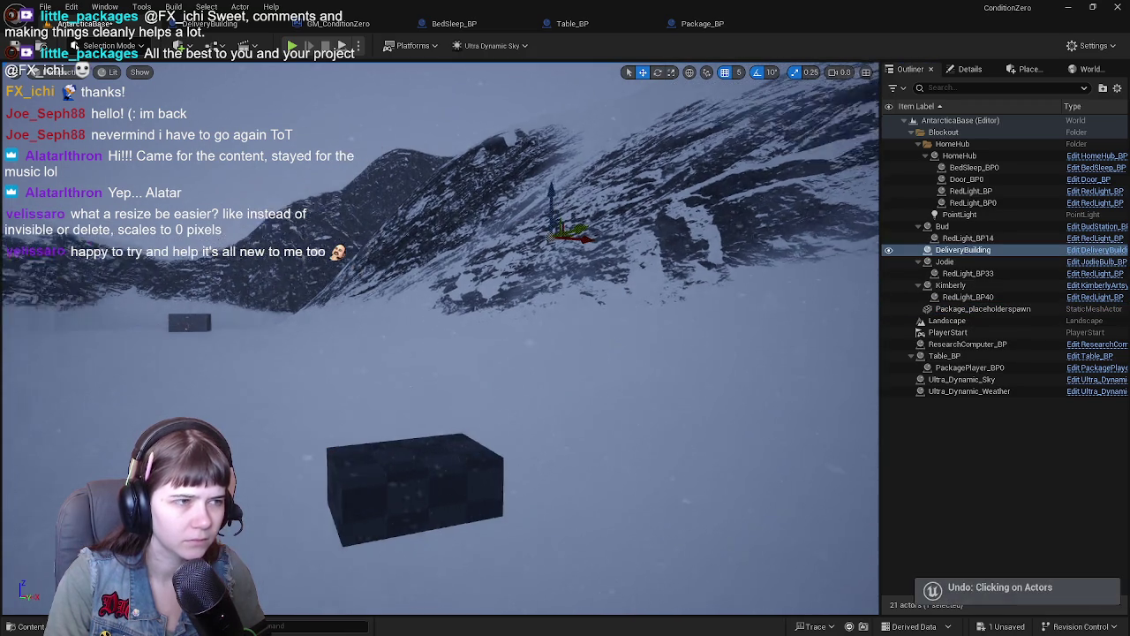
{"action": "key", "text": "ctrl+z"}
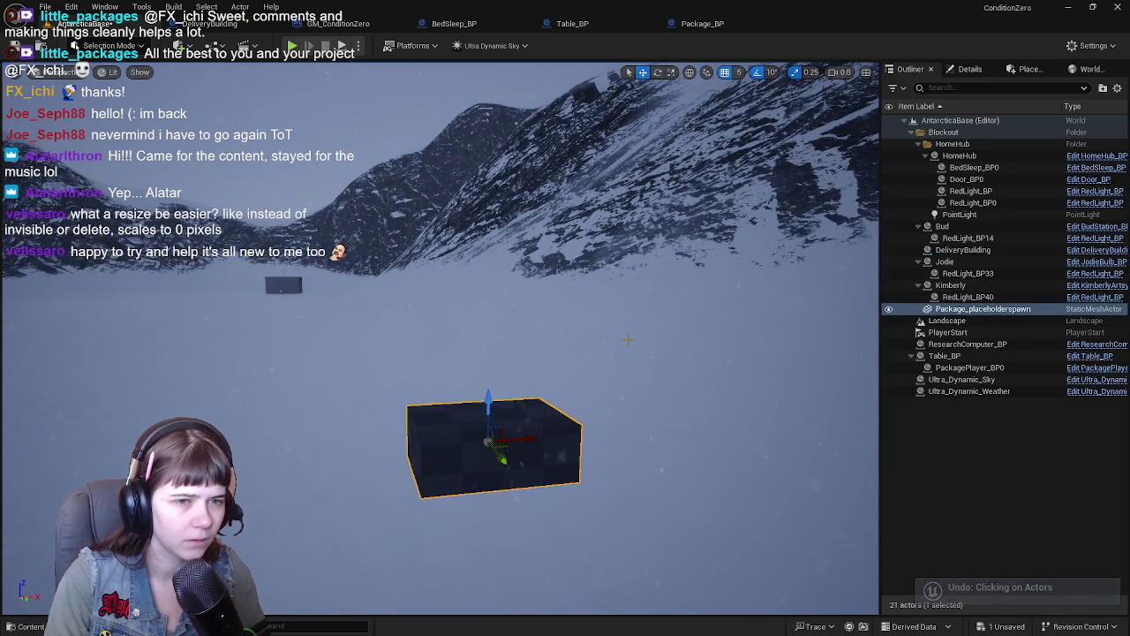
{"action": "key", "text": "ctrl+z"}
{"action": "key", "text": "f"}
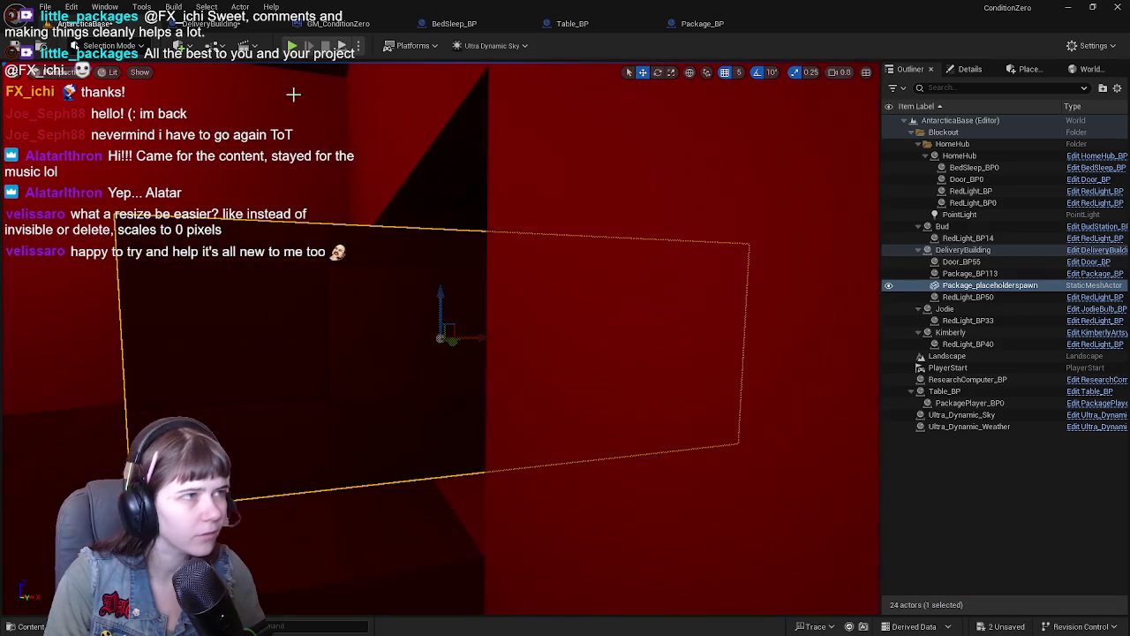
{"action": "left_click", "coordinate": [212, 24]}
{"action": "left_click_drag", "start_coordinate": [518, 221], "coordinate": [576, 208]}
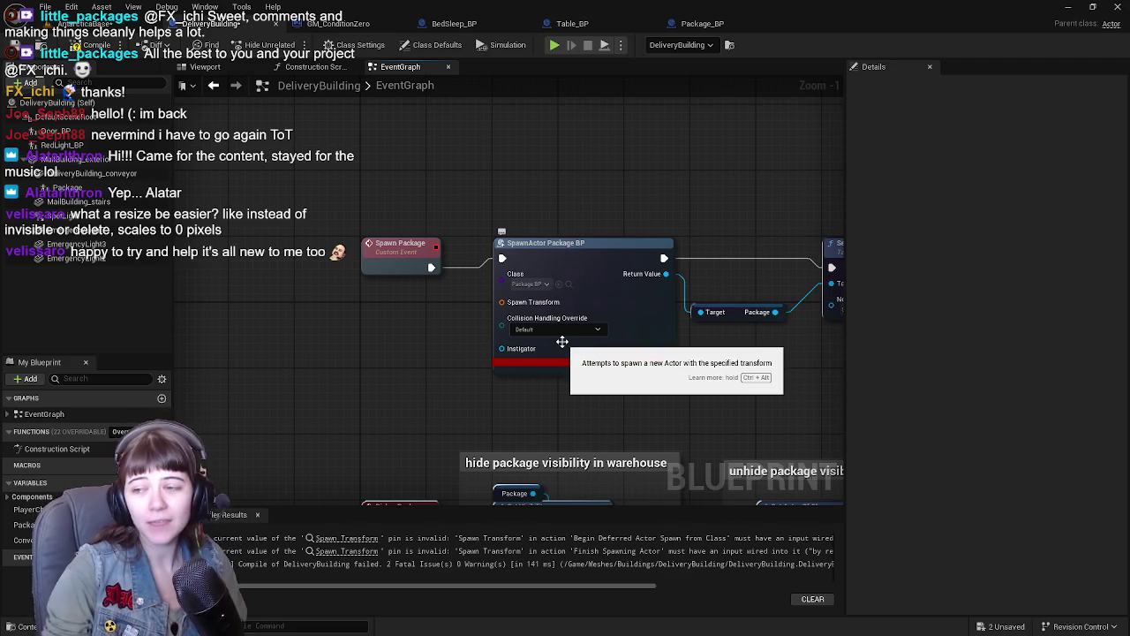
Step: Split the SpawnActor node's Spawn Transform pin into location, rotation and scale, then compile
{"action": "mouse_move", "coordinate": [421, 369]}
{"action": "left_mouse_down"}
{"action": "mouse_move", "coordinate": [359, 366]}
{"action": "mouse_move", "coordinate": [379, 353]}
{"action": "mouse_move", "coordinate": [391, 364]}
{"action": "left_mouse_up"}
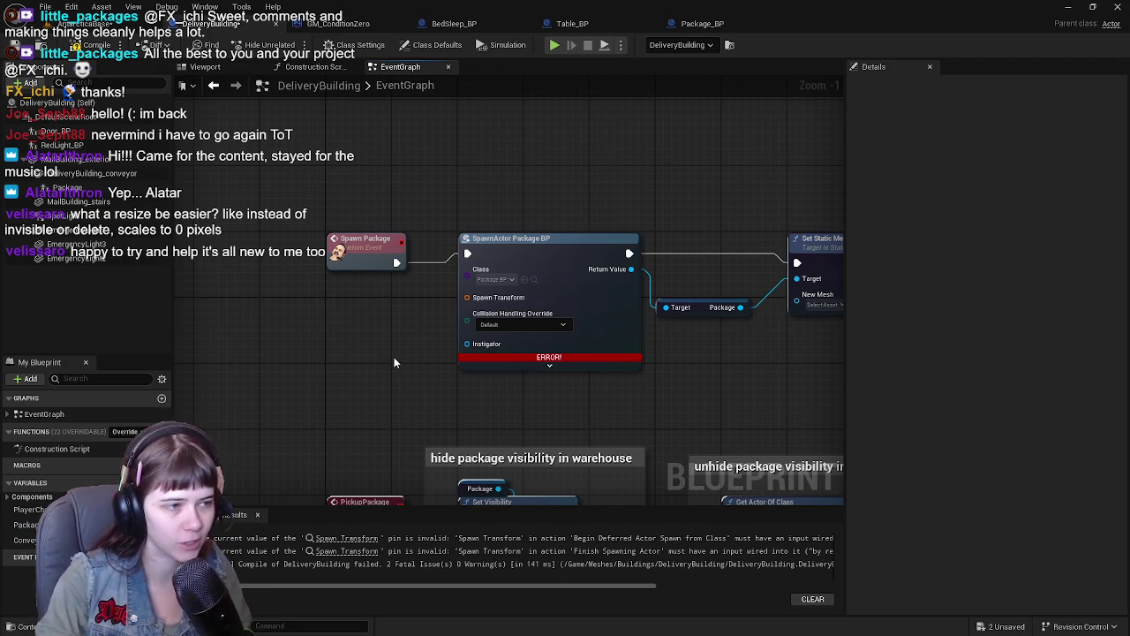
{"action": "right_click", "coordinate": [426, 313]}
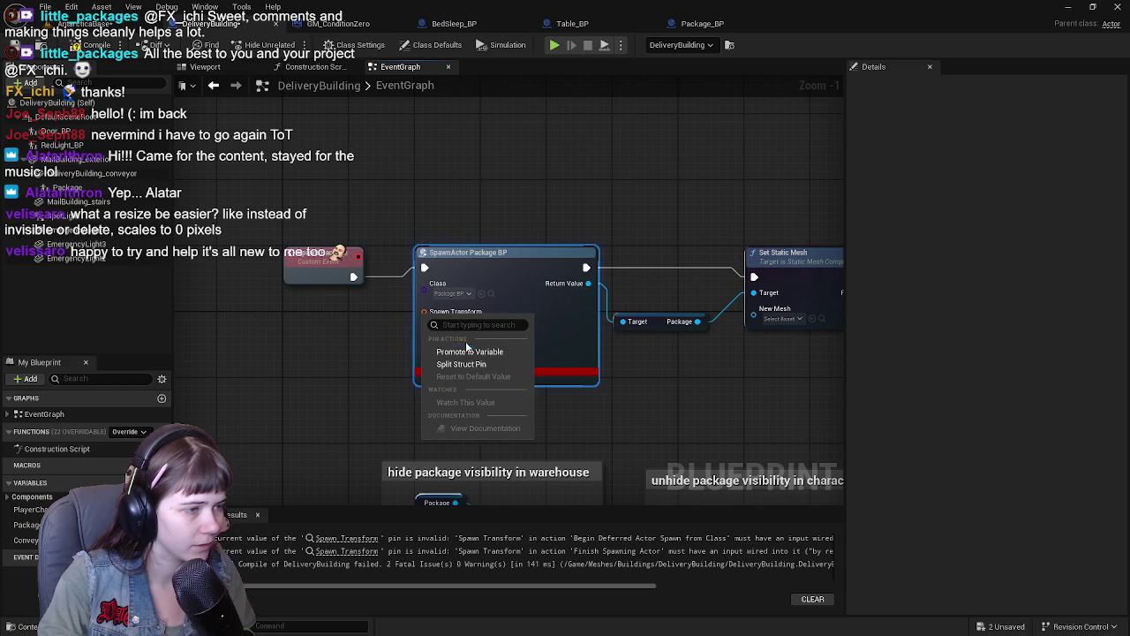
{"action": "left_click", "coordinate": [466, 363]}
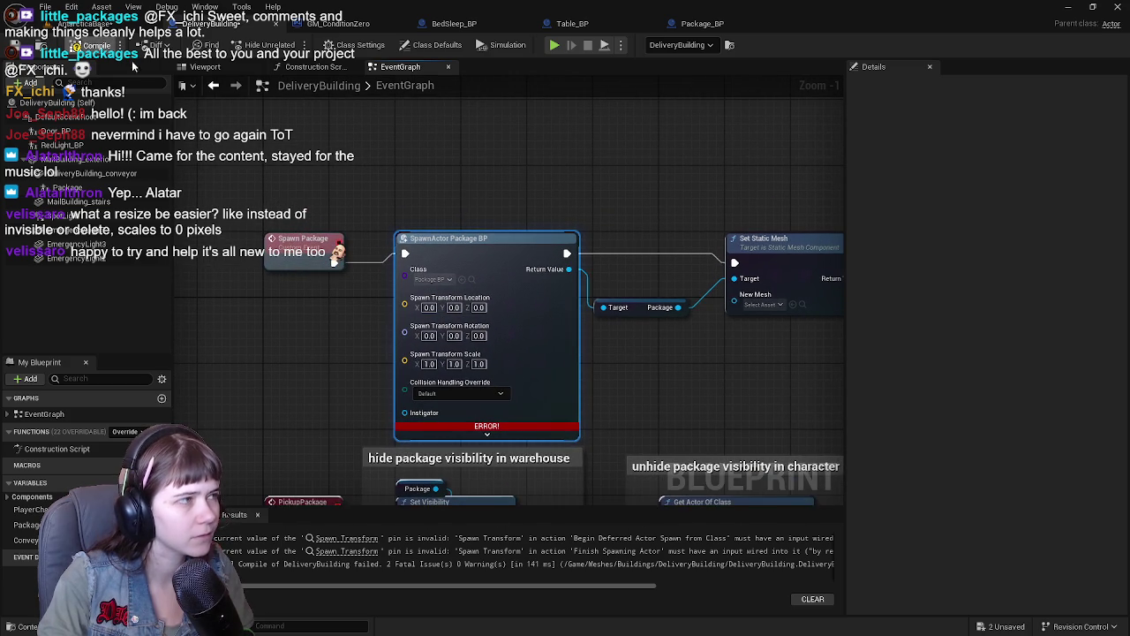
{"action": "left_click", "coordinate": [98, 45]}
Step: Recombine the Spawn Transform pin, recompile, and go back to the level editor
{"action": "right_click", "coordinate": [406, 307]}
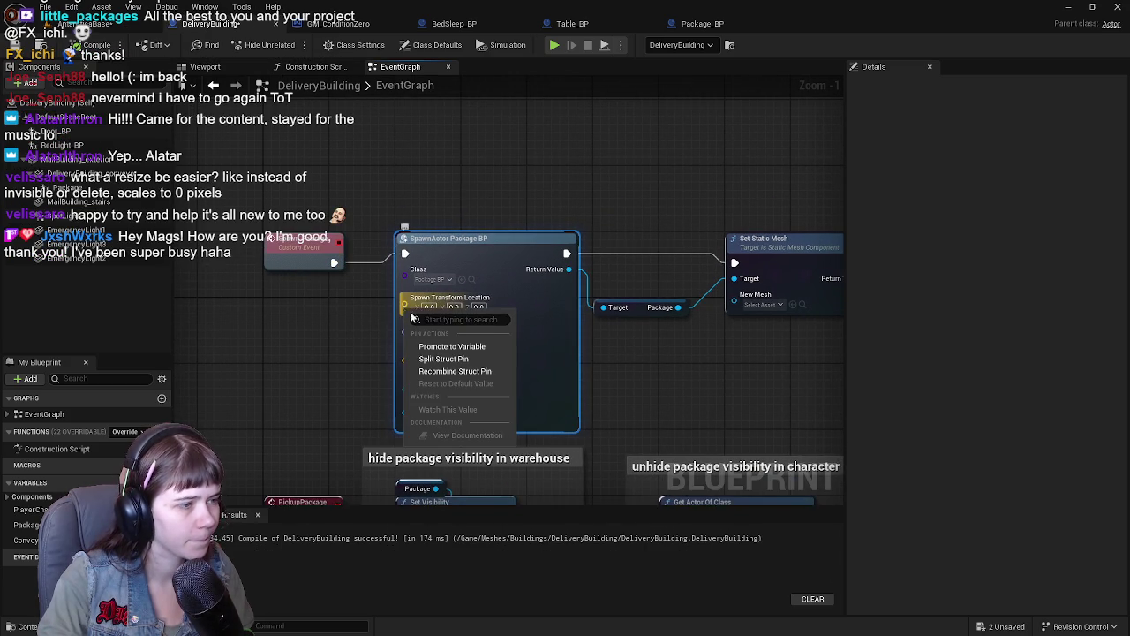
{"action": "left_click", "coordinate": [473, 371]}
{"action": "left_click", "coordinate": [98, 45]}
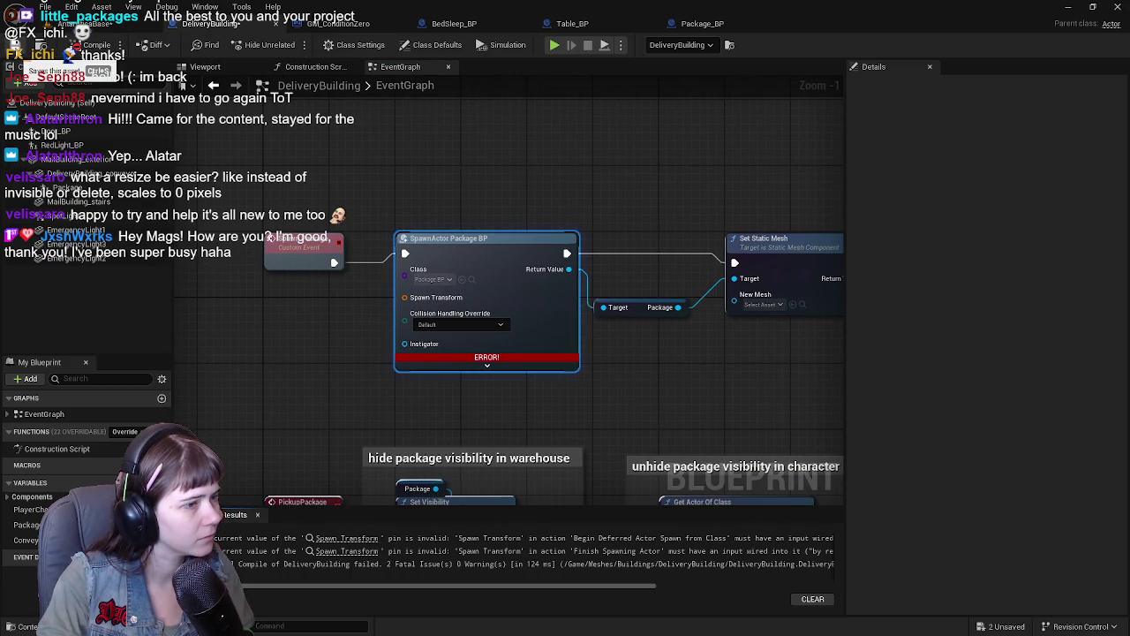
{"action": "left_click", "coordinate": [116, 25]}
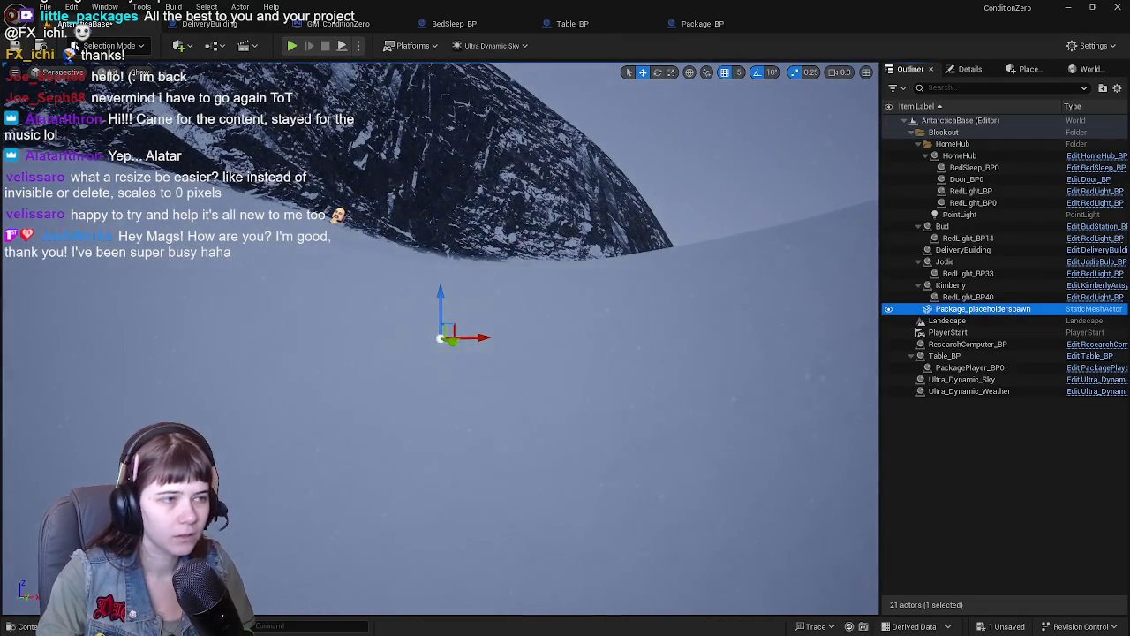
Step: Undo the pin split, inspect Package_placeholderspawn's properties, then select ConveyorStartPos in DeliveryBuilding's graph
{"action": "key", "text": "f"}
{"action": "scroll", "coordinate": [588, 315], "scroll_direction": "down", "scroll_amount": 3}
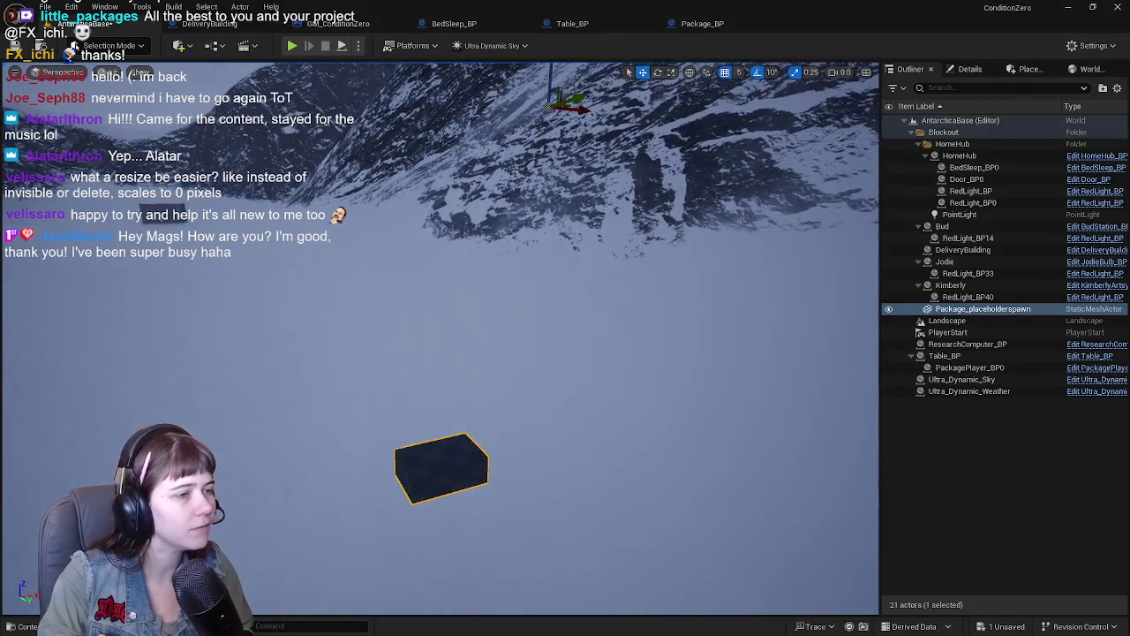
{"action": "key", "text": "ctrl+z"}
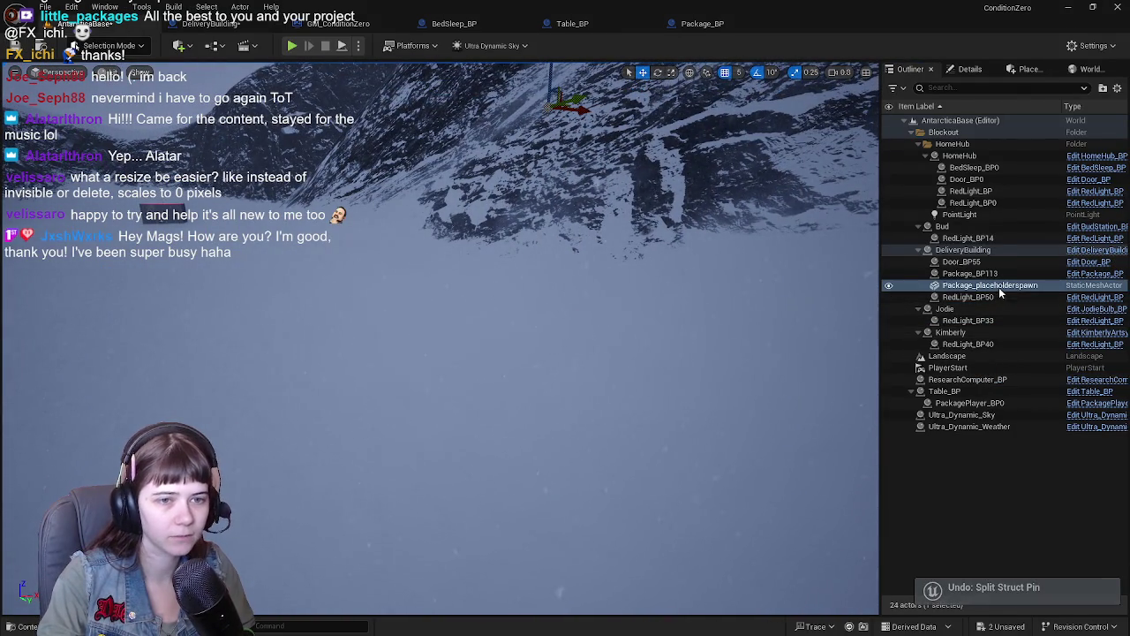
{"action": "double_click", "coordinate": [999, 289]}
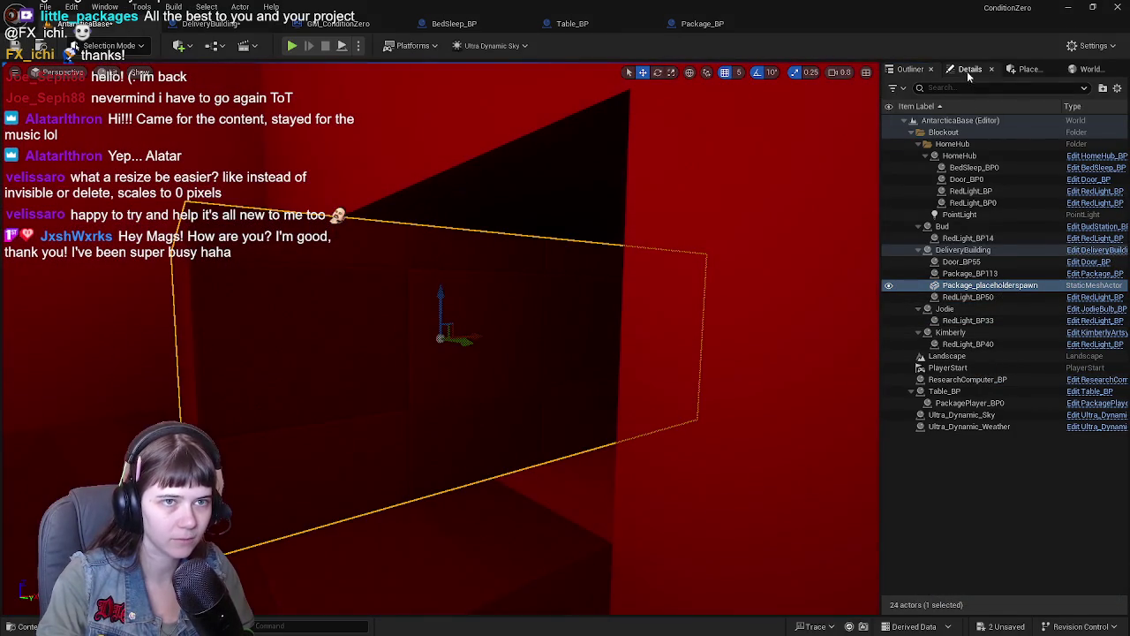
{"action": "left_click", "coordinate": [969, 69]}
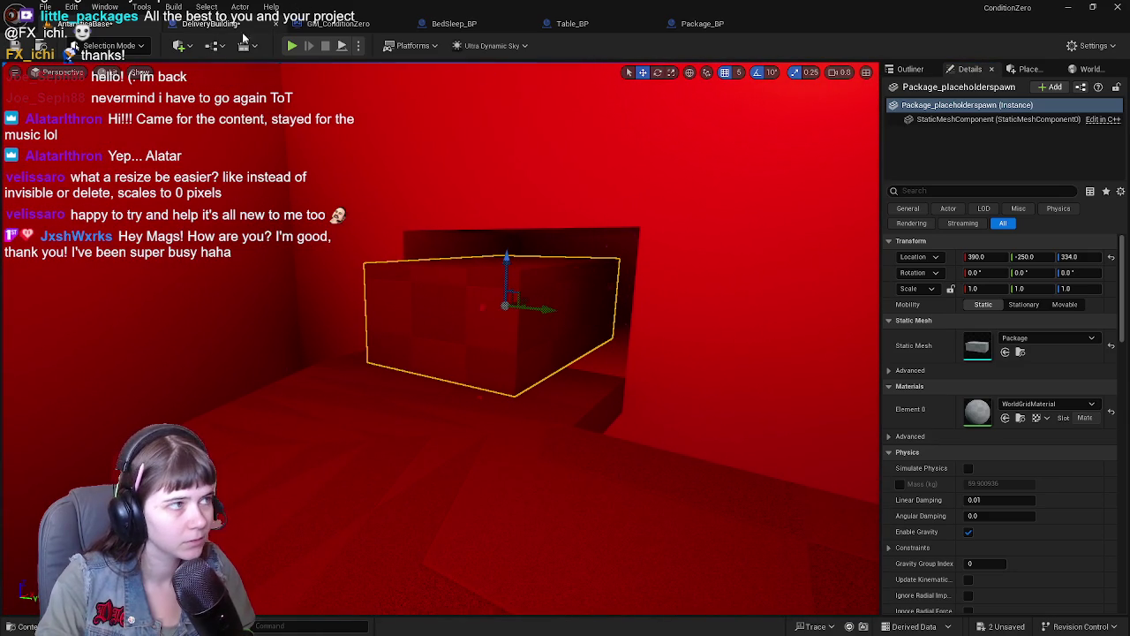
{"action": "left_click", "coordinate": [212, 23]}
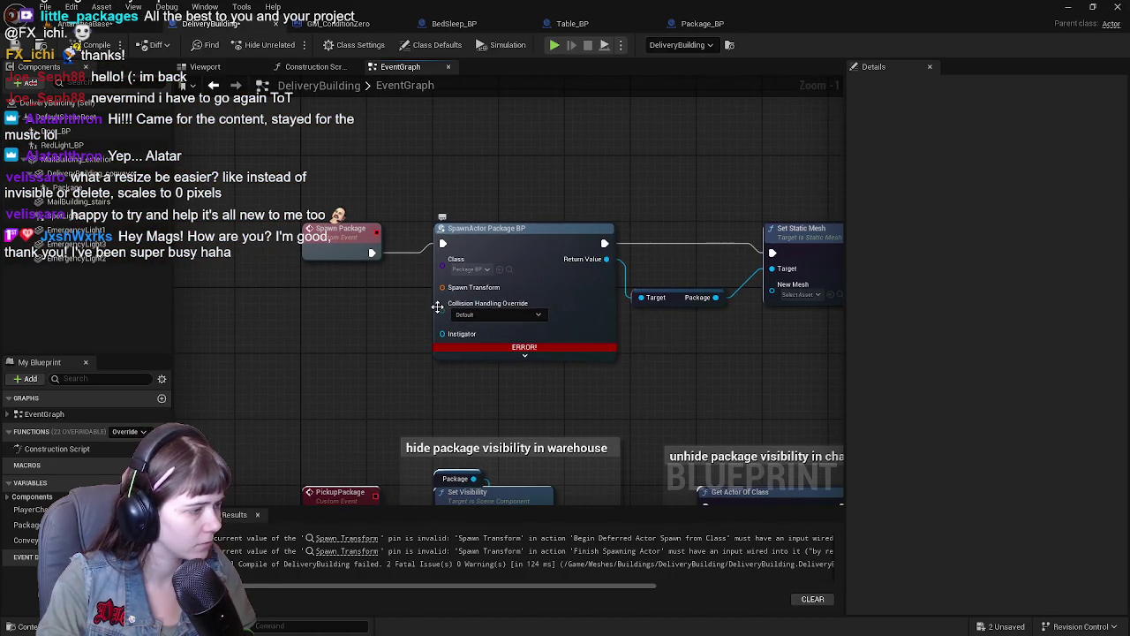
{"action": "left_click", "coordinate": [27, 539]}
Step: Make ConveyorStartPos a Transform, feed its getter into Spawn Transform, and compile
{"action": "left_click", "coordinate": [1035, 136]}
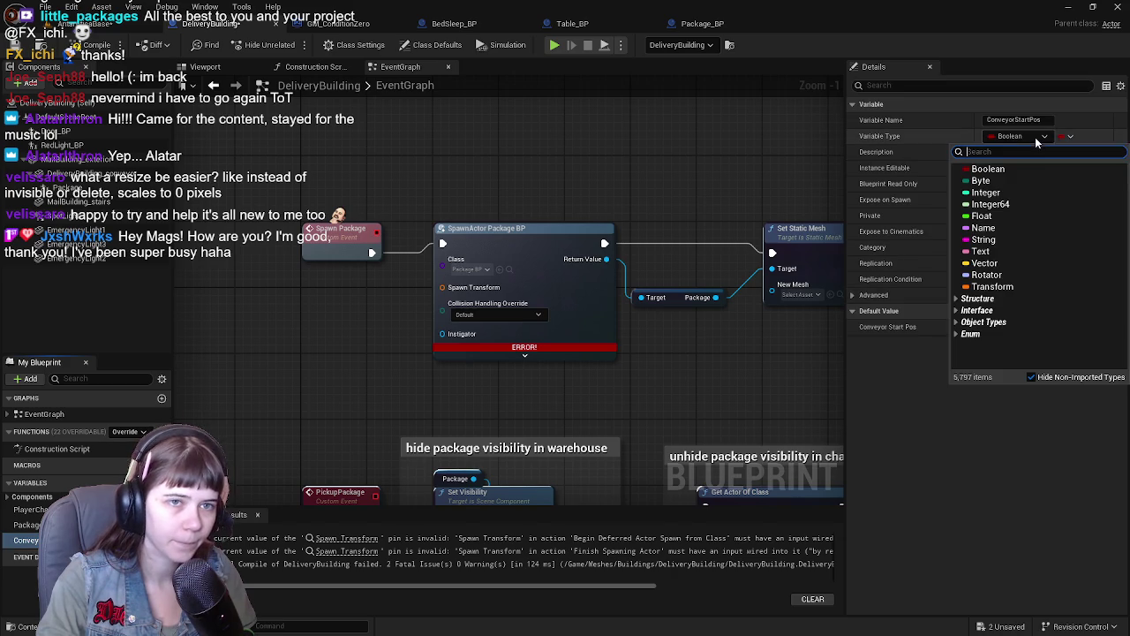
{"action": "key", "text": "Escape"}
{"action": "mouse_move", "coordinate": [27, 539]}
{"action": "left_mouse_down"}
{"action": "mouse_move", "coordinate": [303, 448]}
{"action": "mouse_move", "coordinate": [320, 316]}
{"action": "mouse_move", "coordinate": [311, 299]}
{"action": "mouse_move", "coordinate": [431, 306]}
{"action": "mouse_move", "coordinate": [452, 294]}
{"action": "left_mouse_up"}
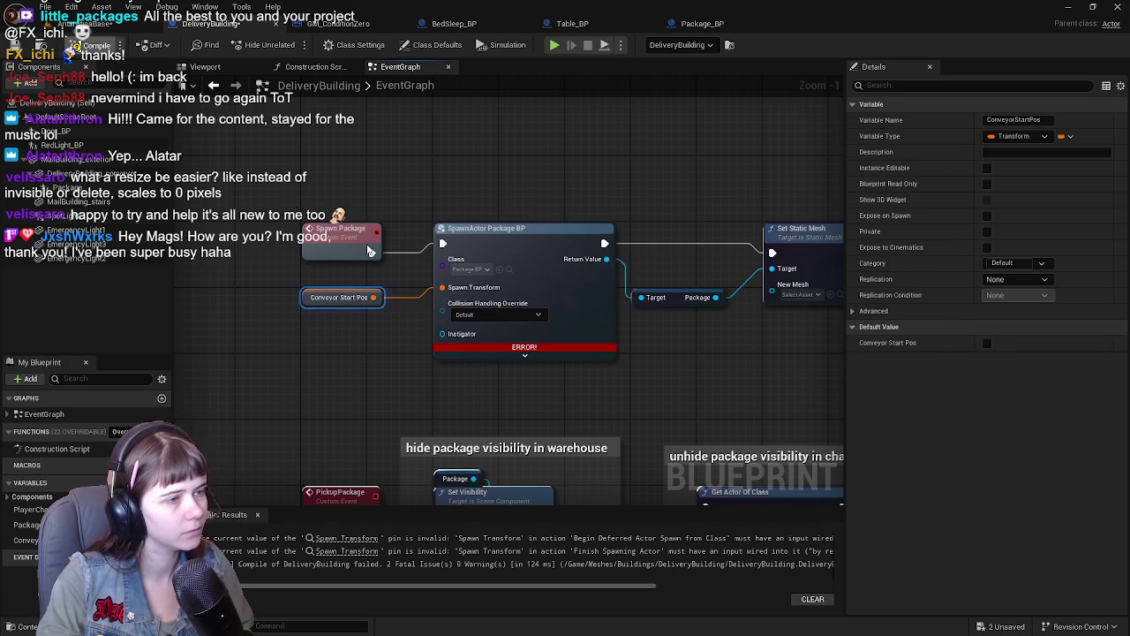
{"action": "key", "text": "F7"}
Step: Set ConveyorStartPos's default Location to 11510, -15230, 4004
{"action": "left_click", "coordinate": [853, 344]}
{"action": "left_click", "coordinate": [1001, 359]}
{"action": "type", "text": "115"}
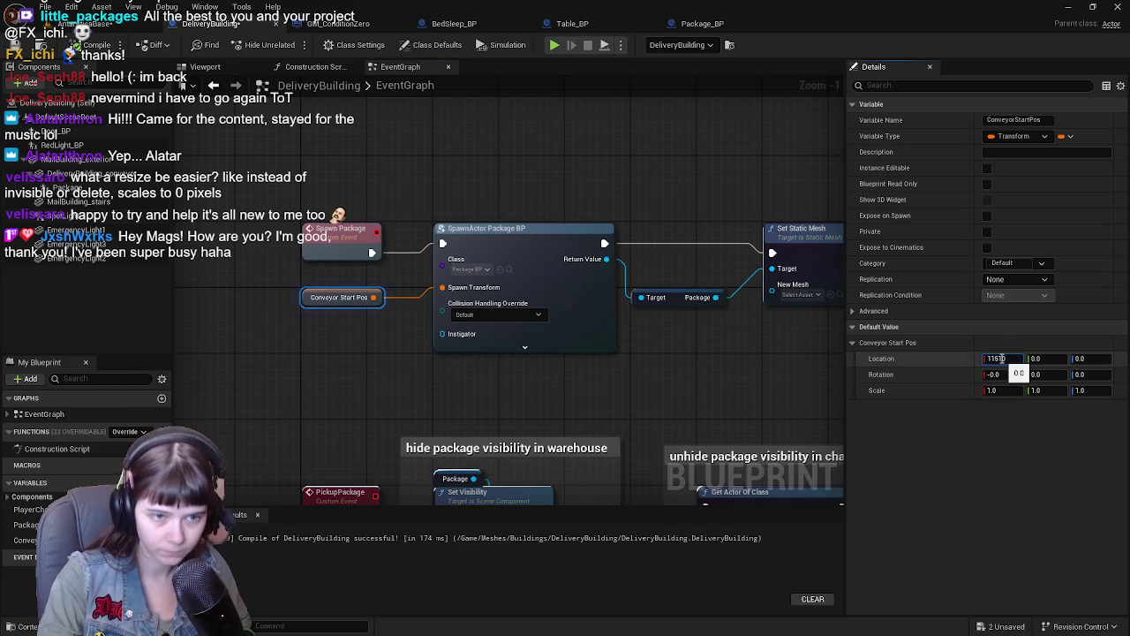
{"action": "left_click", "coordinate": [1049, 359]}
{"action": "type", "text": "-1523"}
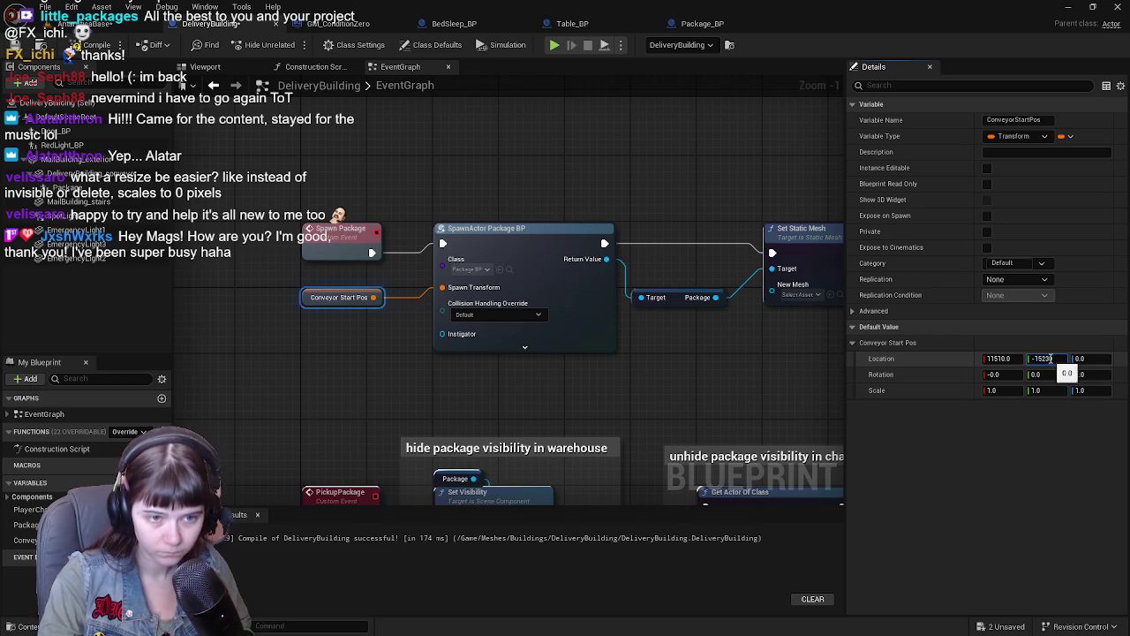
{"action": "left_click", "coordinate": [1079, 358]}
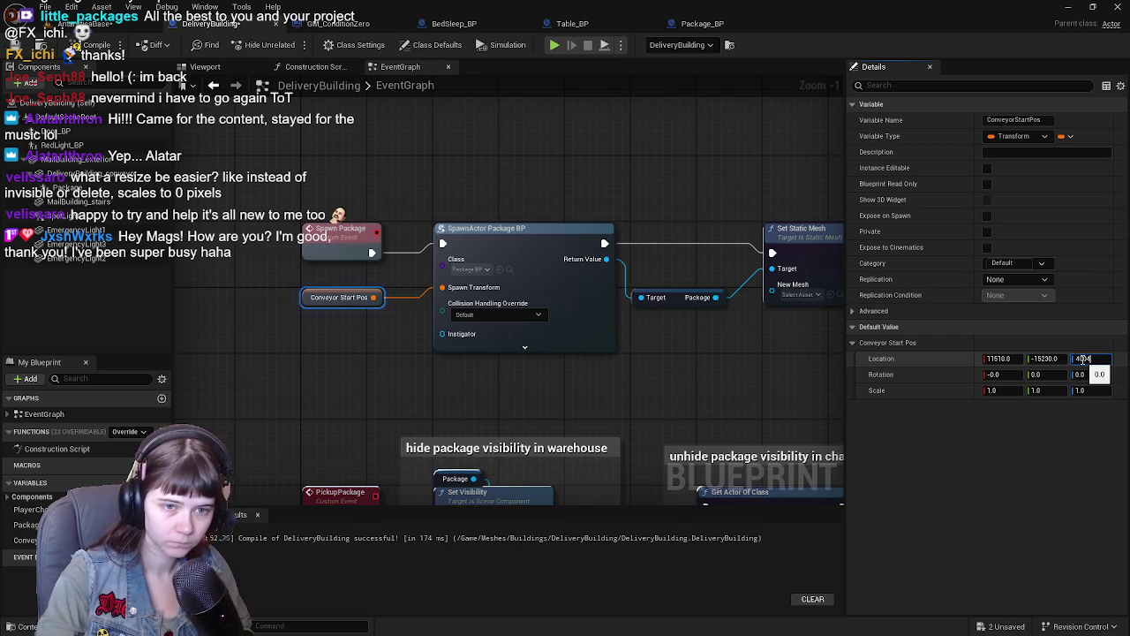
{"action": "key", "text": "Return"}
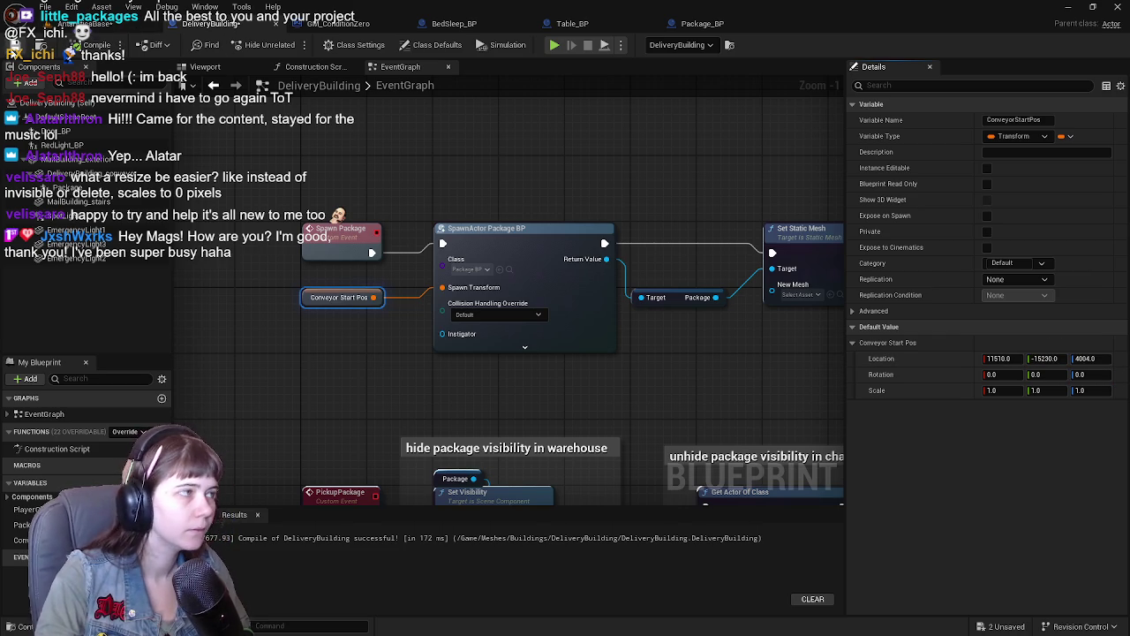
Step: Set the Set Static Mesh node's New Mesh to Package and save all changes
{"action": "left_click_drag", "start_coordinate": [624, 197], "coordinate": [509, 180]}
{"action": "left_click_drag", "start_coordinate": [496, 148], "coordinate": [533, 166]}
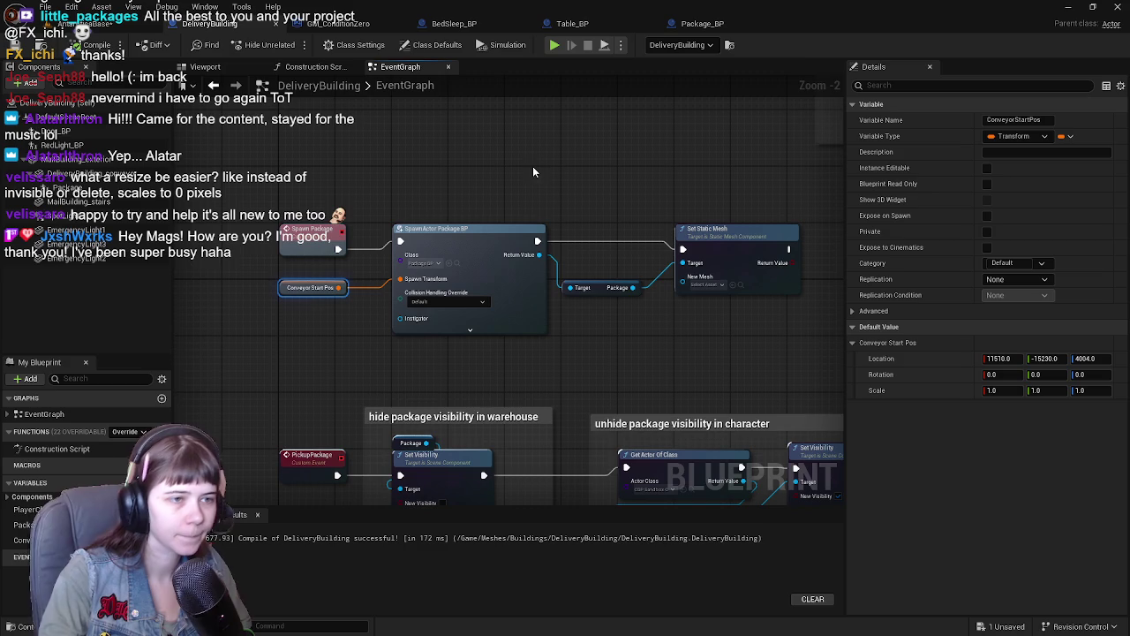
{"action": "left_click", "coordinate": [706, 285]}
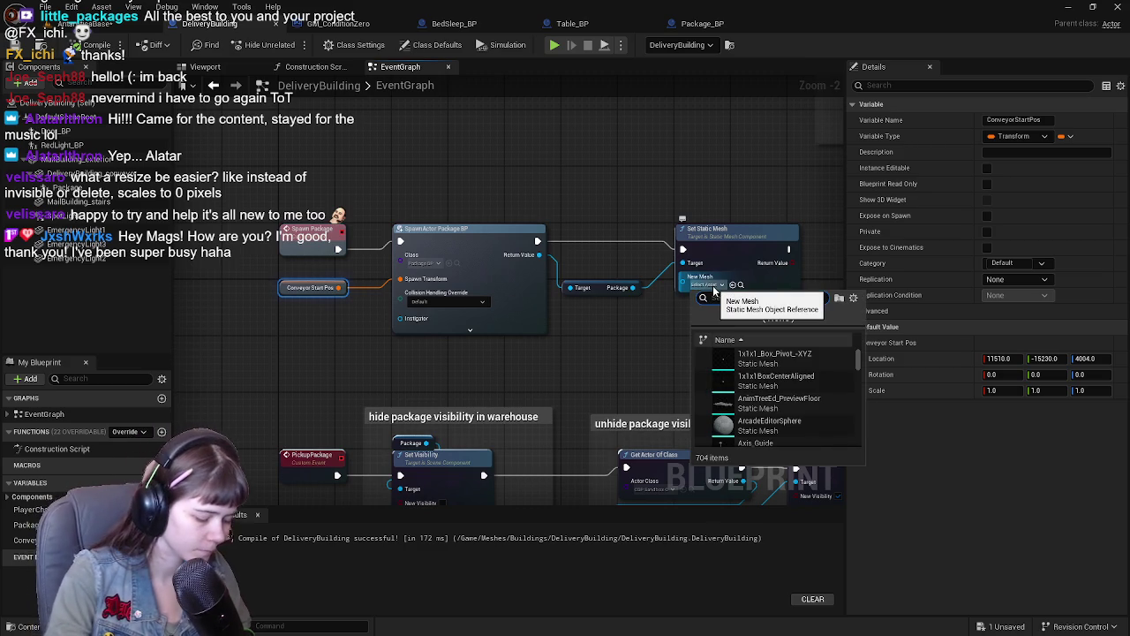
{"action": "type", "text": "package"}
{"action": "key", "text": "Return"}
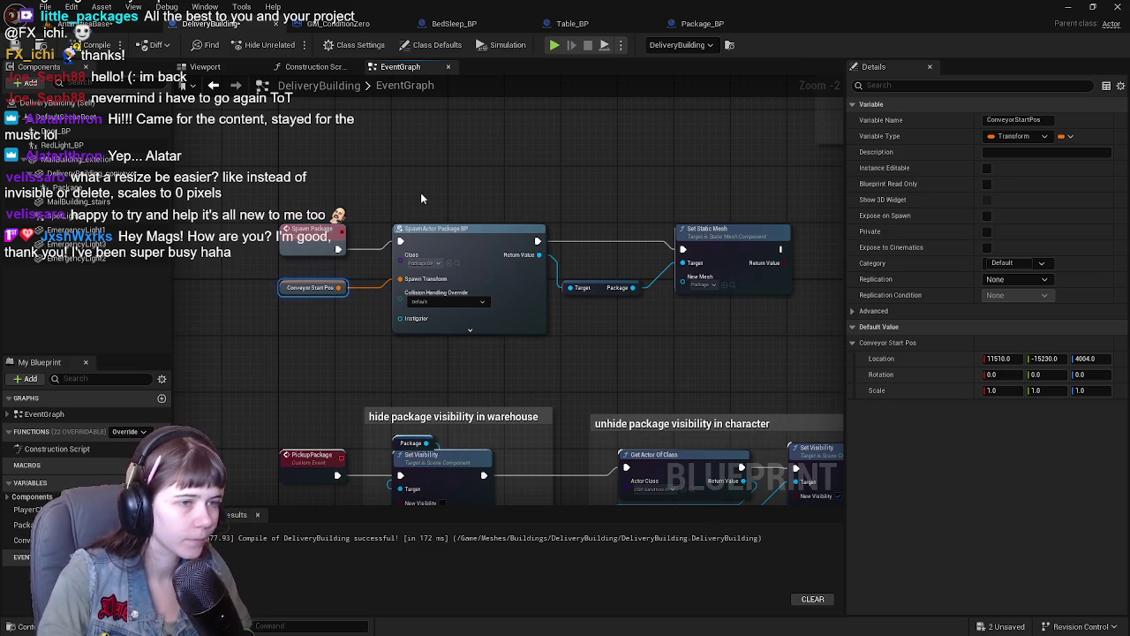
{"action": "left_click", "coordinate": [15, 45]}
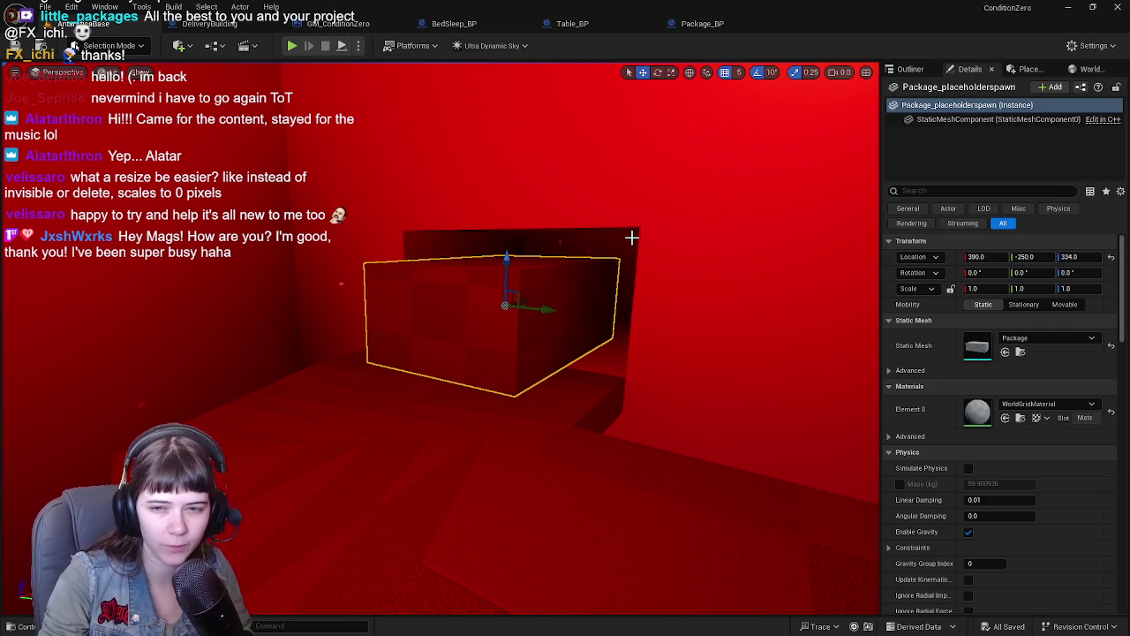
Step: Orbit around the package box, then return to the DeliveryBuilding event graph
{"action": "left_click_drag", "start_coordinate": [631, 236], "coordinate": [593, 225]}
{"action": "left_click", "coordinate": [209, 23]}
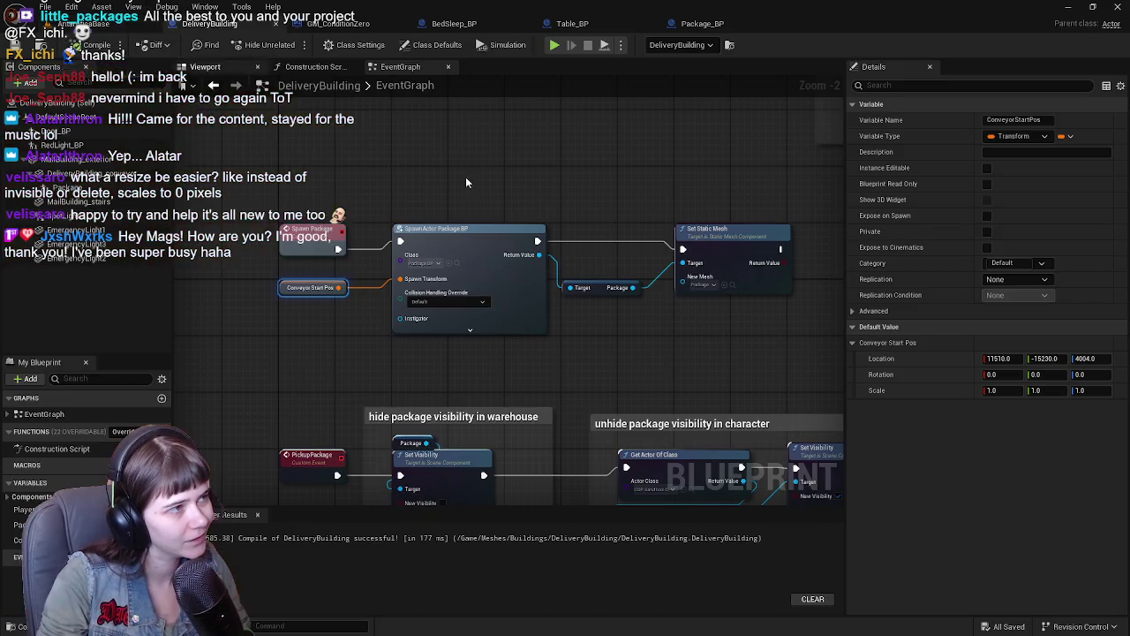
Step: Select the Spawn Package nodes and wrap them in a new comment
{"action": "left_click_drag", "start_coordinate": [531, 190], "coordinate": [450, 211]}
{"action": "scroll", "coordinate": [442, 202], "scroll_direction": "up", "scroll_amount": 1}
{"action": "scroll", "coordinate": [445, 191], "scroll_direction": "down", "scroll_amount": 1}
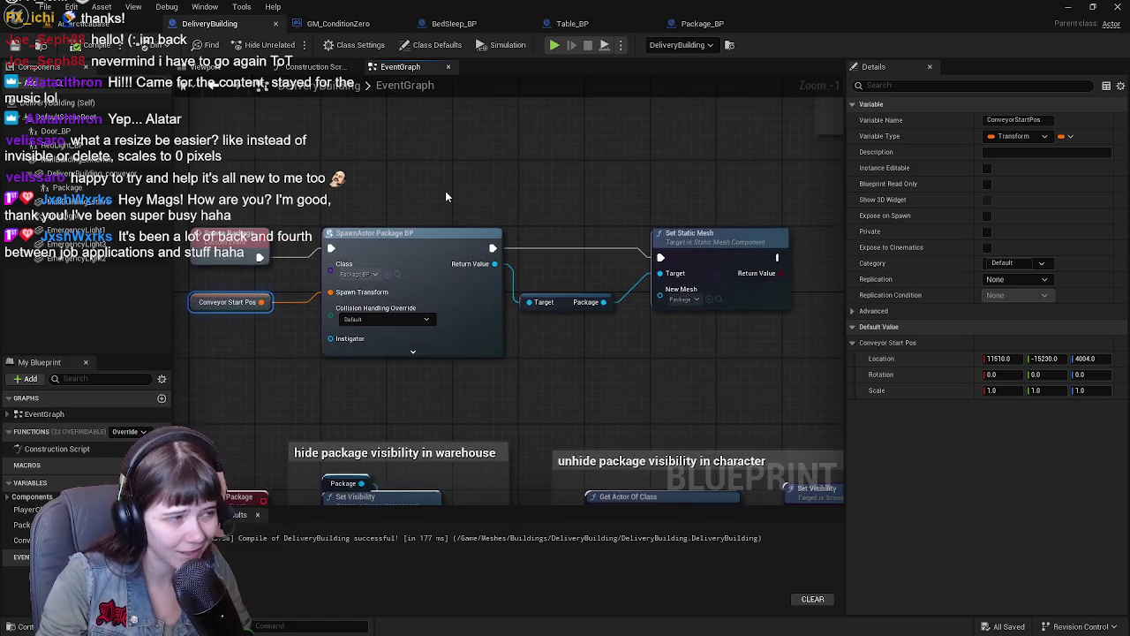
{"action": "scroll", "coordinate": [278, 304], "scroll_direction": "up", "scroll_amount": 1}
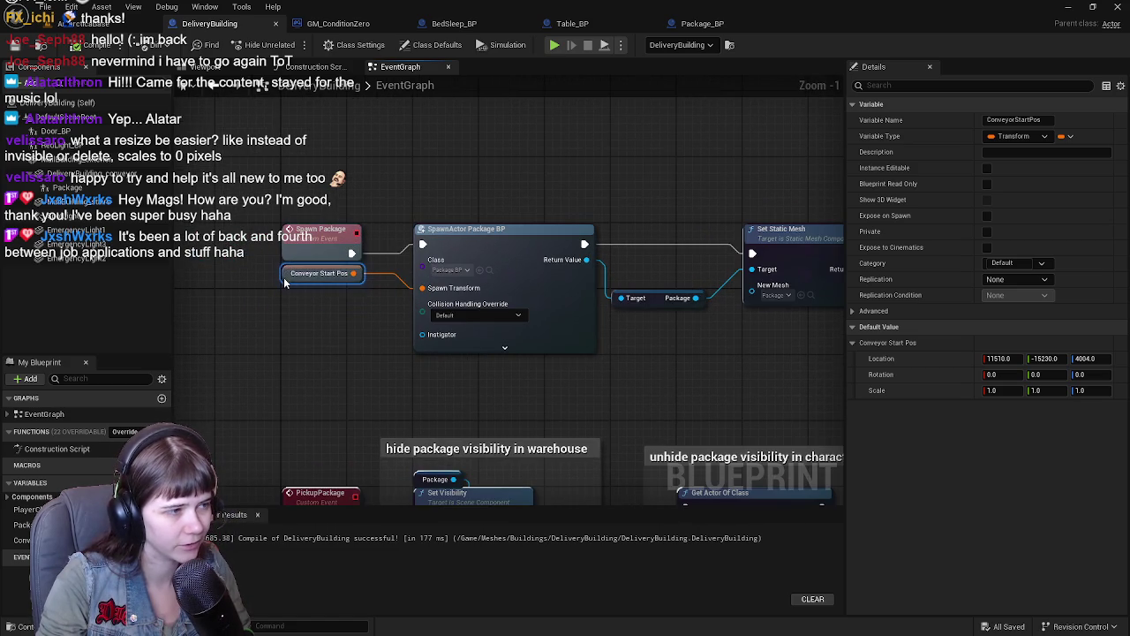
{"action": "left_click_drag", "start_coordinate": [364, 314], "coordinate": [380, 279]}
{"action": "scroll", "coordinate": [381, 279], "scroll_direction": "down", "scroll_amount": 1}
{"action": "mouse_move", "coordinate": [191, 212]}
{"action": "left_mouse_down"}
{"action": "mouse_move", "coordinate": [530, 353]}
{"action": "mouse_move", "coordinate": [719, 363]}
{"action": "left_mouse_up"}
{"action": "key", "text": "c"}
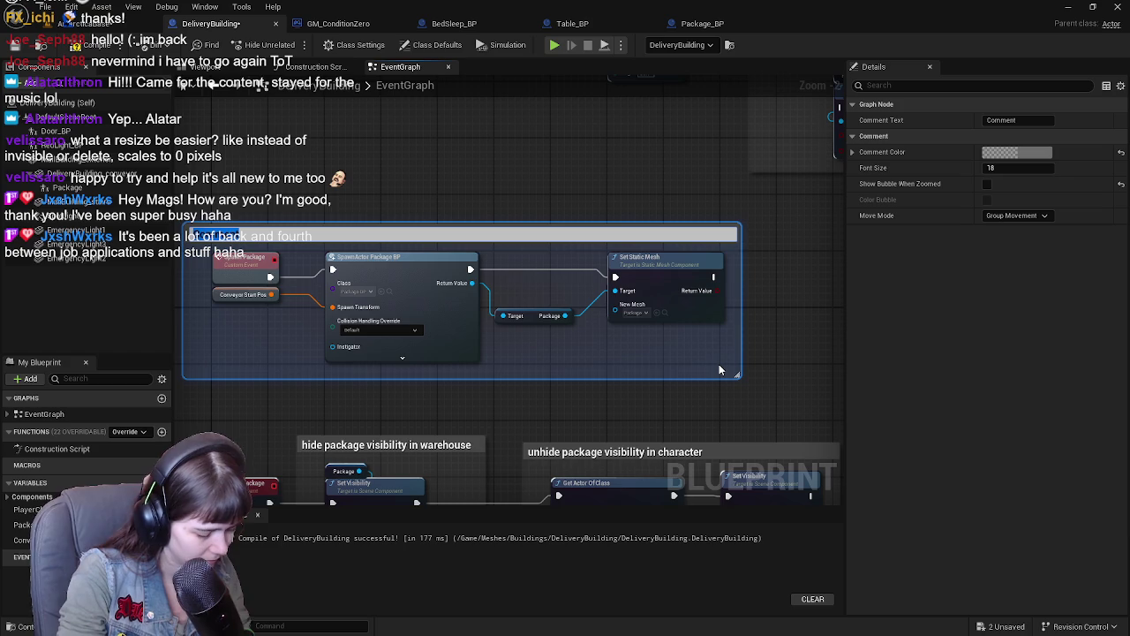
Step: Title the comment about the package at the top of the conveyer shuttling down into the delivery building
{"action": "type", "text": "Packa package"}
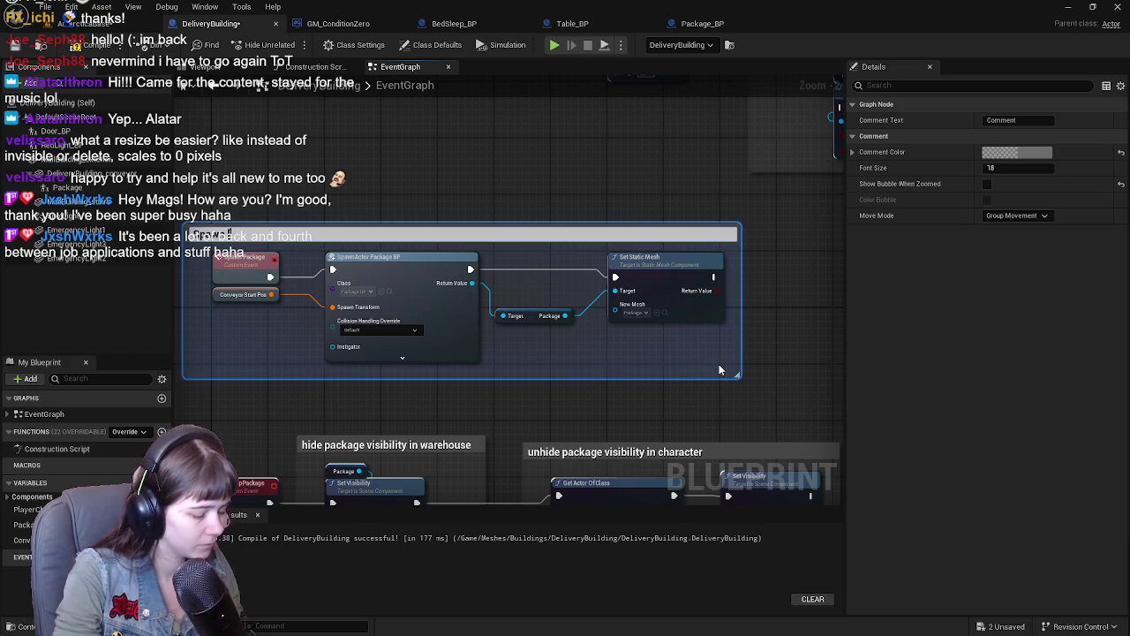
{"action": "type", "text": " at the top of the conmv"}
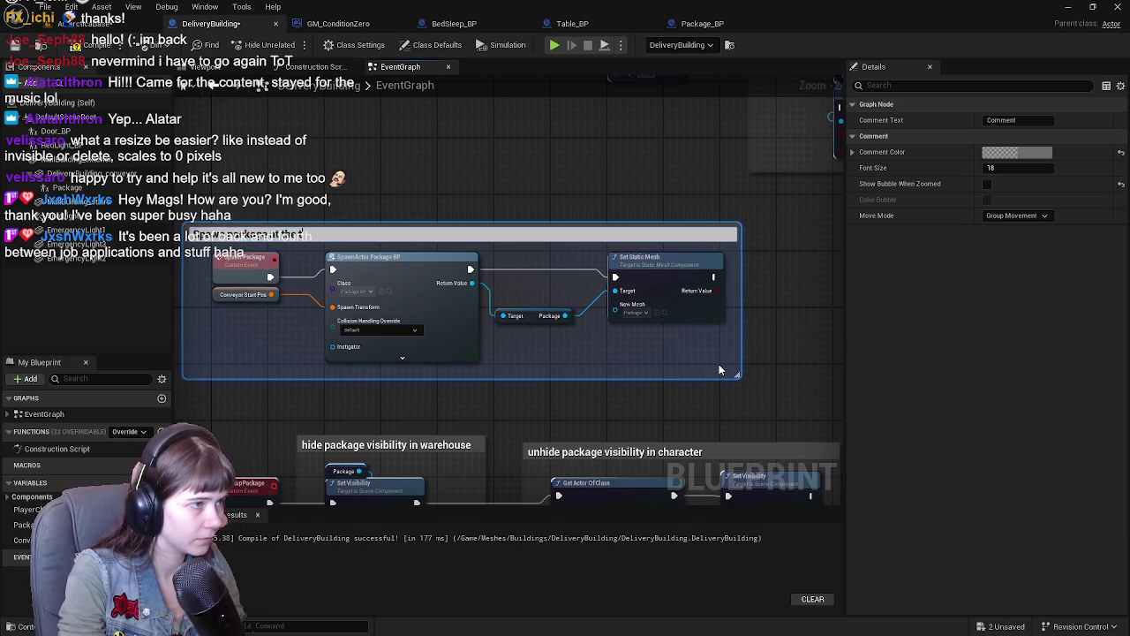
{"action": "key", "text": "BackSpace"}
{"action": "key", "text": "BackSpace"}
{"action": "type", "text": "veyer to be"}
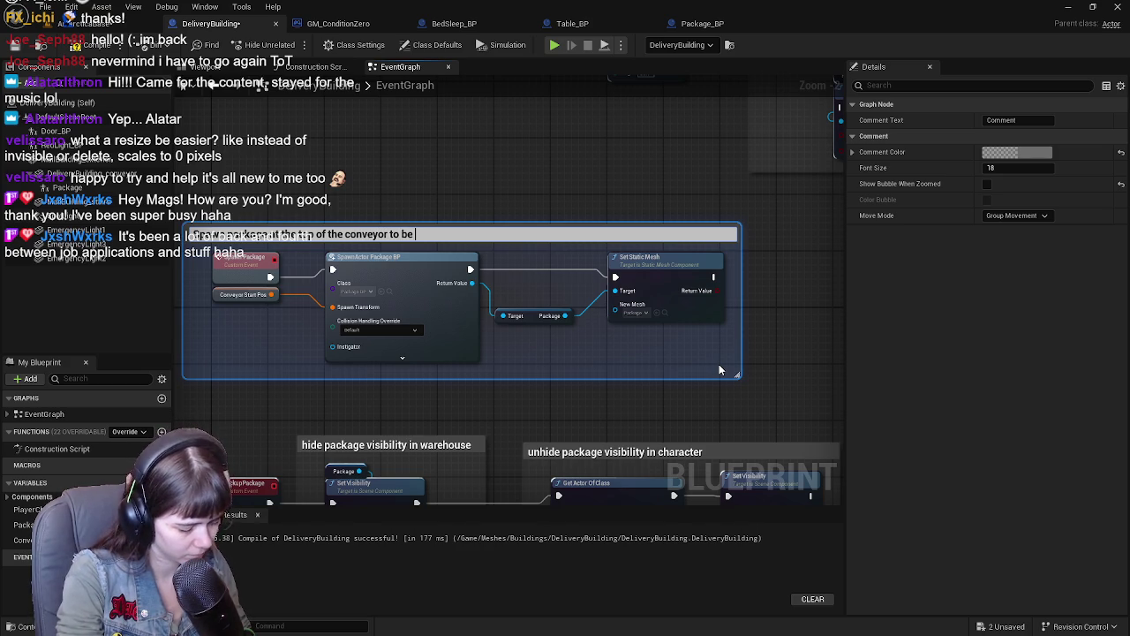
{"action": "type", "text": " shuttled "}
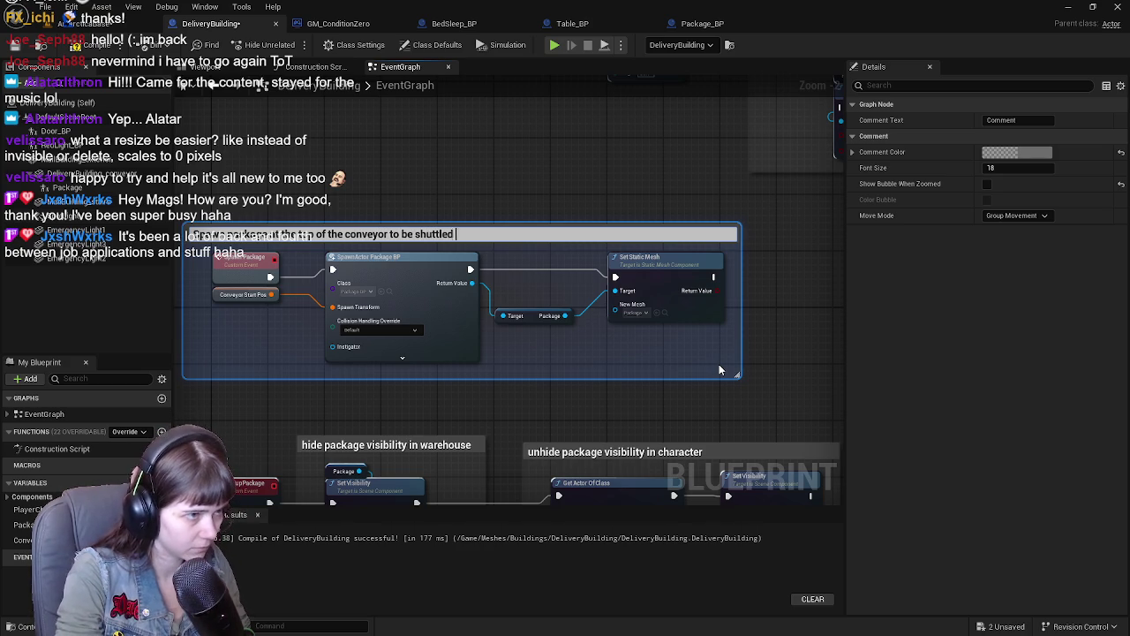
{"action": "type", "text": "down when "}
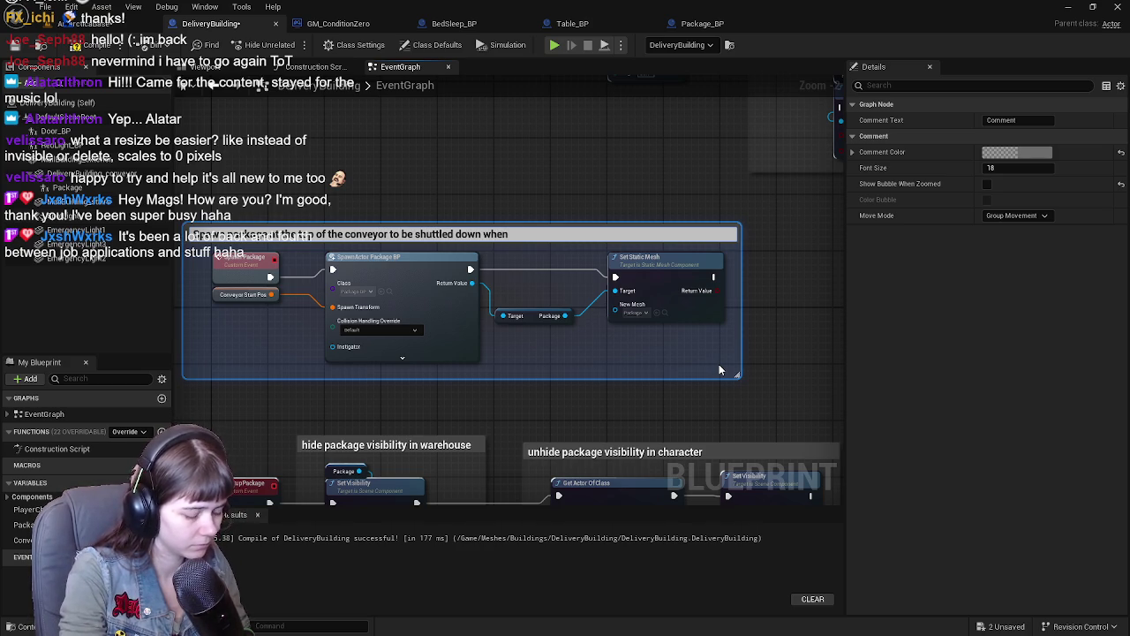
{"action": "type", "text": "entering th"}
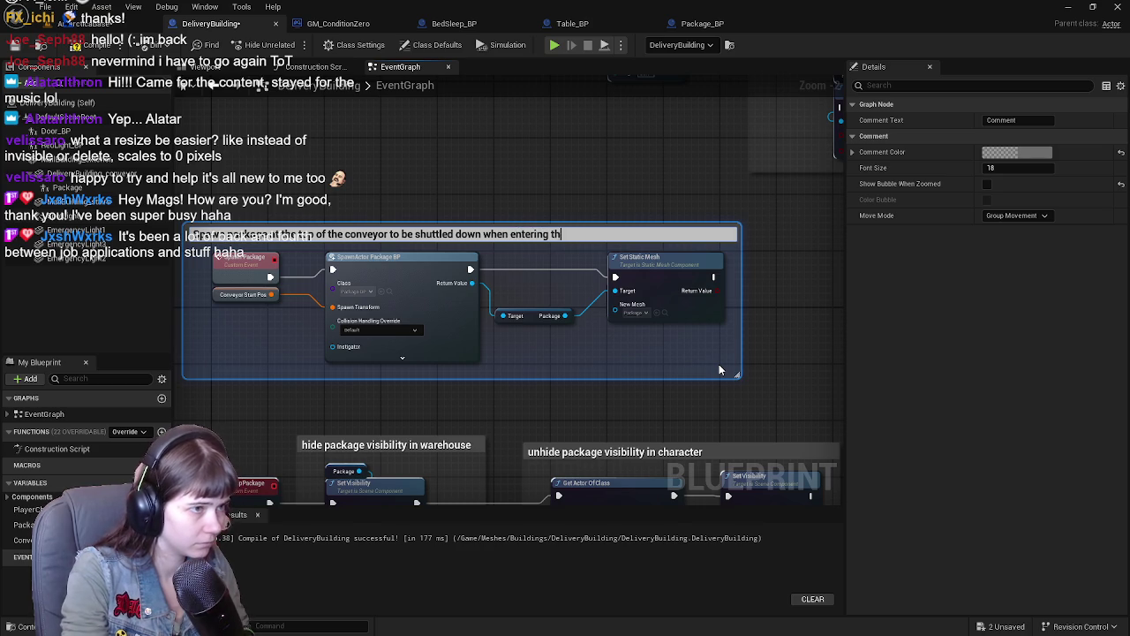
{"action": "type", "text": "e delivery buiildin"}
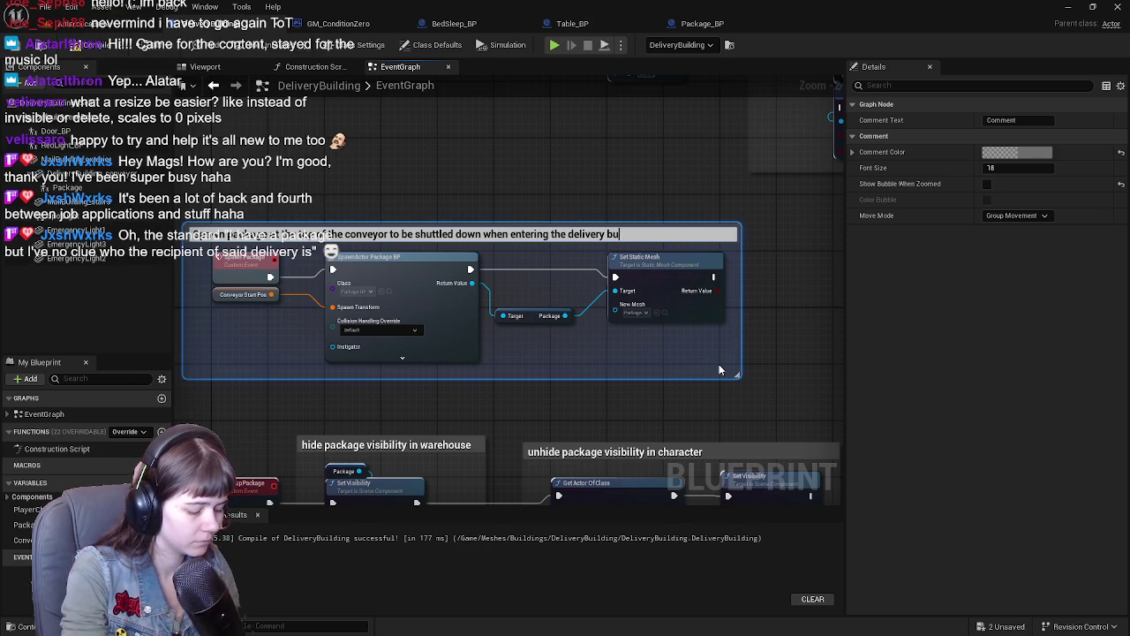
{"action": "key", "text": "BackSpace"}
{"action": "key", "text": "BackSpace"}
{"action": "key", "text": "BackSpace"}
{"action": "type", "text": "lding"}
{"action": "key", "text": "Return"}
Step: Compile and save the DeliveryBuilding blueprint
{"action": "left_click", "coordinate": [35, 46]}
{"action": "key", "text": "ctrl+s"}
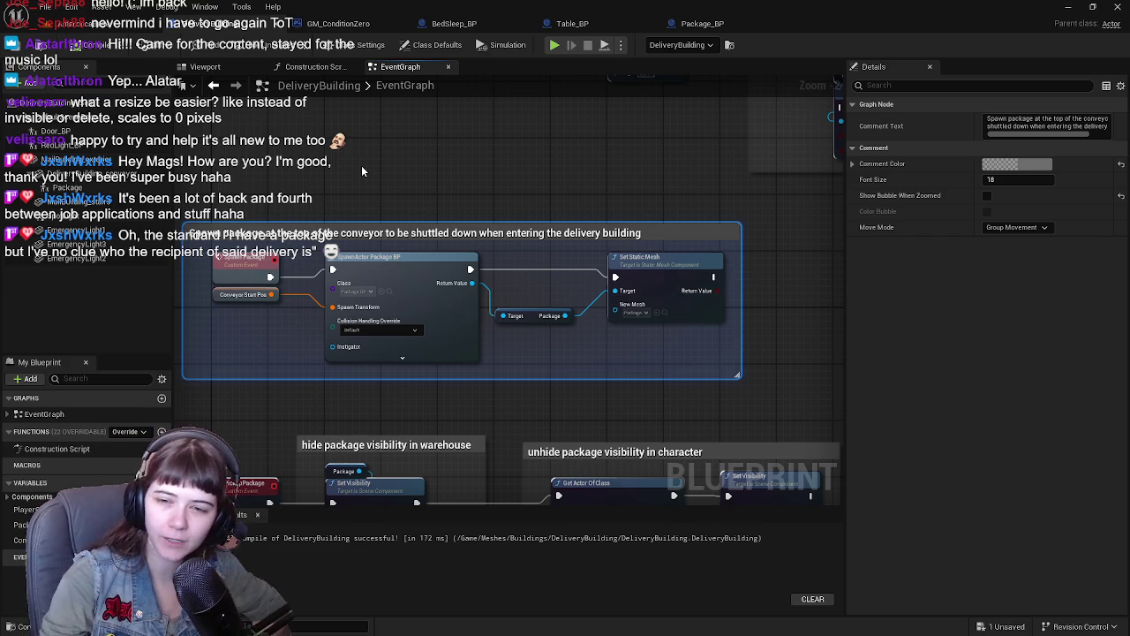
{"action": "left_click_drag", "start_coordinate": [450, 174], "coordinate": [478, 152]}
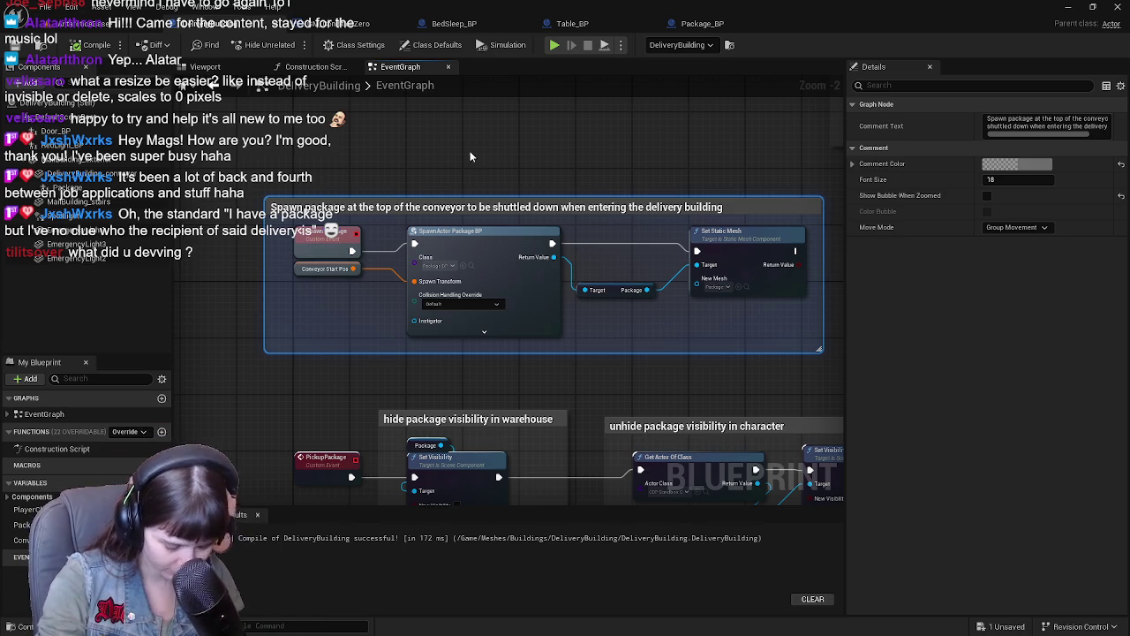
{"action": "left_click", "coordinate": [205, 67]}
Step: Look around the building interior, then switch to the AntarcticaBase level
{"action": "mouse_move", "coordinate": [520, 315]}
{"action": "left_mouse_down"}
{"action": "mouse_move", "coordinate": [503, 71]}
{"action": "mouse_move", "coordinate": [512, 303]}
{"action": "left_mouse_up"}
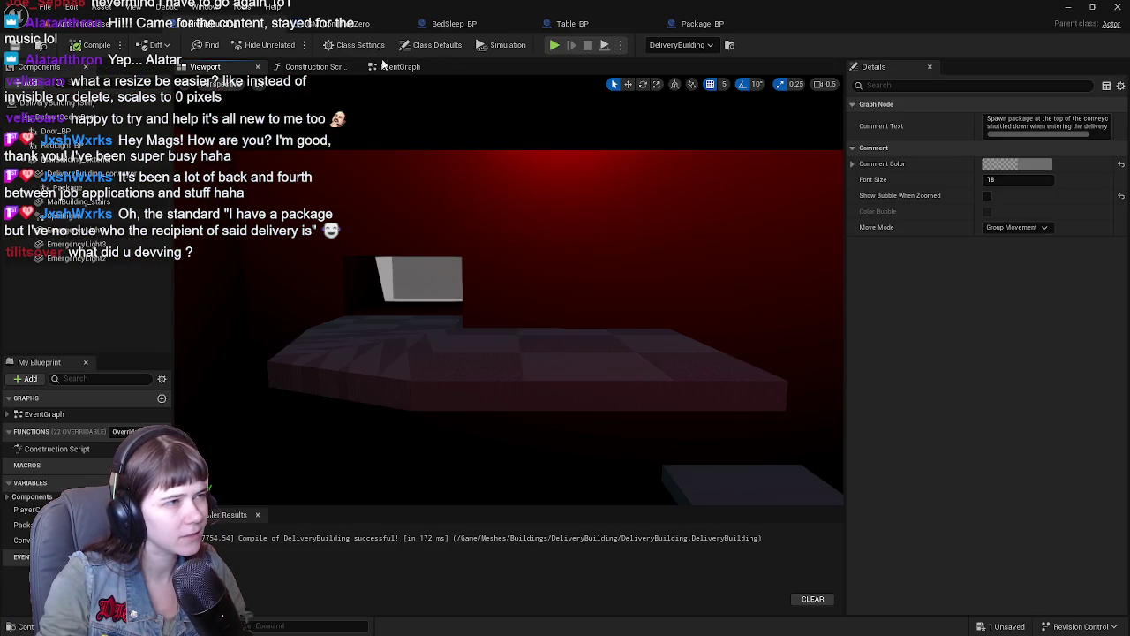
{"action": "left_click", "coordinate": [398, 67]}
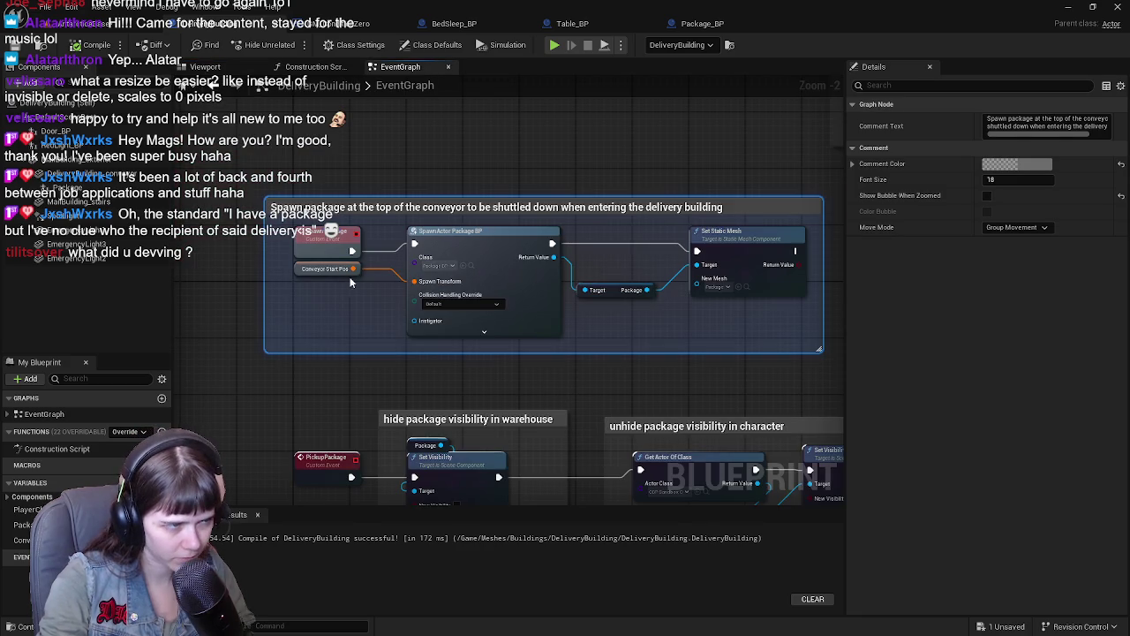
{"action": "mouse_move", "coordinate": [421, 285]}
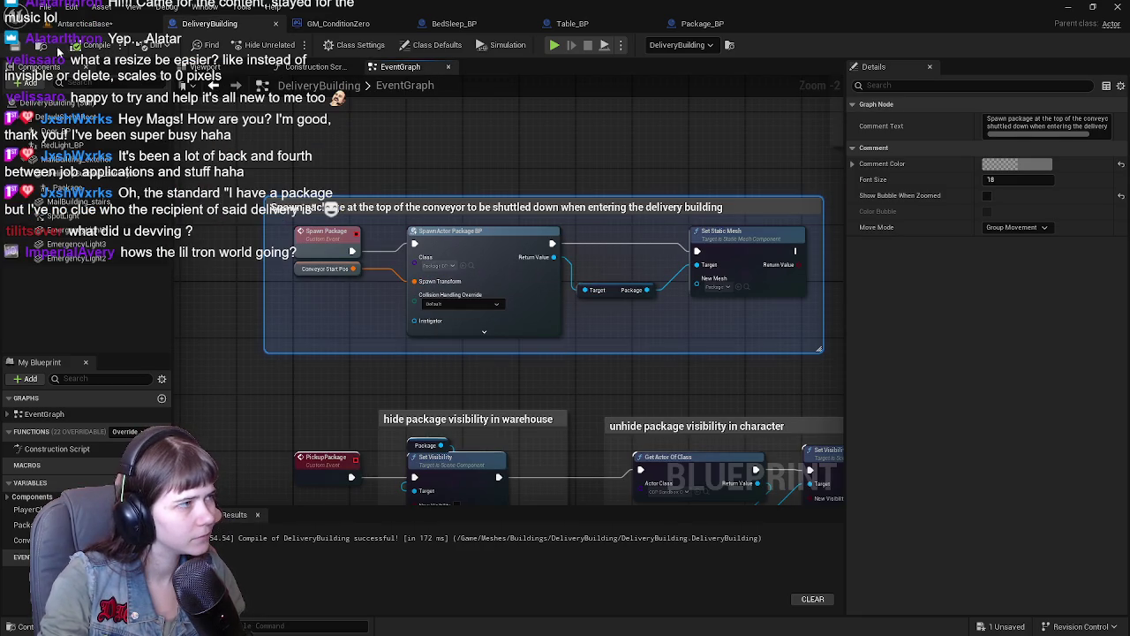
{"action": "left_click", "coordinate": [84, 24]}
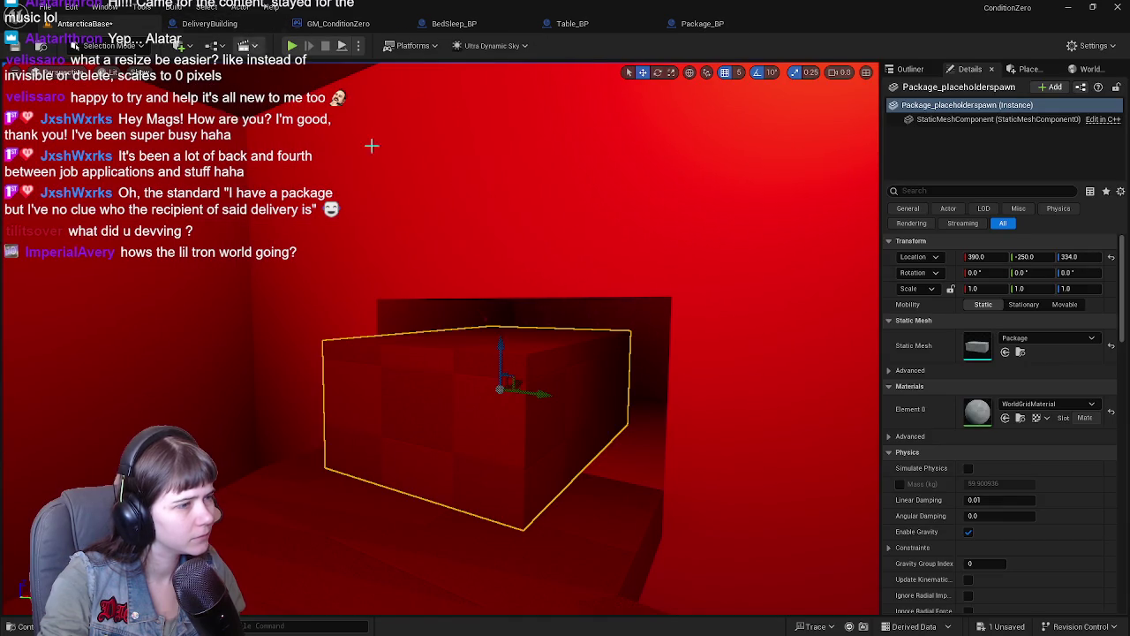
Step: Select the DeliveryBuilding actor and view its blueprint viewport toward the door frame and spotlight
{"action": "key", "text": "f"}
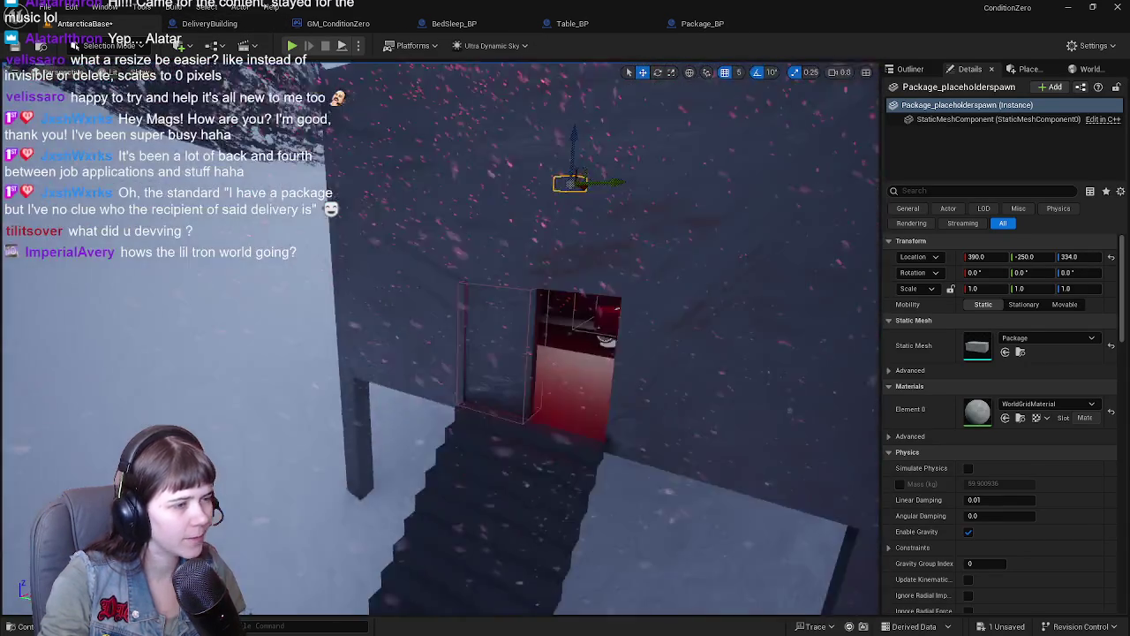
{"action": "left_click", "coordinate": [579, 327]}
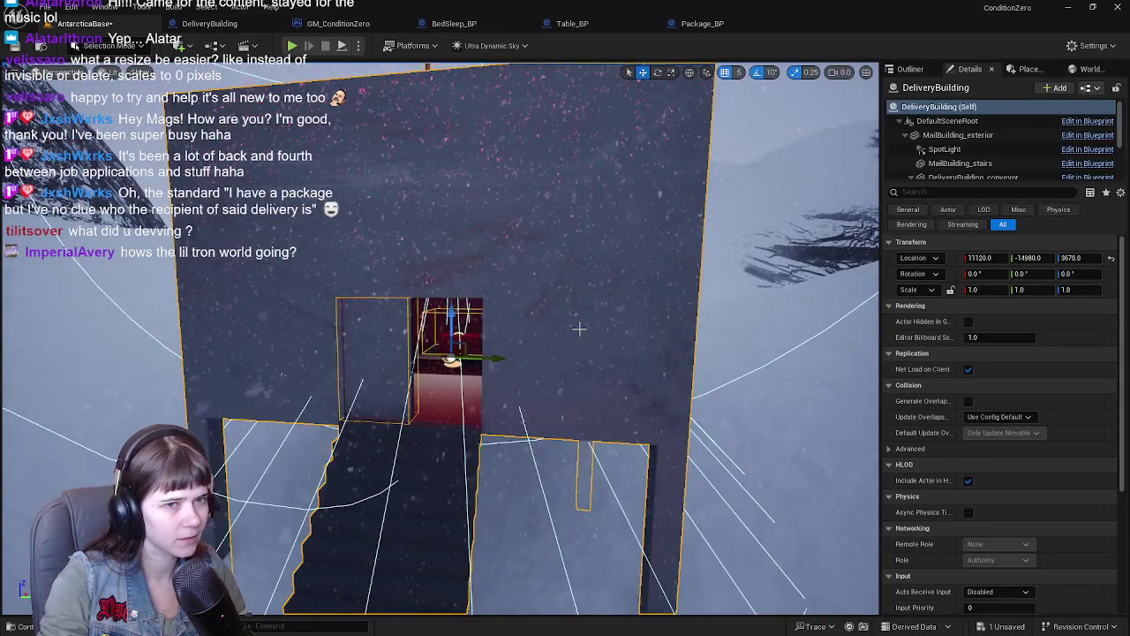
{"action": "left_click", "coordinate": [209, 23]}
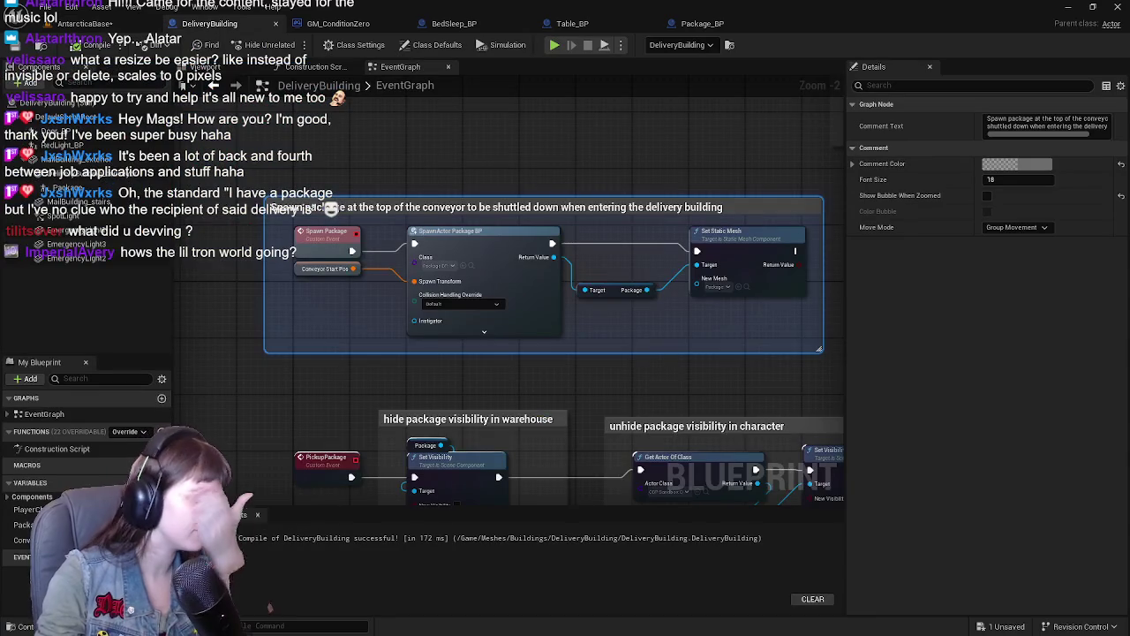
{"action": "left_click", "coordinate": [204, 67]}
{"action": "mouse_move", "coordinate": [485, 251]}
{"action": "left_mouse_down"}
{"action": "mouse_move", "coordinate": [407, 274]}
{"action": "mouse_move", "coordinate": [433, 255]}
{"action": "mouse_move", "coordinate": [517, 242]}
{"action": "left_mouse_up"}
{"action": "left_click", "coordinate": [26, 83]}
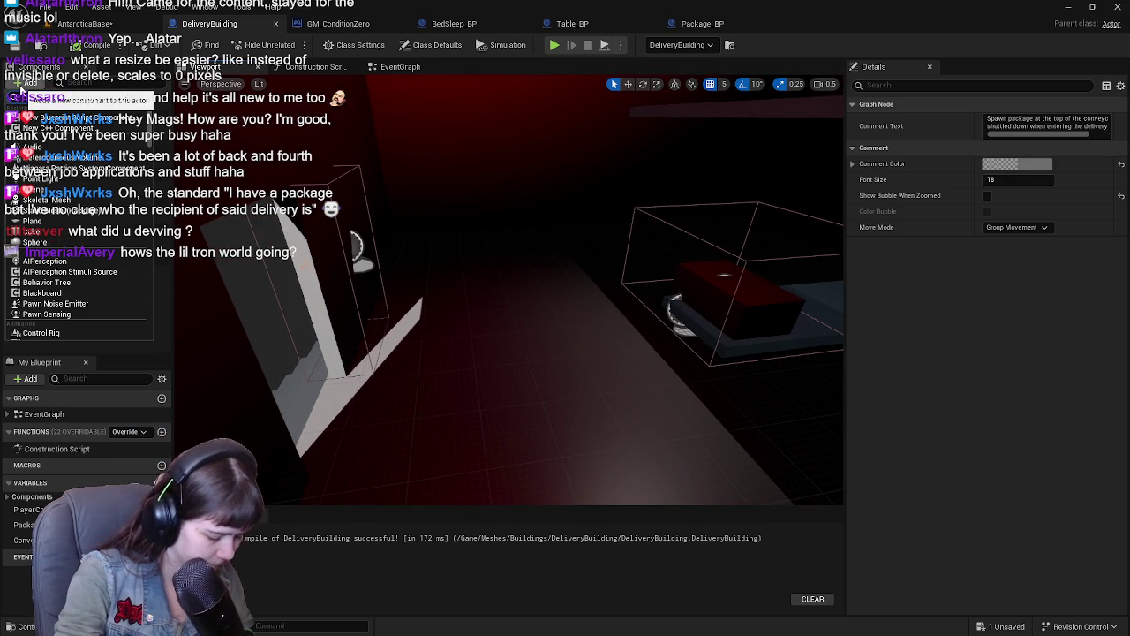
Step: Add a Box collision component to DeliveryBuilding and name it BoxCollision_ConveyorStart
{"action": "type", "text": "box"}
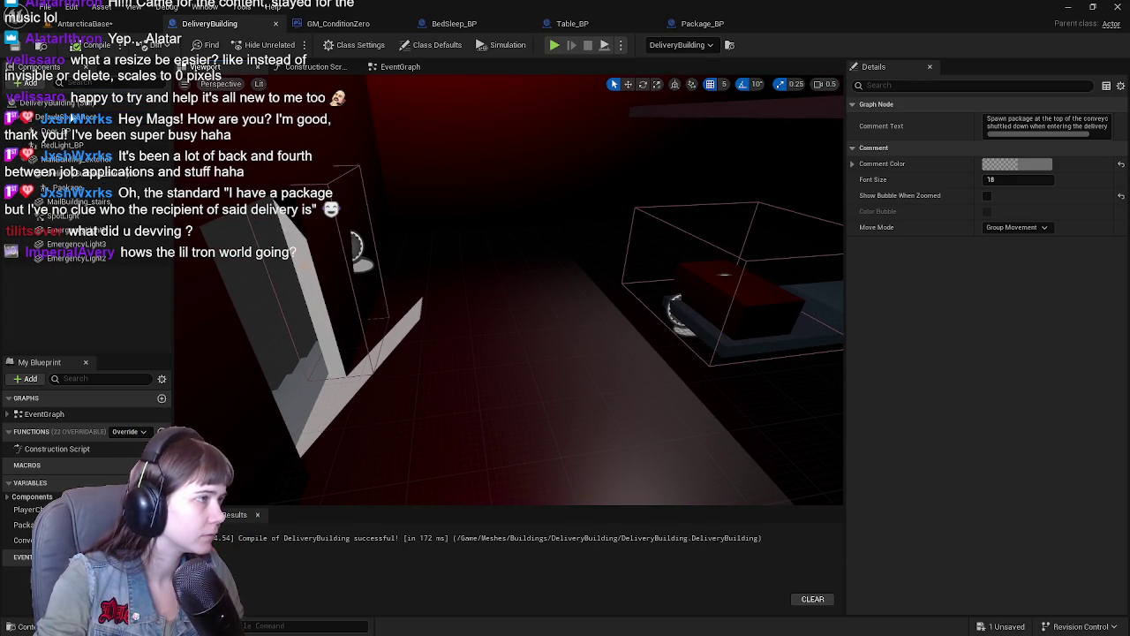
{"action": "key", "text": "Return"}
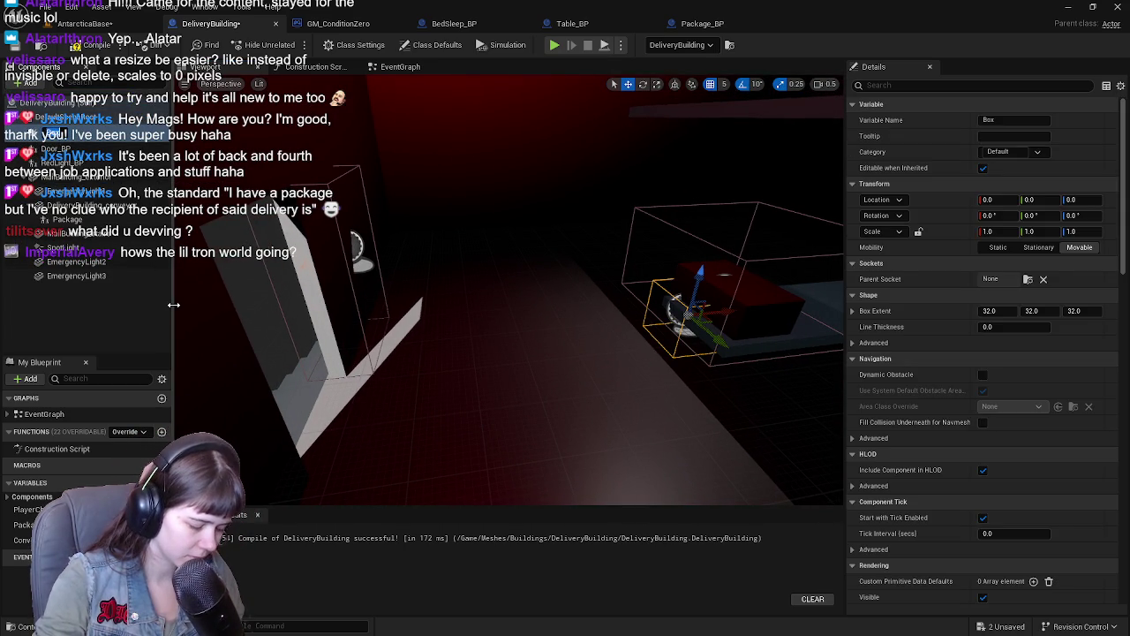
{"action": "type", "text": "Package"}
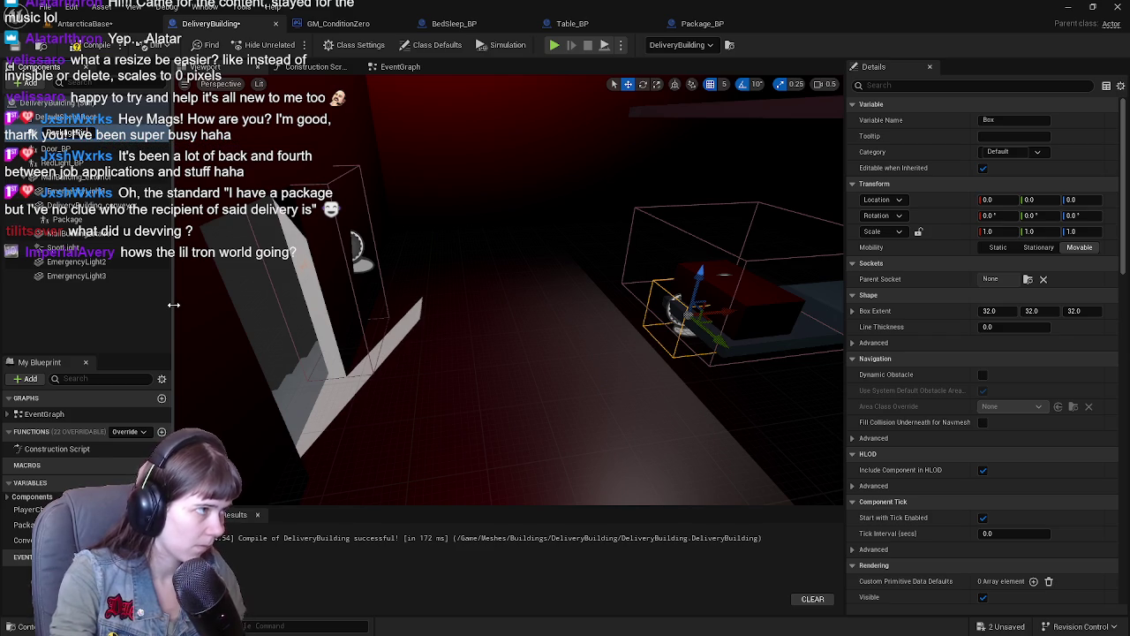
{"action": "key", "text": "BackSpace"}
{"action": "type", "text": "Page"}
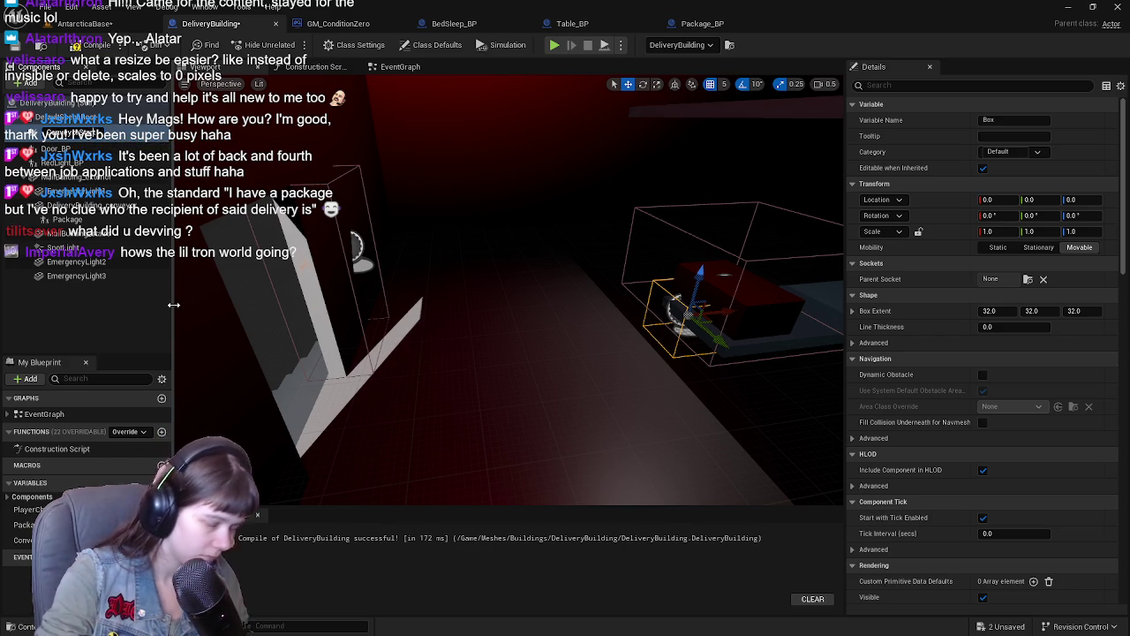
{"action": "type", "text": "Box"}
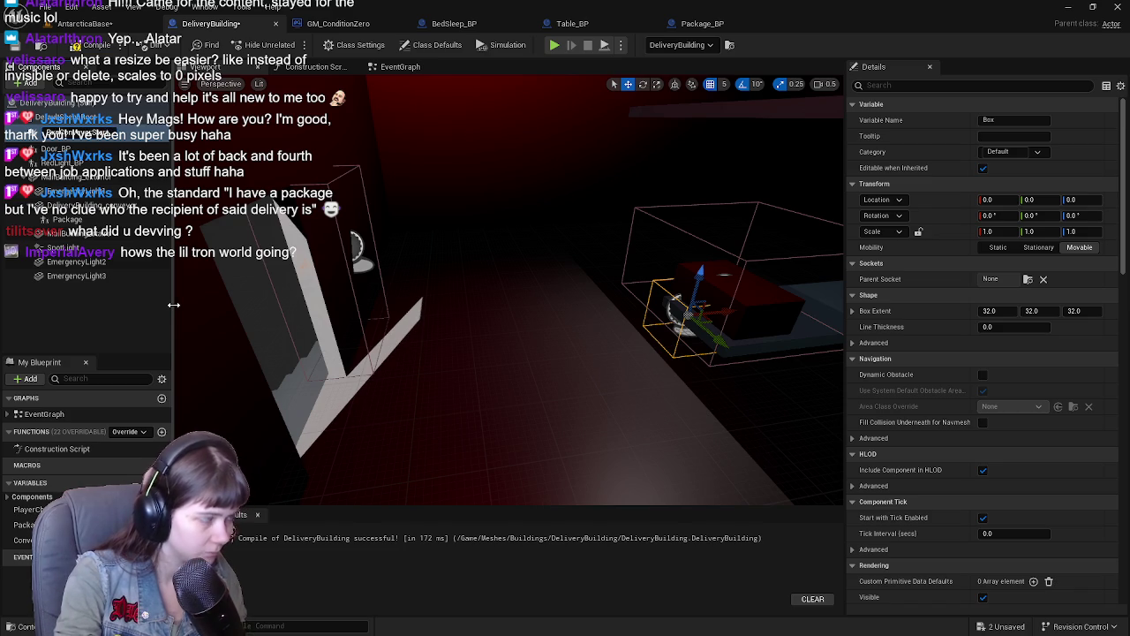
{"action": "type", "text": "Collision"}
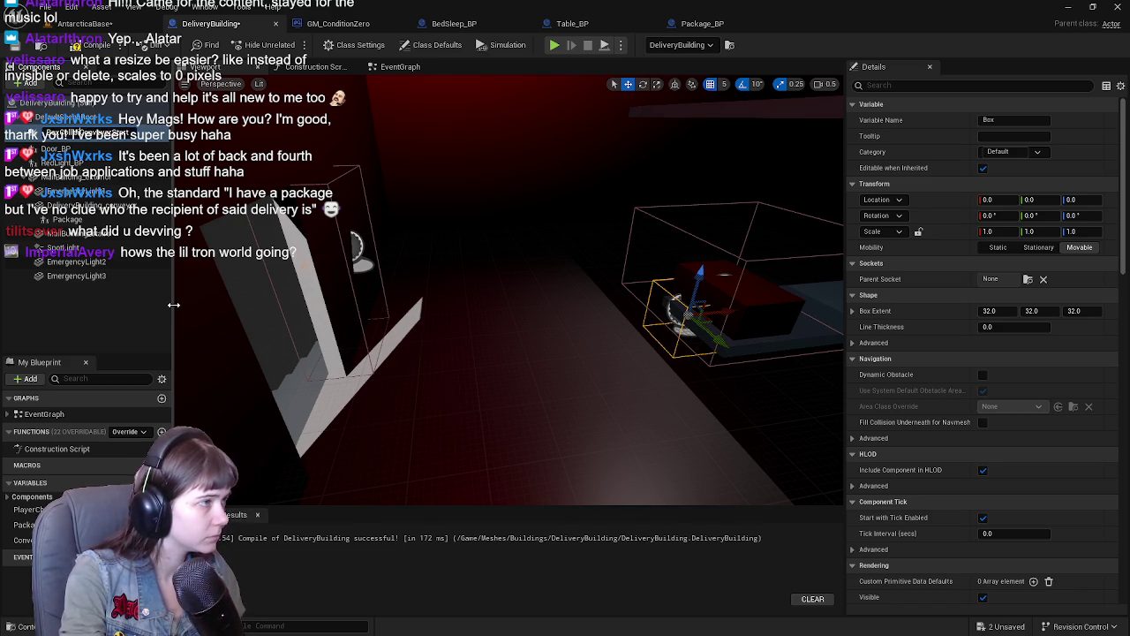
{"action": "type", "text": "_ConveyorStart"}
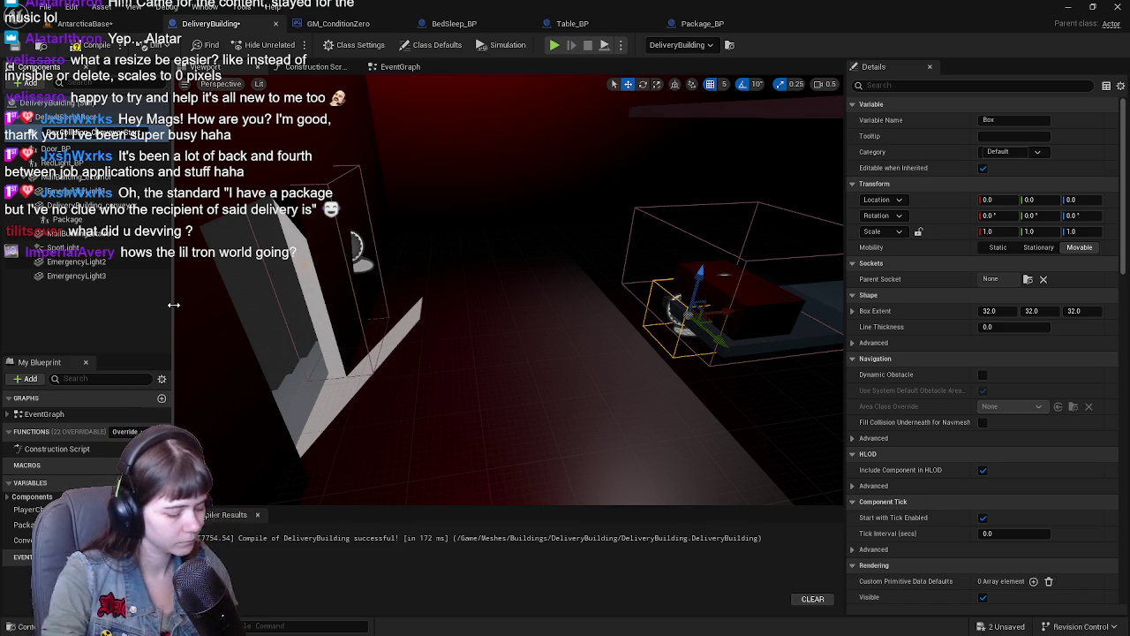
{"action": "key", "text": "Return"}
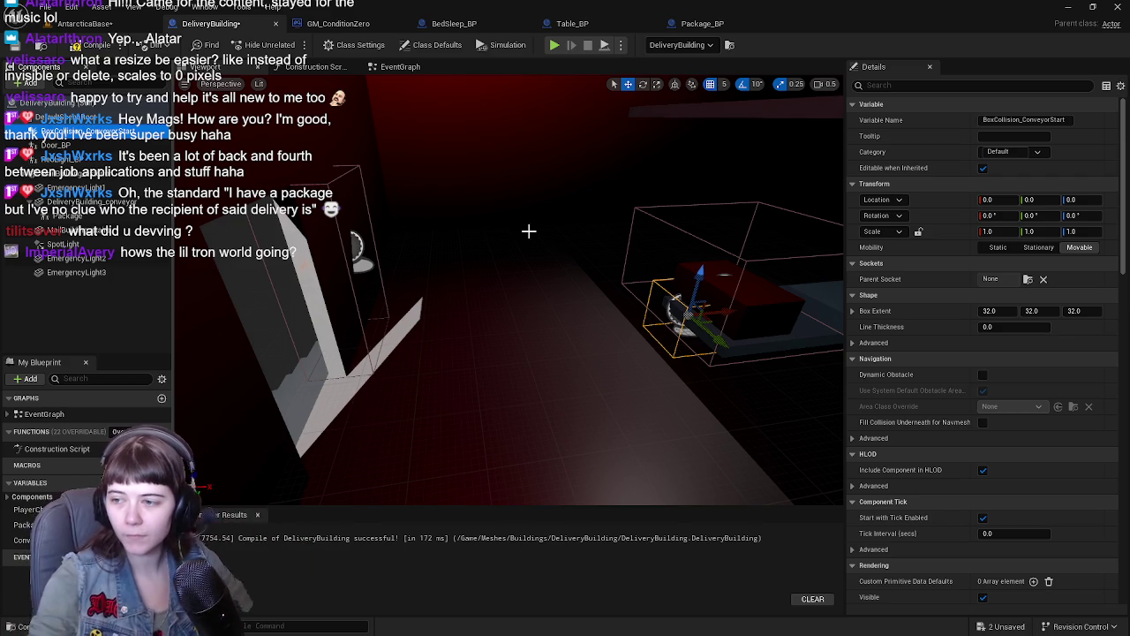
{"action": "mouse_move", "coordinate": [642, 303]}
{"action": "left_mouse_down"}
{"action": "mouse_move", "coordinate": [676, 295]}
{"action": "mouse_move", "coordinate": [638, 303]}
{"action": "left_mouse_up"}
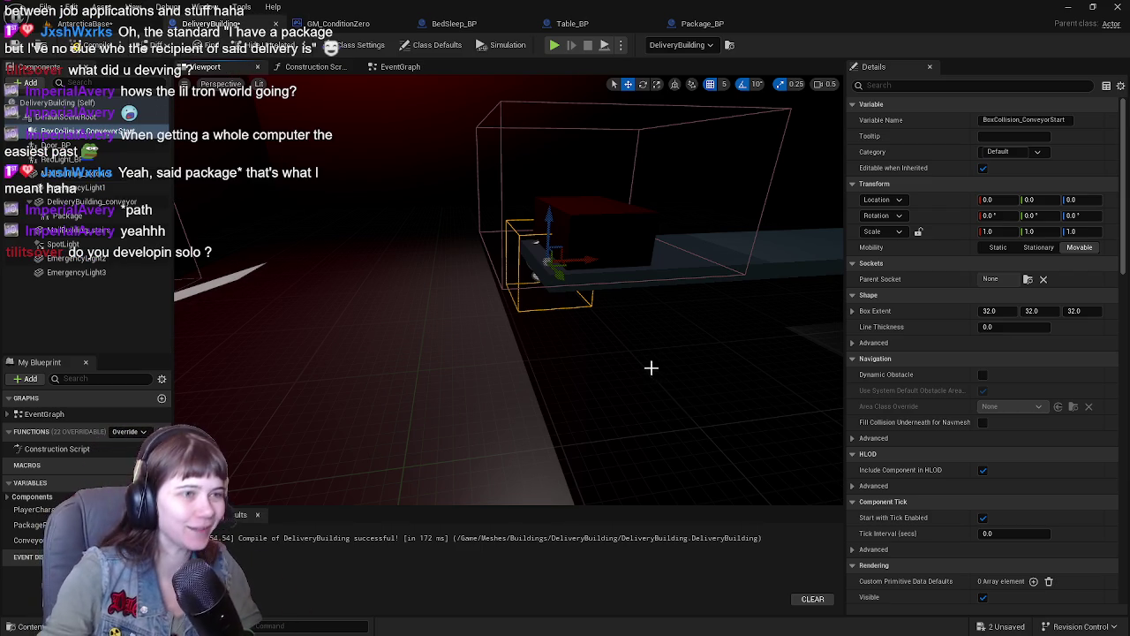
{"action": "key", "text": "f"}
Step: Stretch the box collision along Y and flatten it to 0.75 in height
{"action": "key", "text": "r"}
{"action": "mouse_move", "coordinate": [592, 341]}
{"action": "left_mouse_down"}
{"action": "mouse_move", "coordinate": [671, 340]}
{"action": "mouse_move", "coordinate": [706, 305]}
{"action": "mouse_move", "coordinate": [537, 297]}
{"action": "mouse_move", "coordinate": [600, 300]}
{"action": "left_mouse_up"}
{"action": "key", "text": "w"}
{"action": "key", "text": "r"}
{"action": "mouse_move", "coordinate": [446, 386]}
{"action": "left_mouse_down"}
{"action": "mouse_move", "coordinate": [336, 386]}
{"action": "mouse_move", "coordinate": [415, 386]}
{"action": "mouse_move", "coordinate": [469, 342]}
{"action": "mouse_move", "coordinate": [576, 386]}
{"action": "mouse_move", "coordinate": [706, 366]}
{"action": "mouse_move", "coordinate": [671, 358]}
{"action": "mouse_move", "coordinate": [697, 362]}
{"action": "mouse_move", "coordinate": [654, 371]}
{"action": "left_mouse_up"}
{"action": "key", "text": "w"}
Step: Lower the box collision on Z and save the DeliveryBuilding blueprint
{"action": "key", "text": "w"}
{"action": "mouse_move", "coordinate": [539, 366]}
{"action": "left_mouse_down"}
{"action": "mouse_move", "coordinate": [538, 389]}
{"action": "mouse_move", "coordinate": [556, 371]}
{"action": "mouse_move", "coordinate": [548, 353]}
{"action": "mouse_move", "coordinate": [578, 341]}
{"action": "left_mouse_up"}
{"action": "key", "text": "w"}
{"action": "mouse_move", "coordinate": [569, 229]}
{"action": "left_mouse_down"}
{"action": "mouse_move", "coordinate": [568, 253]}
{"action": "mouse_move", "coordinate": [596, 222]}
{"action": "mouse_move", "coordinate": [599, 240]}
{"action": "left_mouse_up"}
{"action": "scroll", "coordinate": [568, 253], "scroll_direction": "up", "scroll_amount": 2}
{"action": "key", "text": "r"}
{"action": "key", "text": "w"}
{"action": "key", "text": "ctrl+s"}
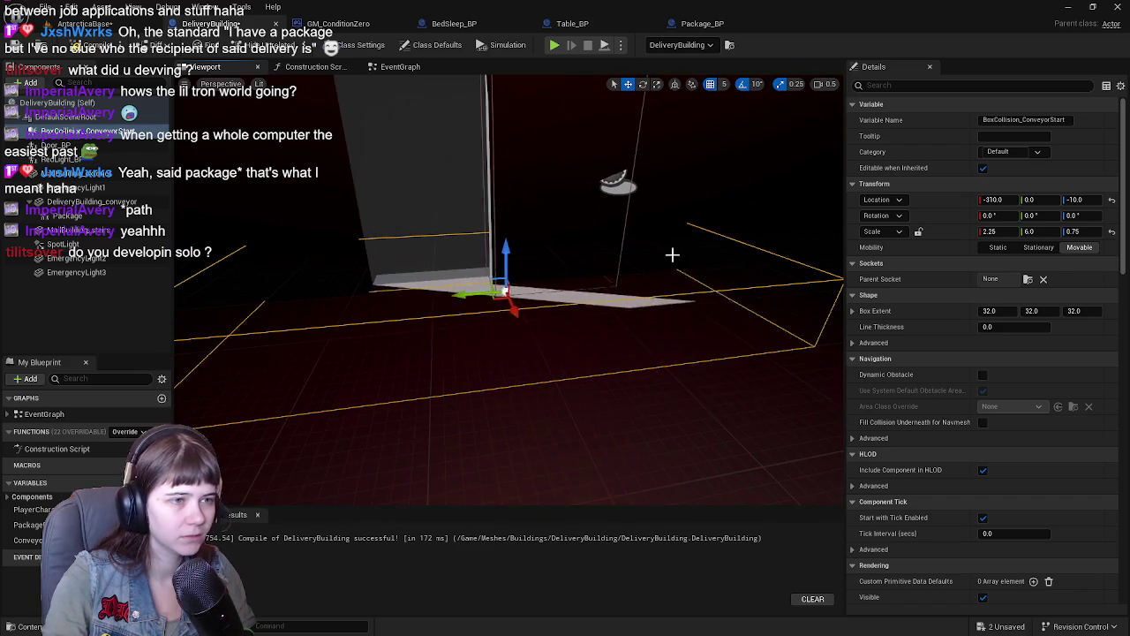
{"action": "scroll", "coordinate": [1056, 462], "scroll_direction": "down", "scroll_amount": 15}
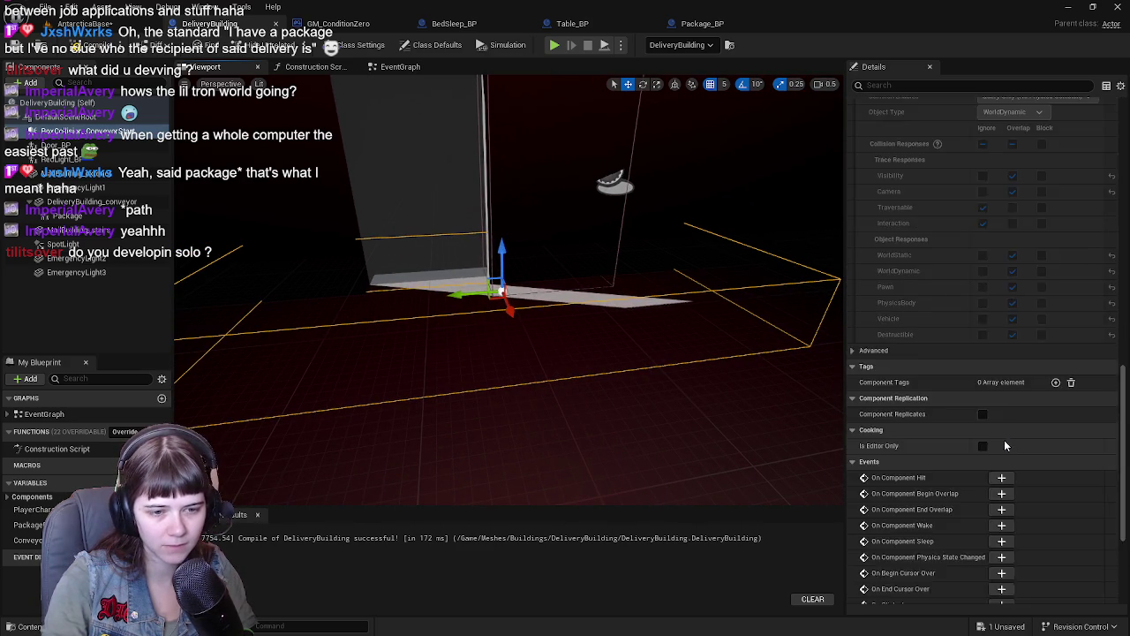
{"action": "scroll", "coordinate": [1005, 444], "scroll_direction": "down", "scroll_amount": 4}
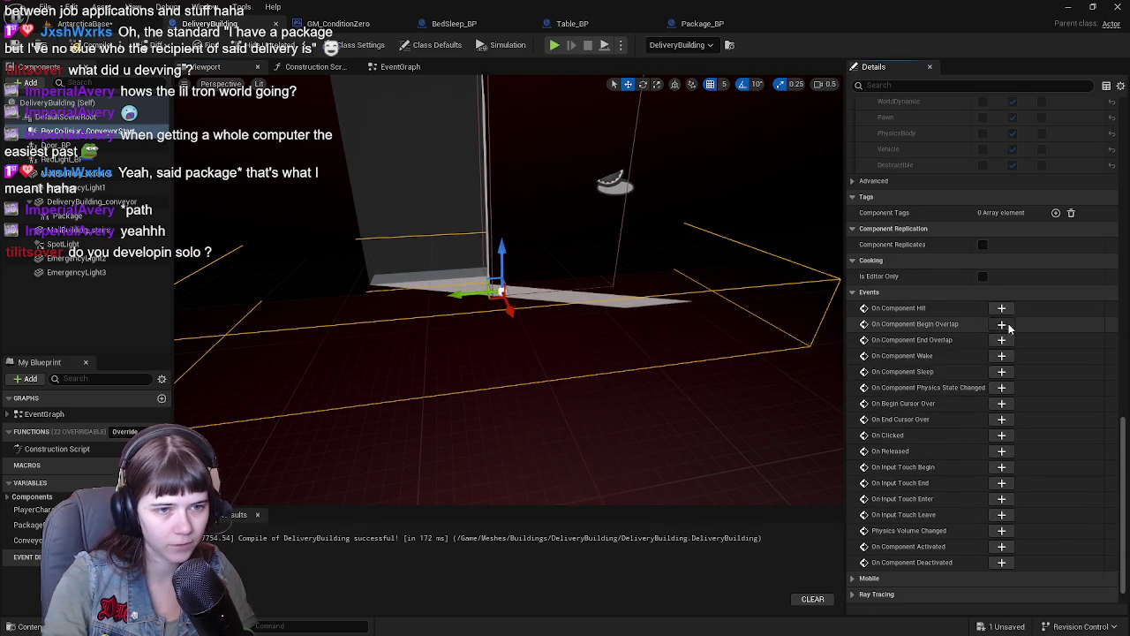
Step: Remove the On Component Begin Overlap event node from the graph
{"action": "left_click", "coordinate": [1001, 324]}
{"action": "scroll", "coordinate": [615, 284], "scroll_direction": "down", "scroll_amount": 2}
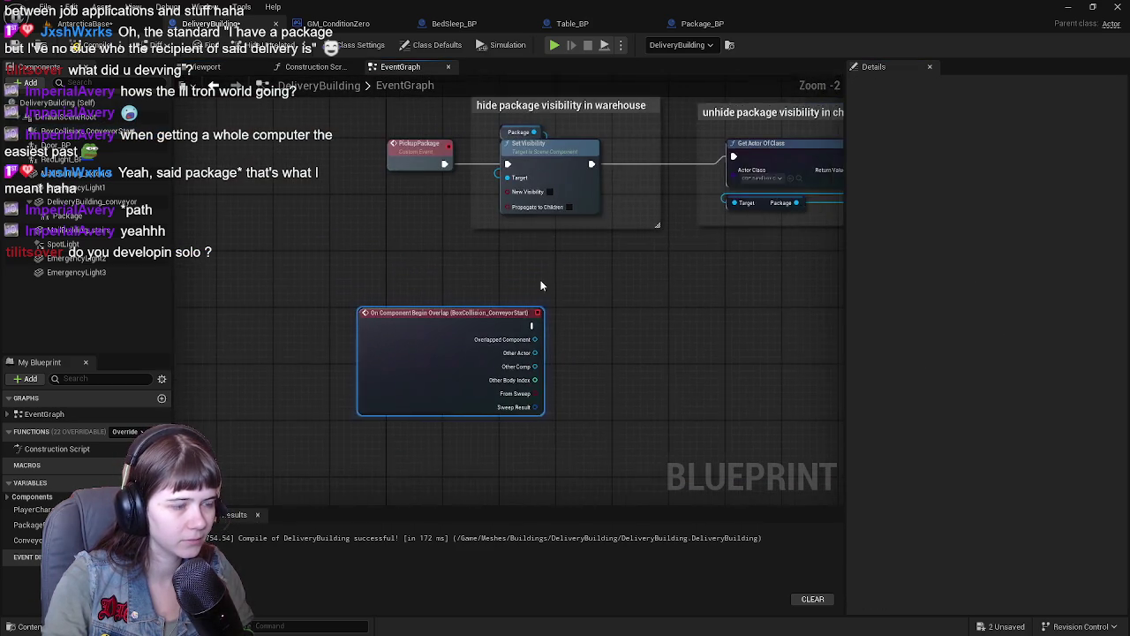
{"action": "scroll", "coordinate": [527, 282], "scroll_direction": "up", "scroll_amount": 1}
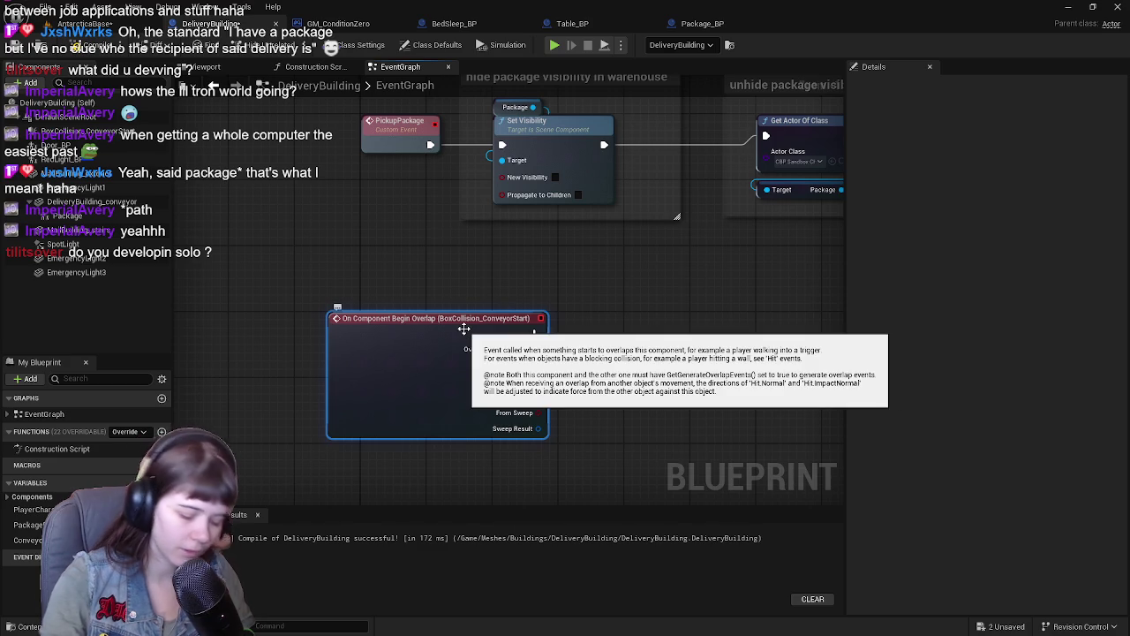
{"action": "key", "text": "Delete"}
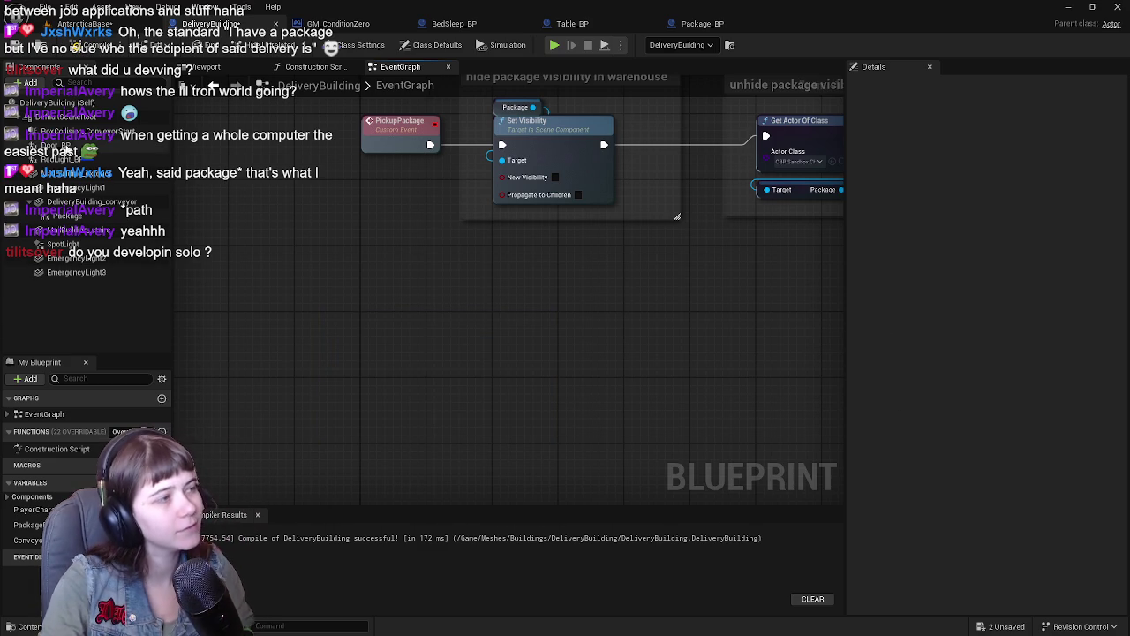
Step: Add an On Component Hit event for BoxCollision_ConveyorStart, arrange the graph, and save
{"action": "left_click", "coordinate": [80, 131]}
{"action": "scroll", "coordinate": [910, 352], "scroll_direction": "down", "scroll_amount": 1}
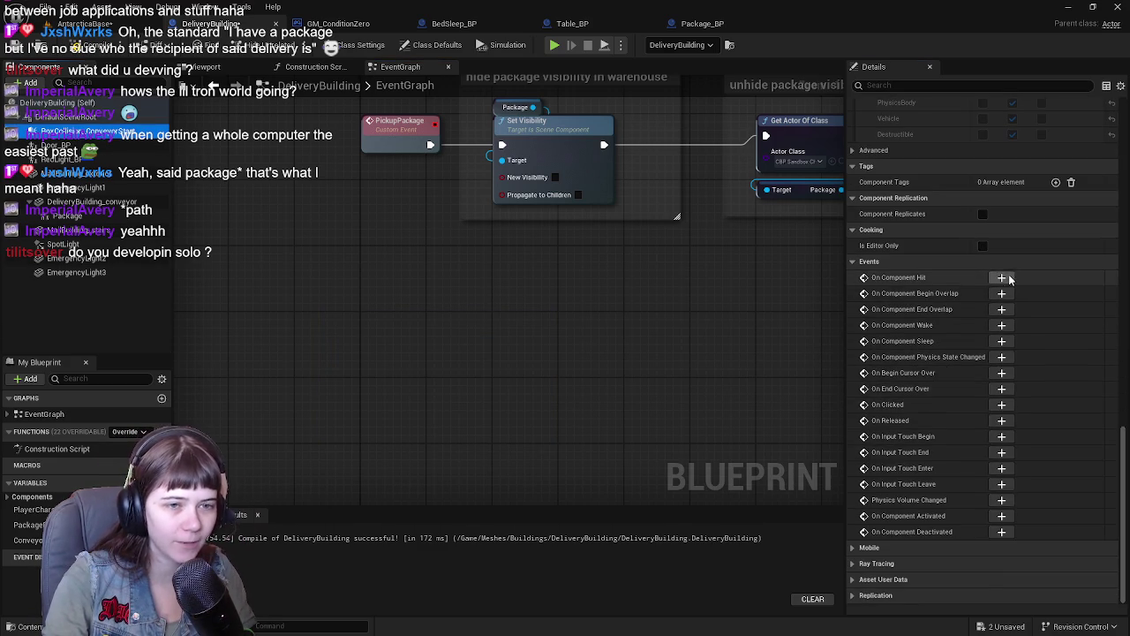
{"action": "left_click", "coordinate": [1006, 278]}
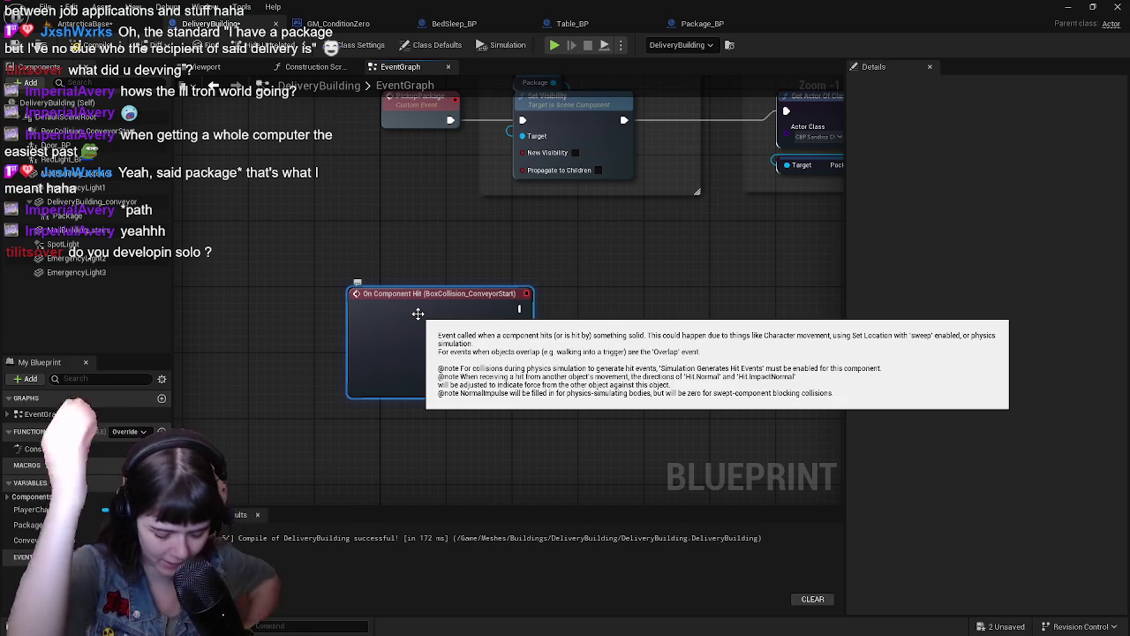
{"action": "left_click_drag", "start_coordinate": [418, 314], "coordinate": [461, 307]}
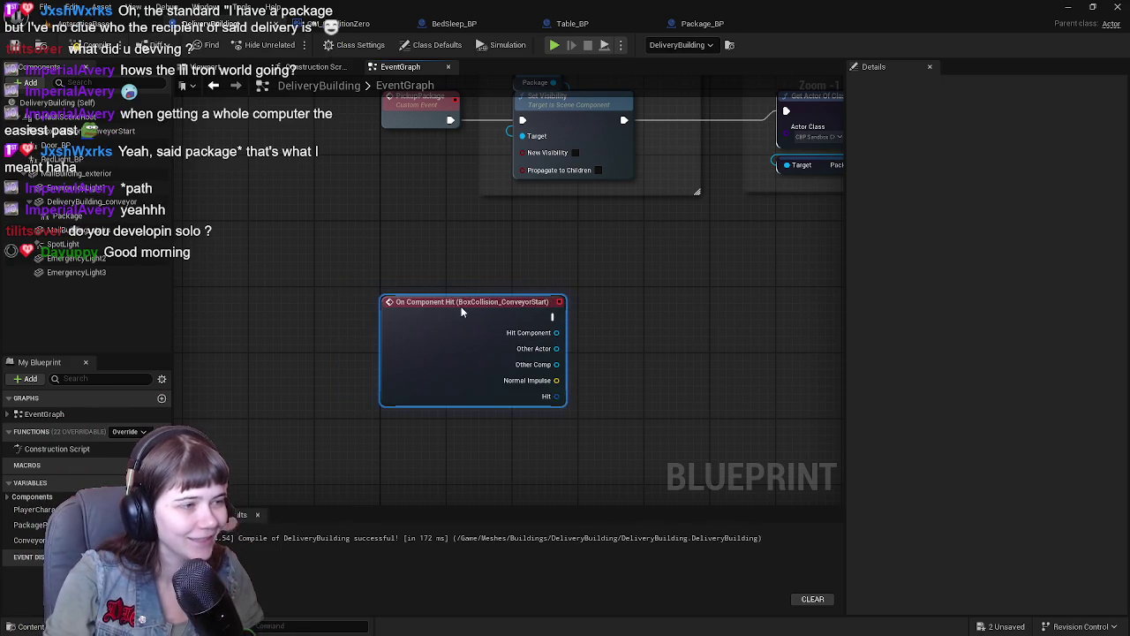
{"action": "left_click_drag", "start_coordinate": [556, 263], "coordinate": [523, 330]}
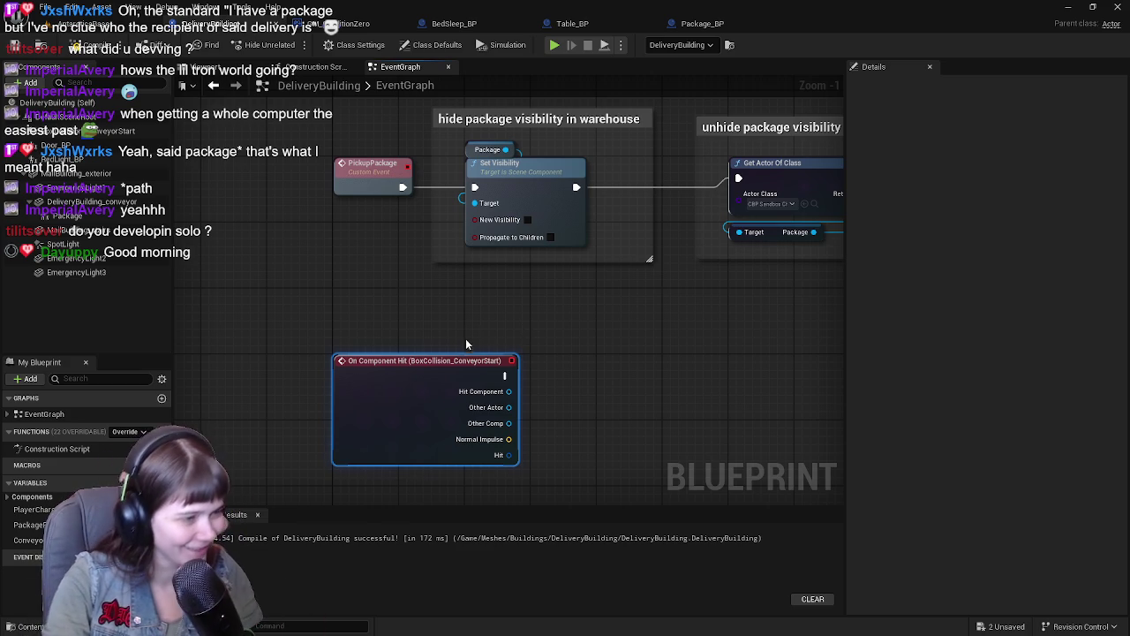
{"action": "left_click_drag", "start_coordinate": [461, 346], "coordinate": [417, 317]}
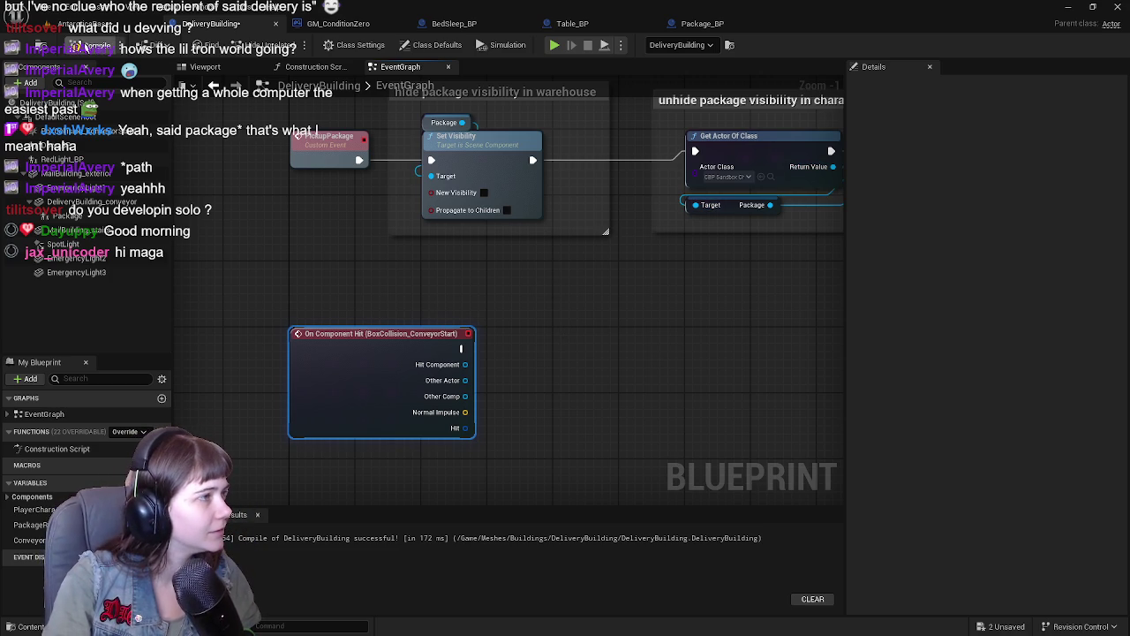
{"action": "left_click", "coordinate": [19, 48]}
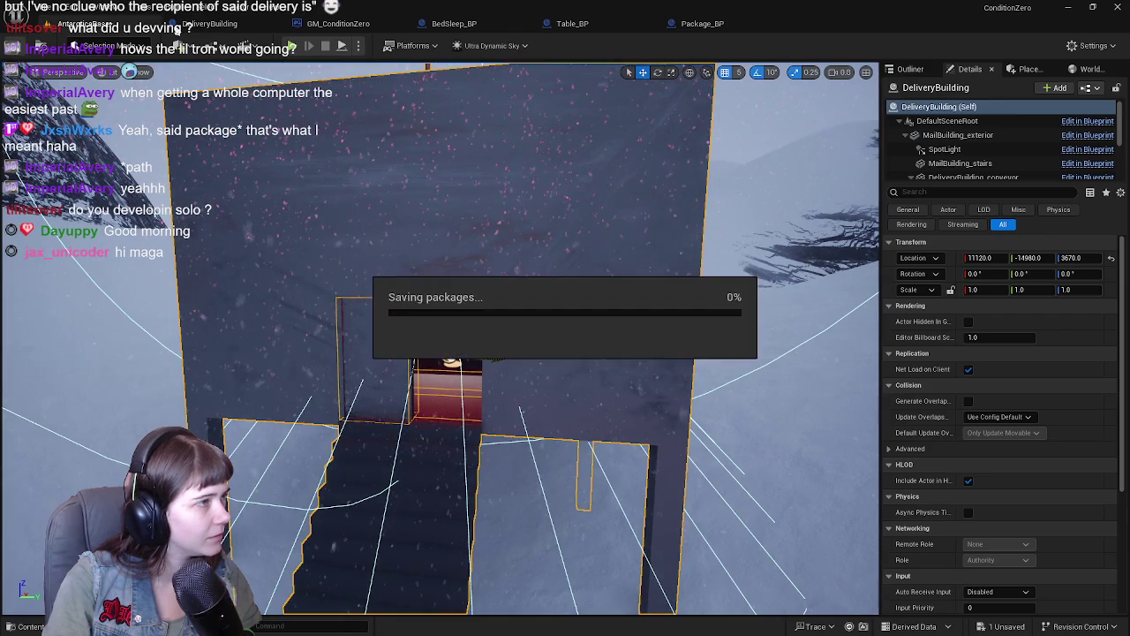
Step: Add a new Custom Event node near the On Component Hit event
{"action": "scroll", "coordinate": [547, 331], "scroll_direction": "down", "scroll_amount": 3}
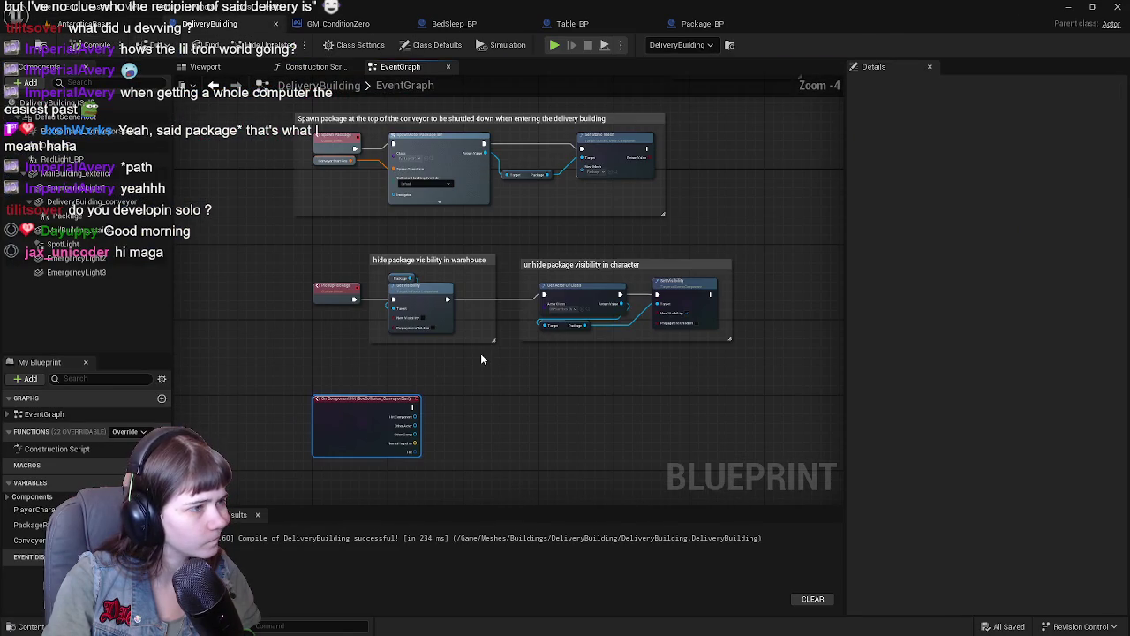
{"action": "scroll", "coordinate": [446, 368], "scroll_direction": "up", "scroll_amount": 3}
{"action": "left_click_drag", "start_coordinate": [428, 371], "coordinate": [485, 294]}
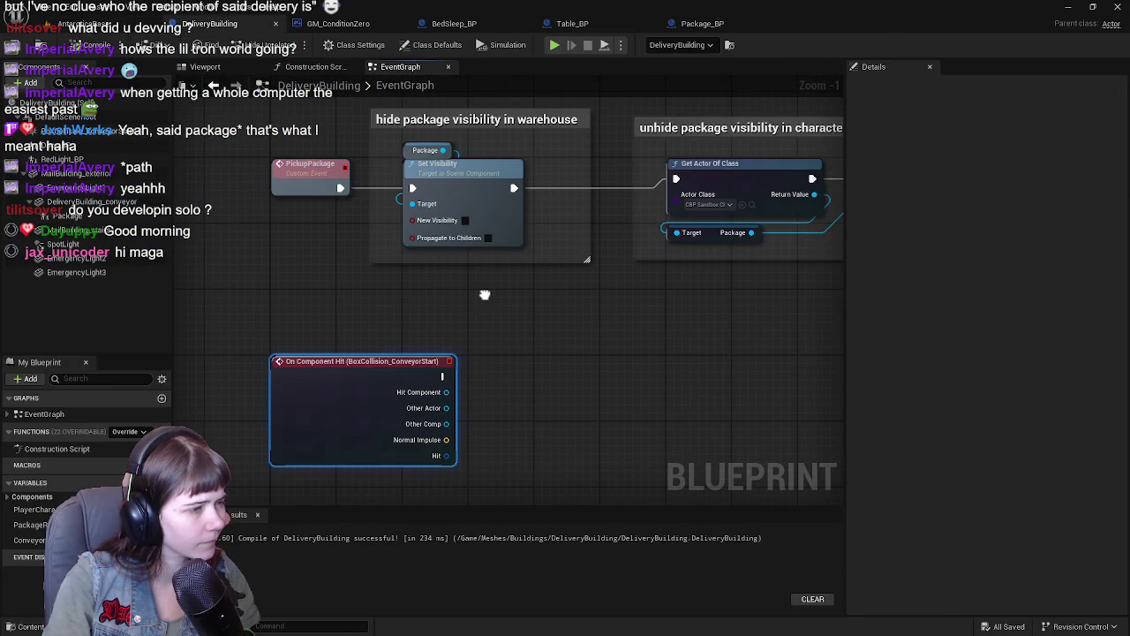
{"action": "mouse_move", "coordinate": [498, 360]}
{"action": "left_mouse_down"}
{"action": "mouse_move", "coordinate": [515, 310]}
{"action": "mouse_move", "coordinate": [565, 238]}
{"action": "left_mouse_up"}
{"action": "right_click", "coordinate": [339, 378]}
{"action": "type", "text": "conveyor"}
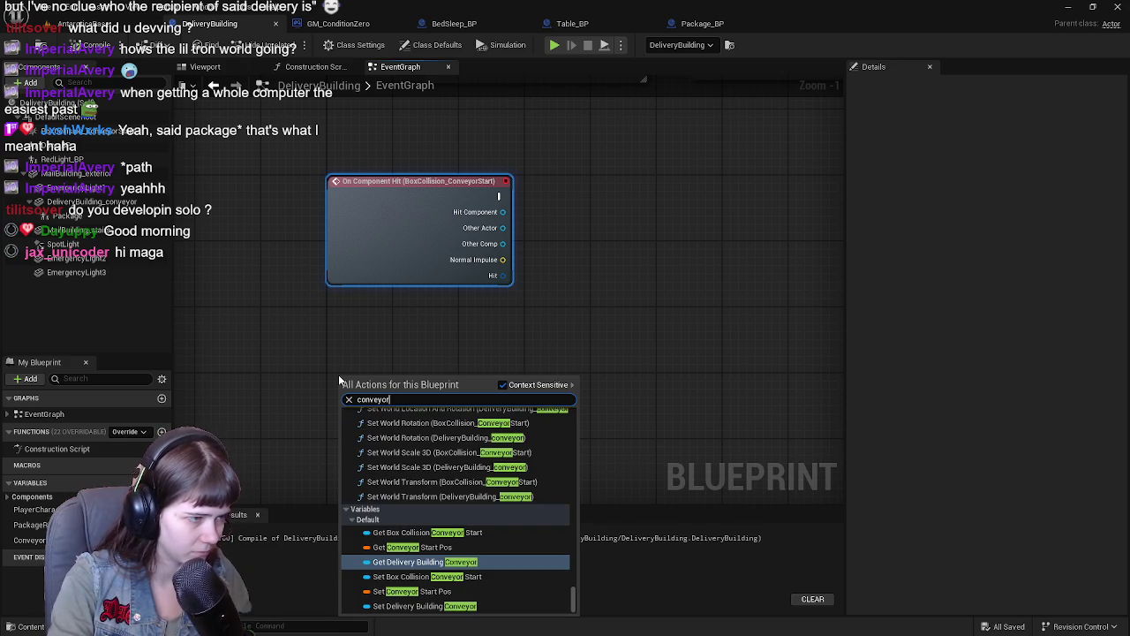
{"action": "key", "text": "BackSpace"}
{"action": "key", "text": "BackSpace"}
{"action": "key", "text": "BackSpace"}
{"action": "type", "text": "custom event"}
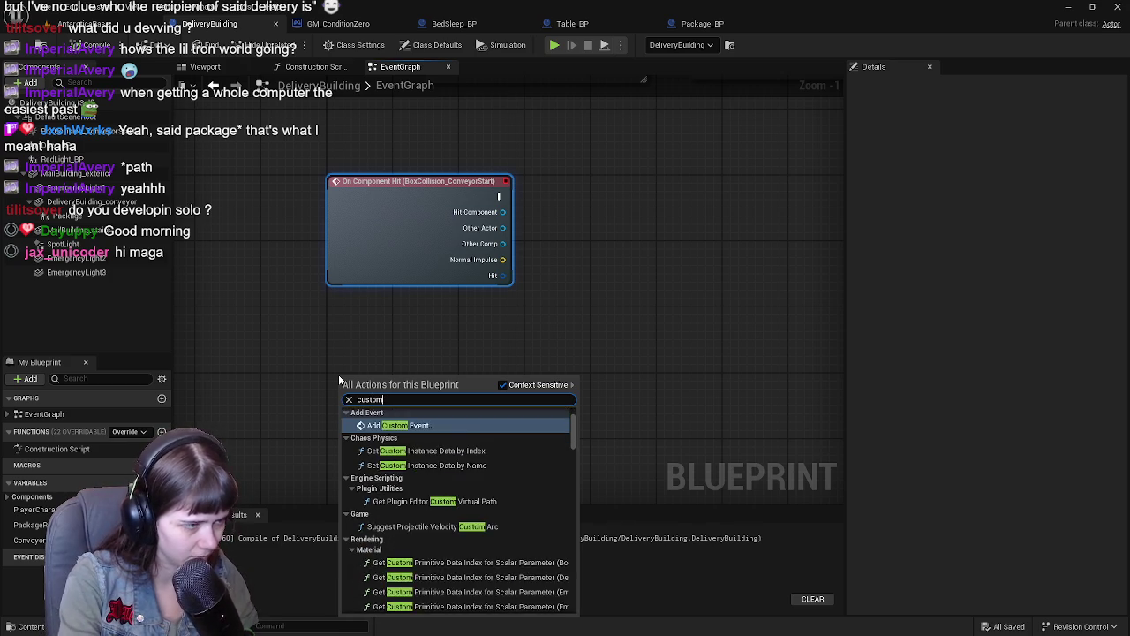
{"action": "key", "text": "Return"}
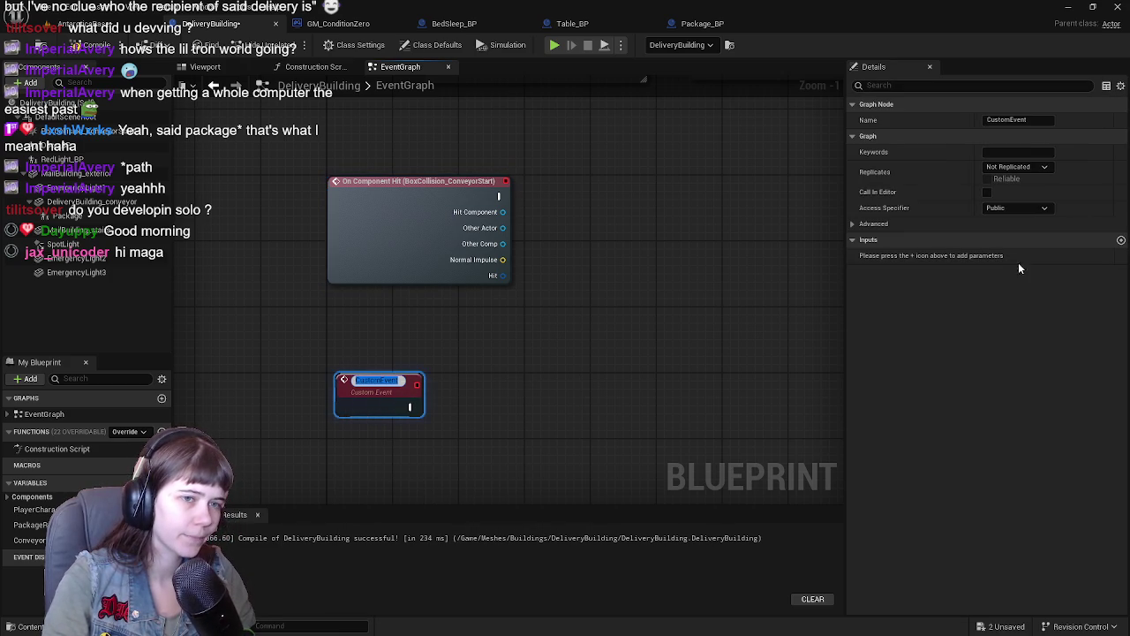
Step: Rename the custom event ConveyorPackagePush and compile the blueprint
{"action": "left_click", "coordinate": [490, 320]}
{"action": "left_click_drag", "start_coordinate": [374, 402], "coordinate": [358, 402]}
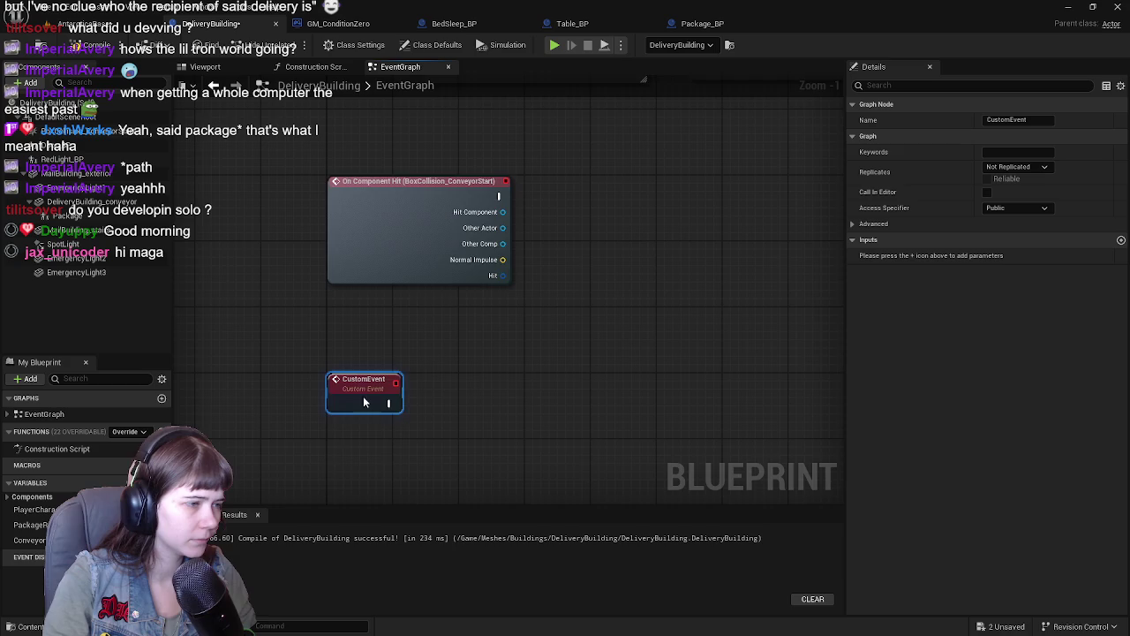
{"action": "scroll", "coordinate": [360, 403], "scroll_direction": "down", "scroll_amount": 1}
{"action": "double_click", "coordinate": [353, 397]}
{"action": "type", "text": "Conveyor"}
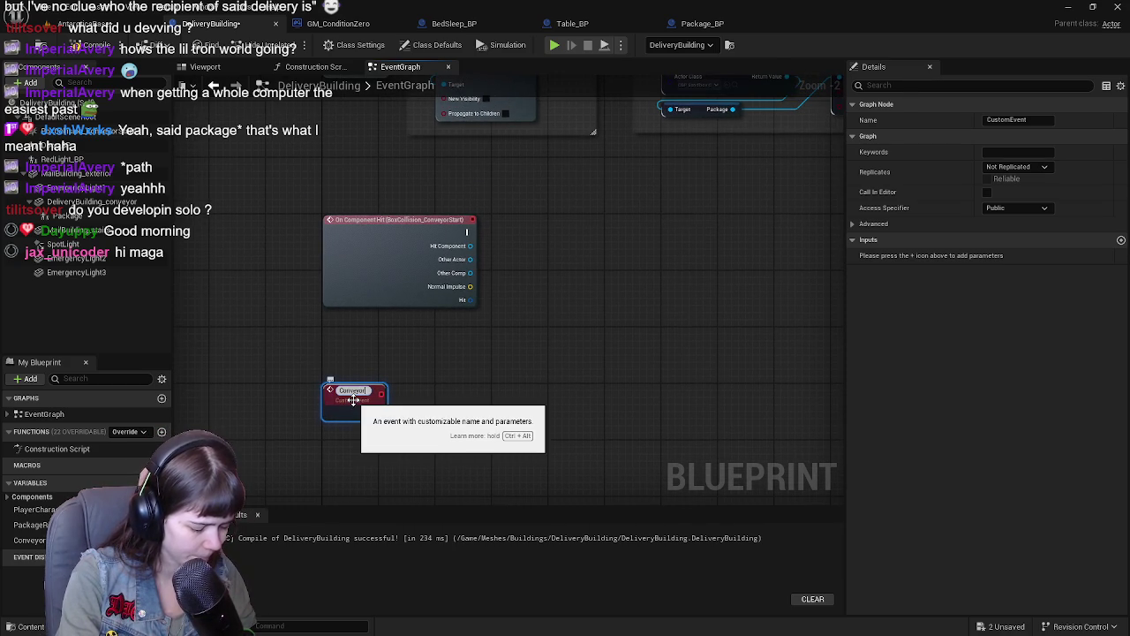
{"action": "type", "text": "PackagePush"}
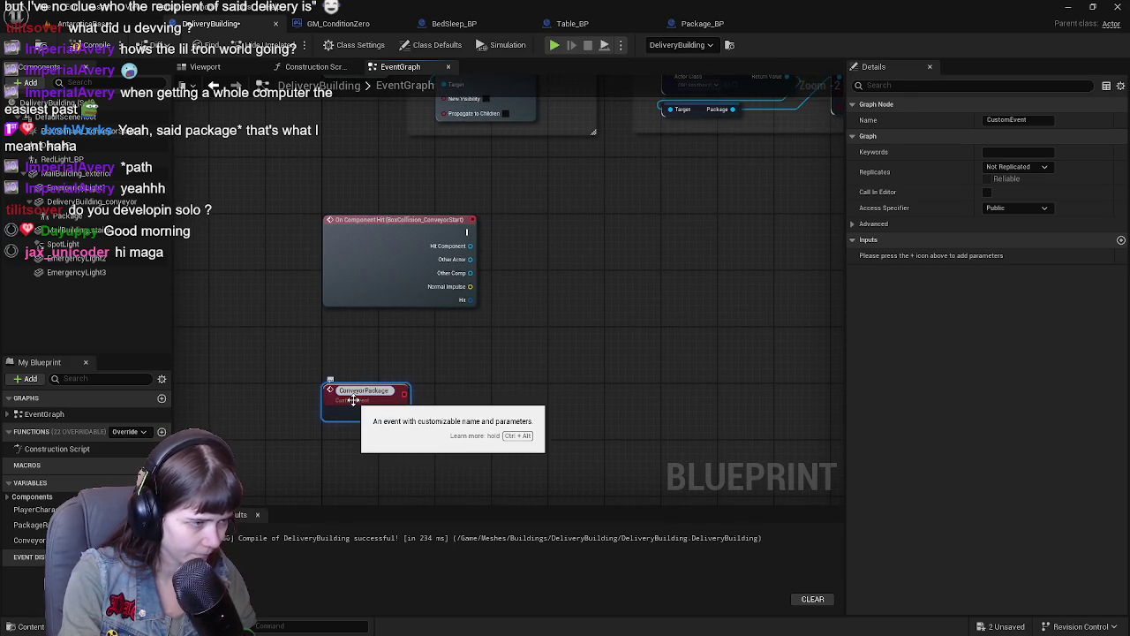
{"action": "key", "text": "Return"}
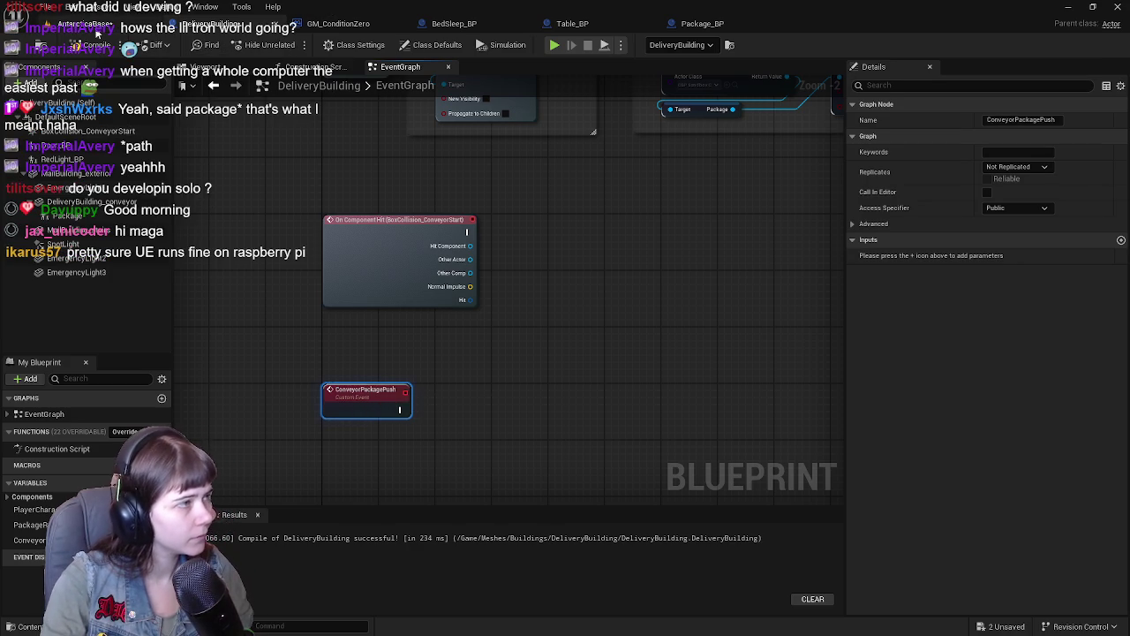
{"action": "left_click", "coordinate": [88, 47]}
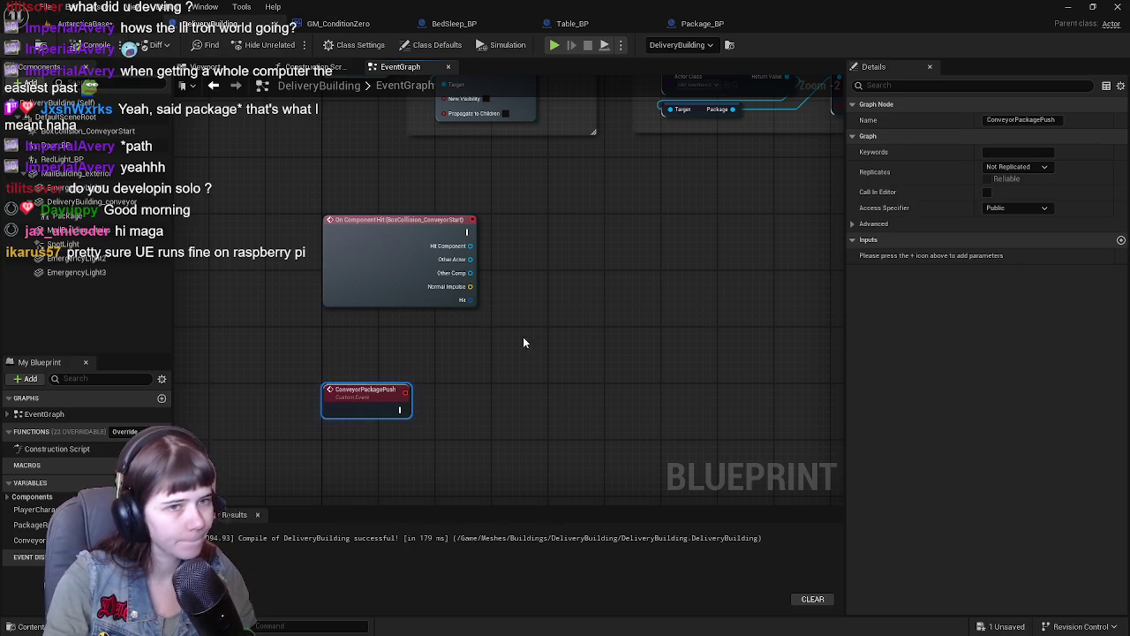
Step: Call Conveyor Package Push from the On Component Hit event and save the blueprint
{"action": "scroll", "coordinate": [484, 330], "scroll_direction": "up", "scroll_amount": 1}
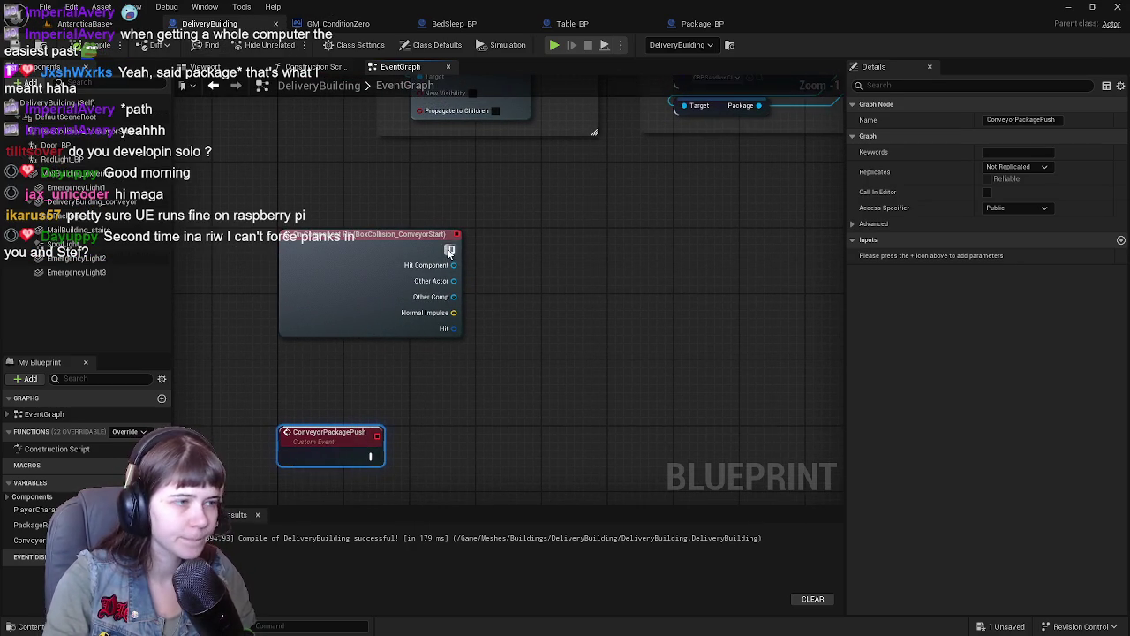
{"action": "left_click_drag", "start_coordinate": [450, 252], "coordinate": [544, 247]}
{"action": "type", "text": "conveyor"}
{"action": "key", "text": "Return"}
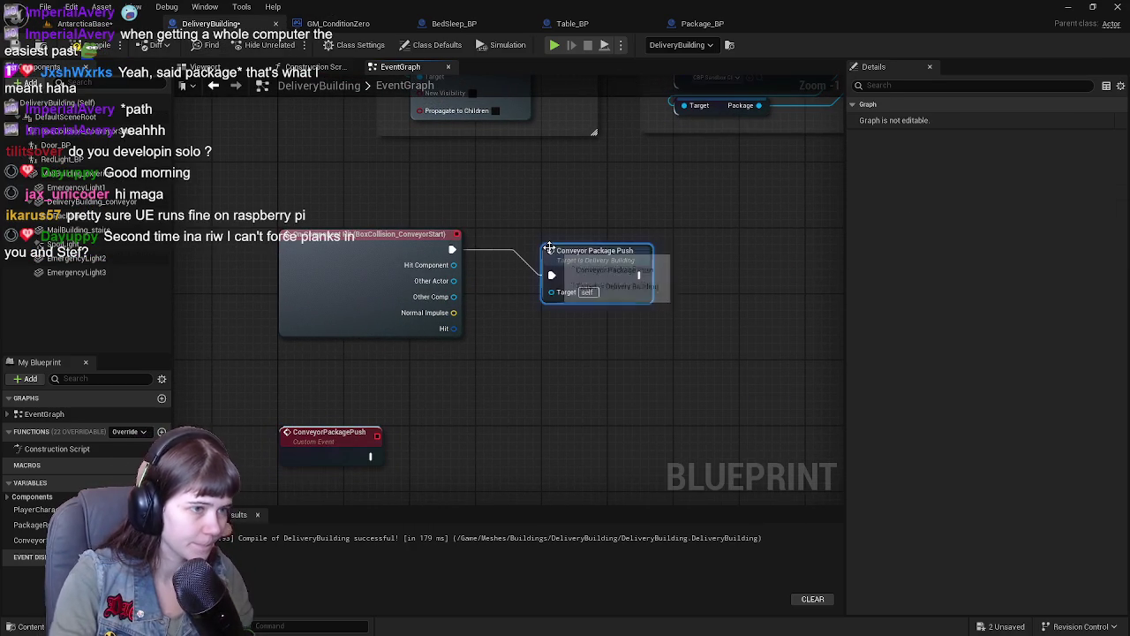
{"action": "left_click_drag", "start_coordinate": [548, 248], "coordinate": [548, 232]}
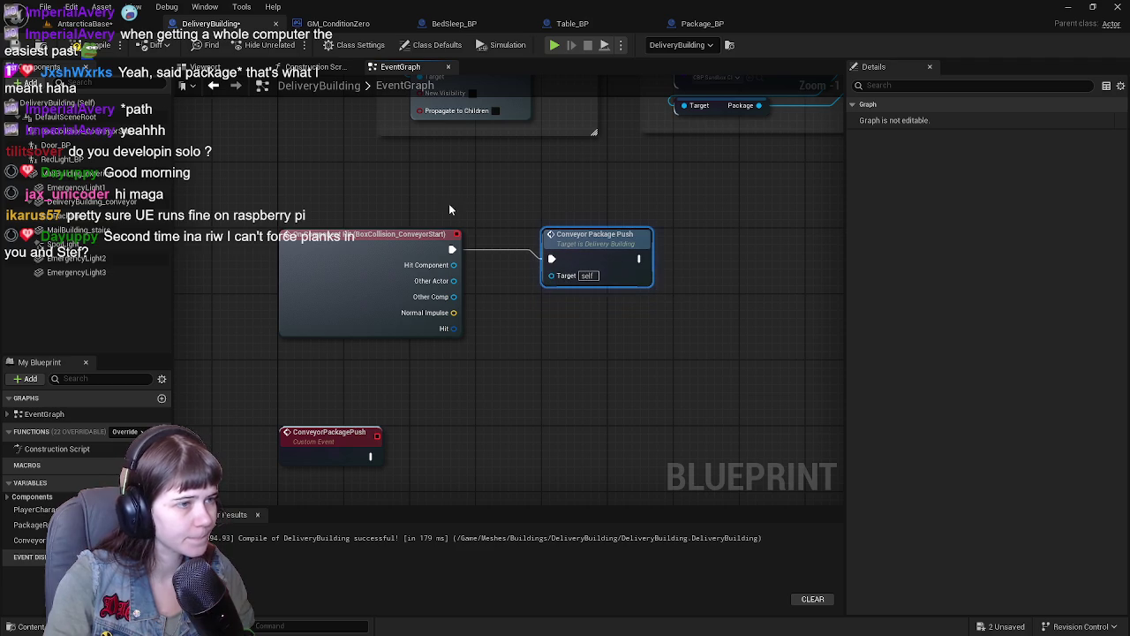
{"action": "left_click", "coordinate": [76, 27]}
{"action": "key", "text": "ctrl+s"}
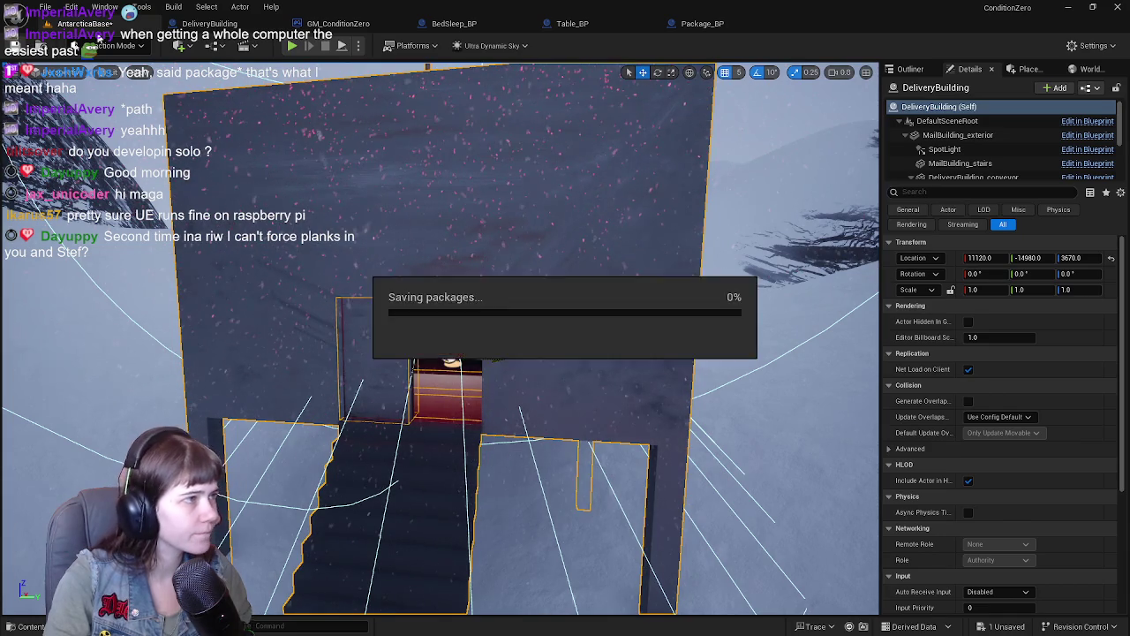
{"action": "left_click", "coordinate": [209, 24]}
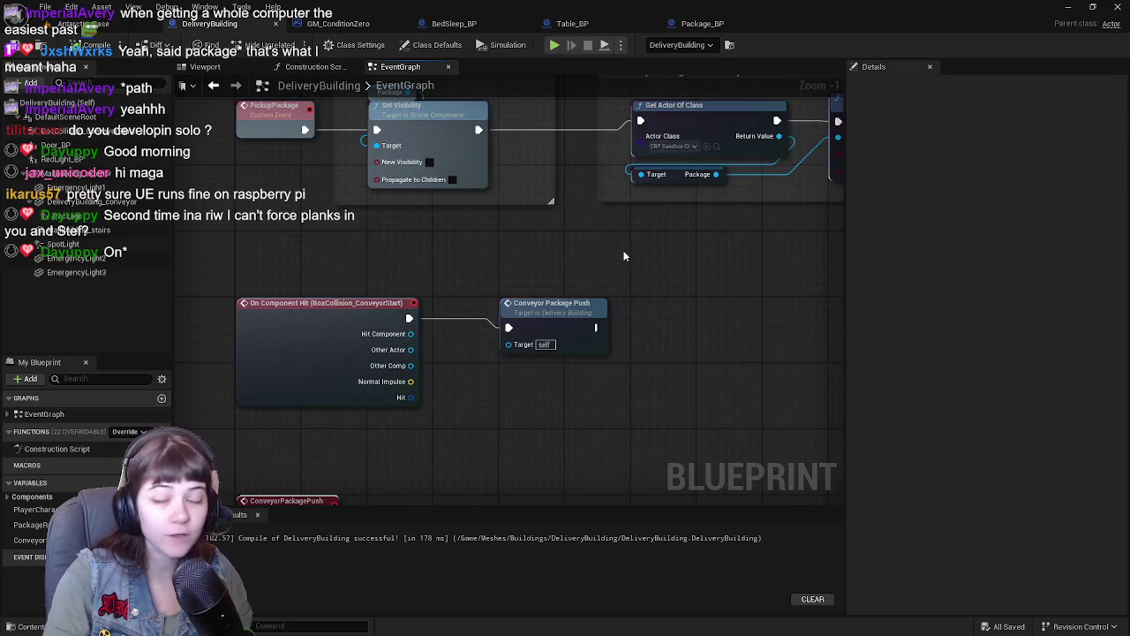
Step: Expand the SpawnActor node, keep Collision Handling Override at Default, and collapse its advanced pins
{"action": "scroll", "coordinate": [623, 257], "scroll_direction": "down", "scroll_amount": 1}
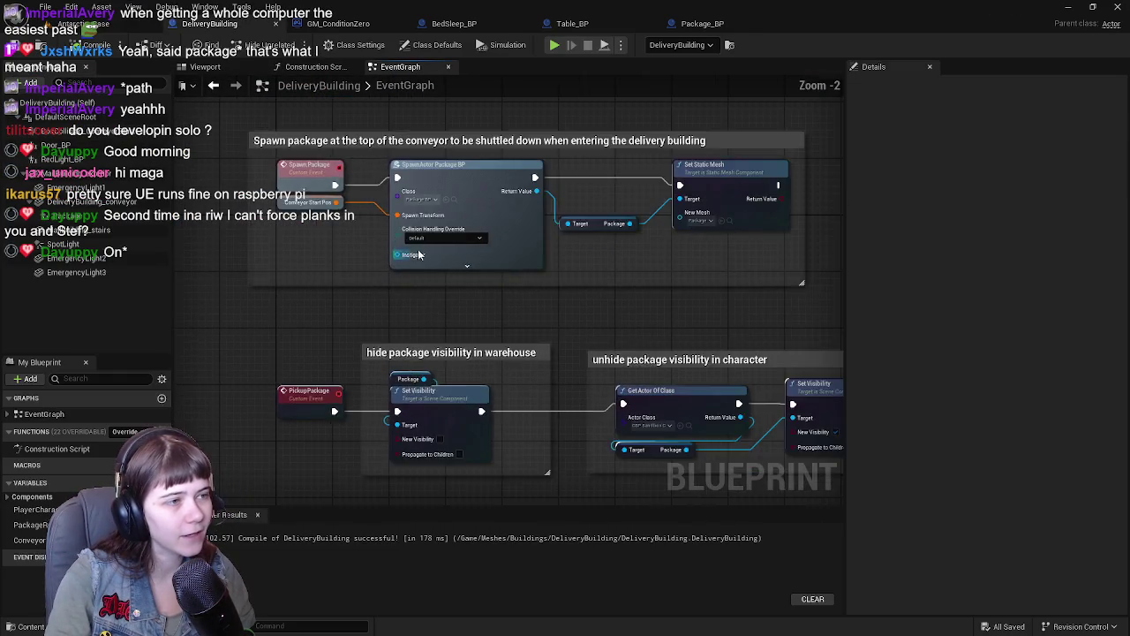
{"action": "left_click", "coordinate": [467, 265]}
{"action": "scroll", "coordinate": [500, 321], "scroll_direction": "up", "scroll_amount": 1}
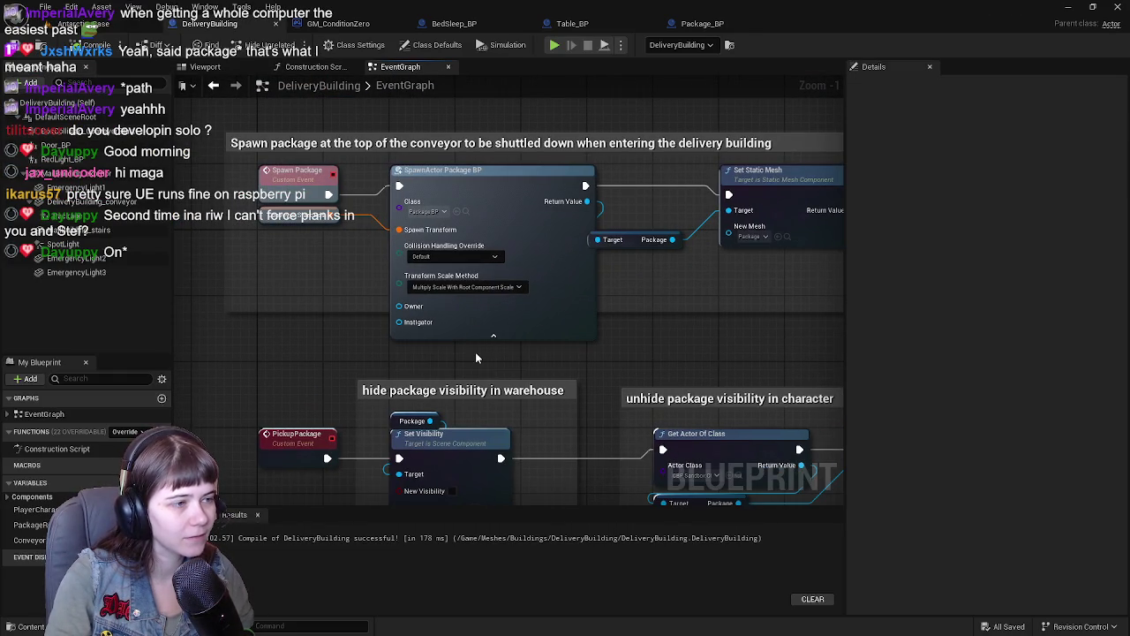
{"action": "left_click", "coordinate": [485, 256]}
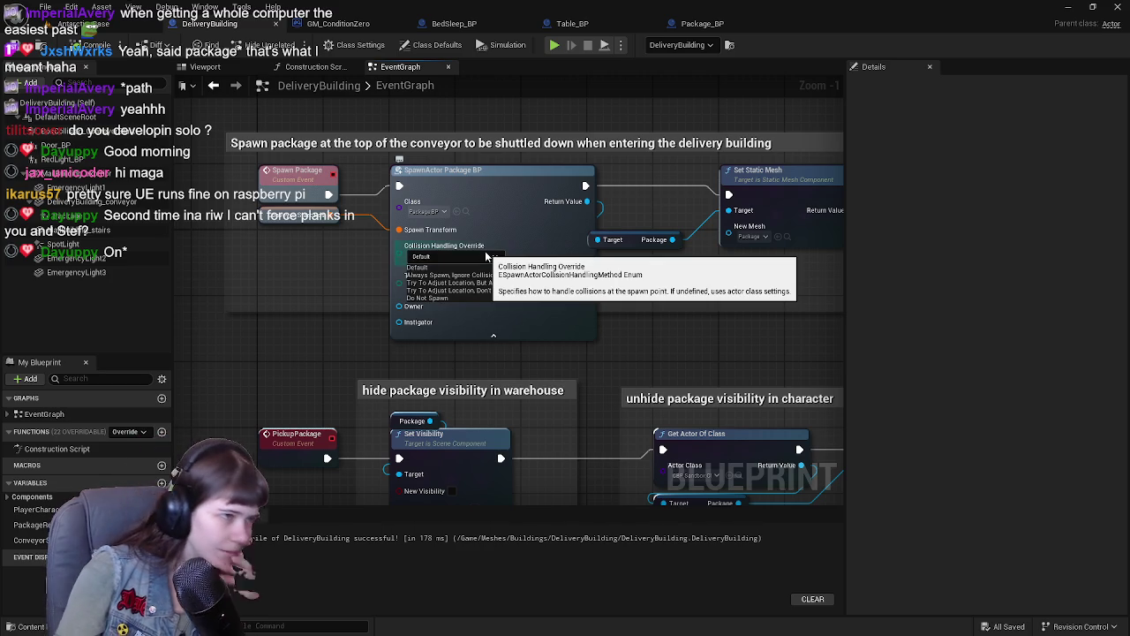
{"action": "left_click", "coordinate": [417, 267]}
{"action": "left_click", "coordinate": [496, 334]}
{"action": "left_click_drag", "start_coordinate": [499, 339], "coordinate": [421, 368]}
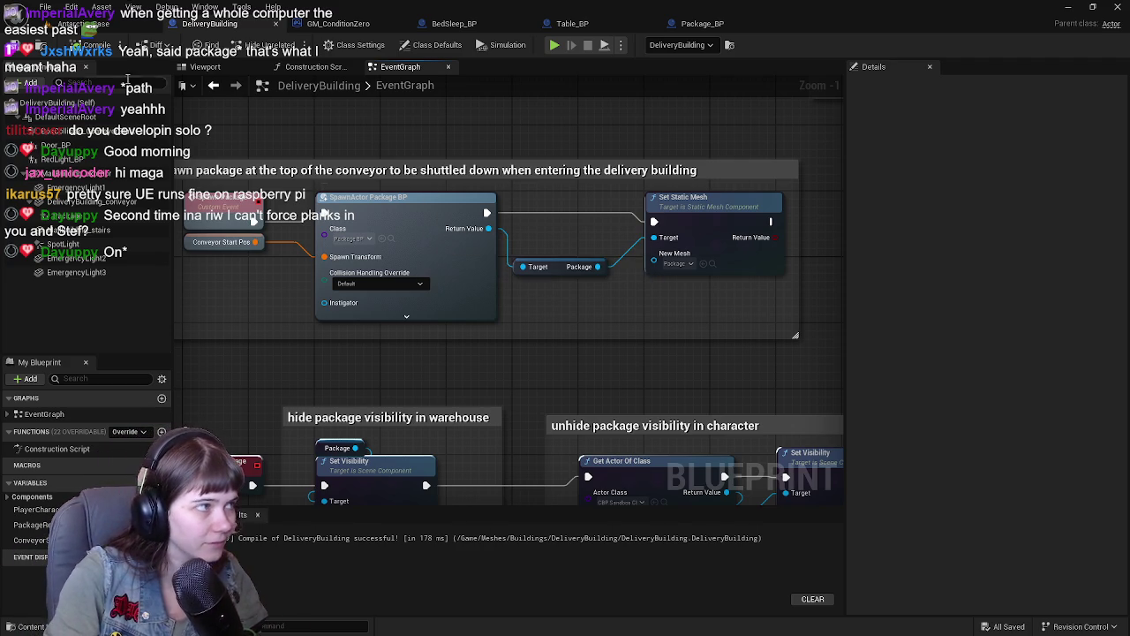
Step: Shift the unhide package visibility group to the right
{"action": "left_click_drag", "start_coordinate": [455, 139], "coordinate": [439, 184]}
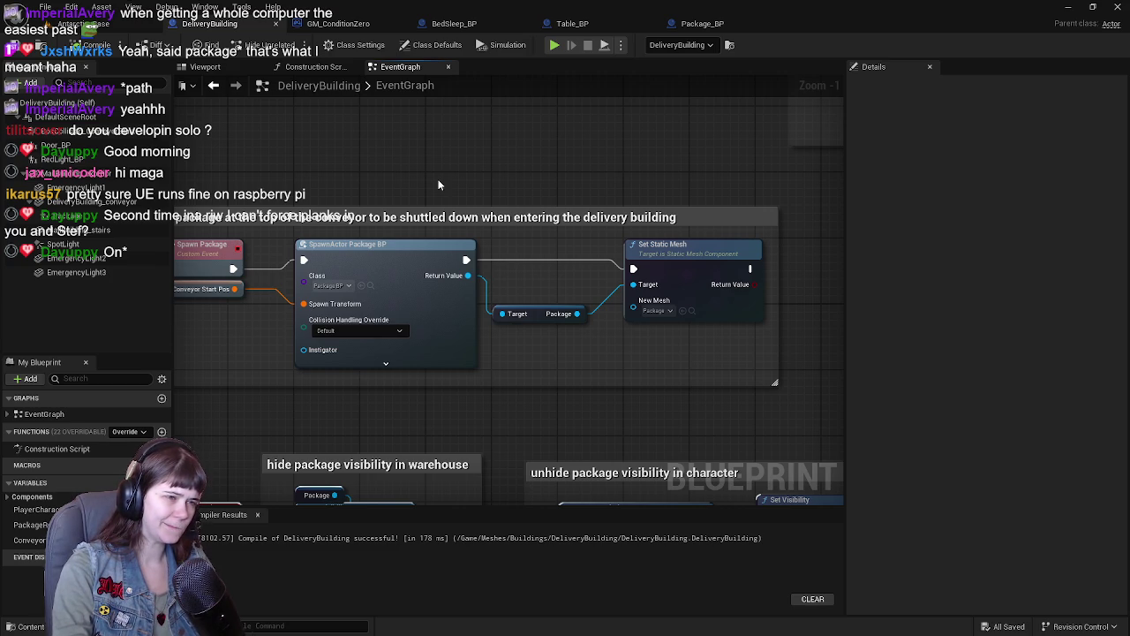
{"action": "scroll", "coordinate": [434, 186], "scroll_direction": "down", "scroll_amount": 2}
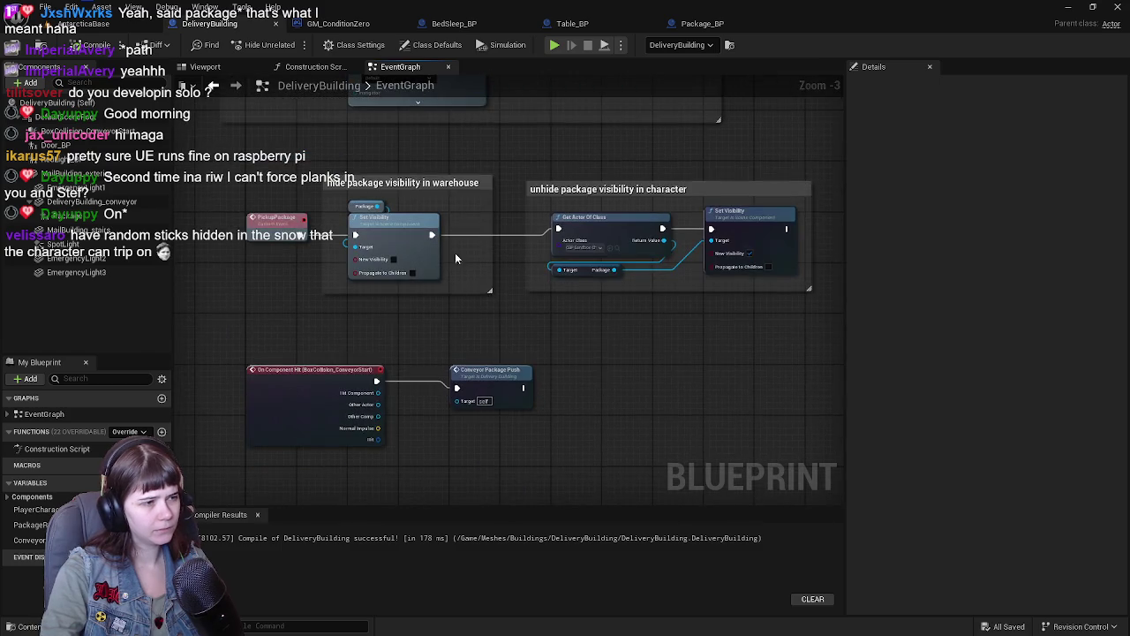
{"action": "scroll", "coordinate": [492, 186], "scroll_direction": "up", "scroll_amount": 1}
{"action": "scroll", "coordinate": [454, 328], "scroll_direction": "down", "scroll_amount": 1}
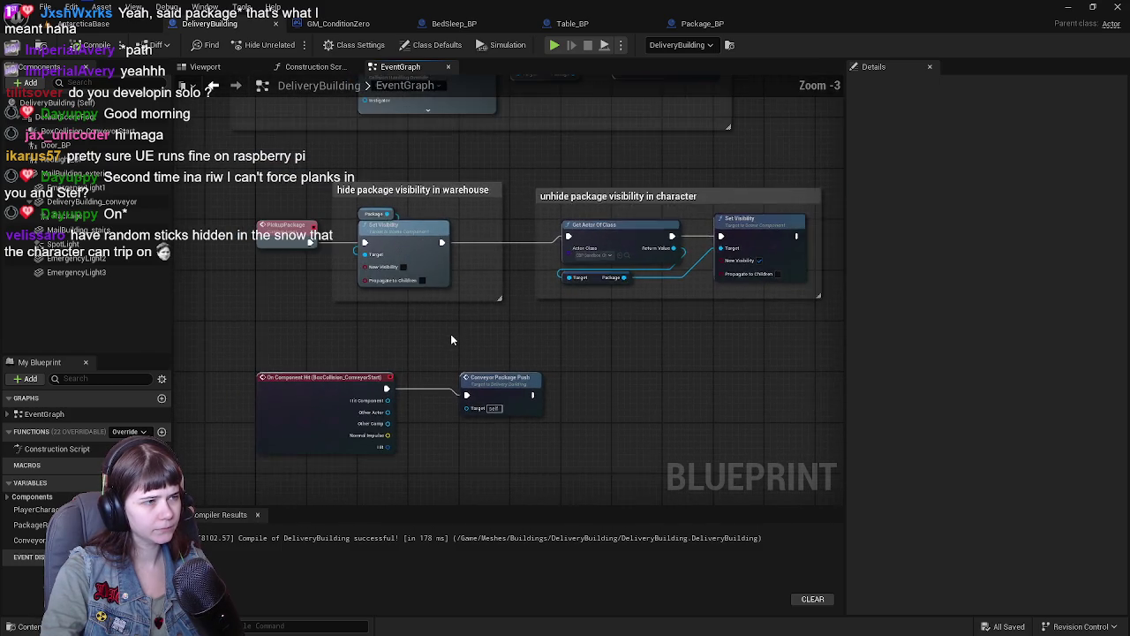
{"action": "scroll", "coordinate": [450, 339], "scroll_direction": "down", "scroll_amount": 1}
{"action": "left_click_drag", "start_coordinate": [310, 271], "coordinate": [507, 336]}
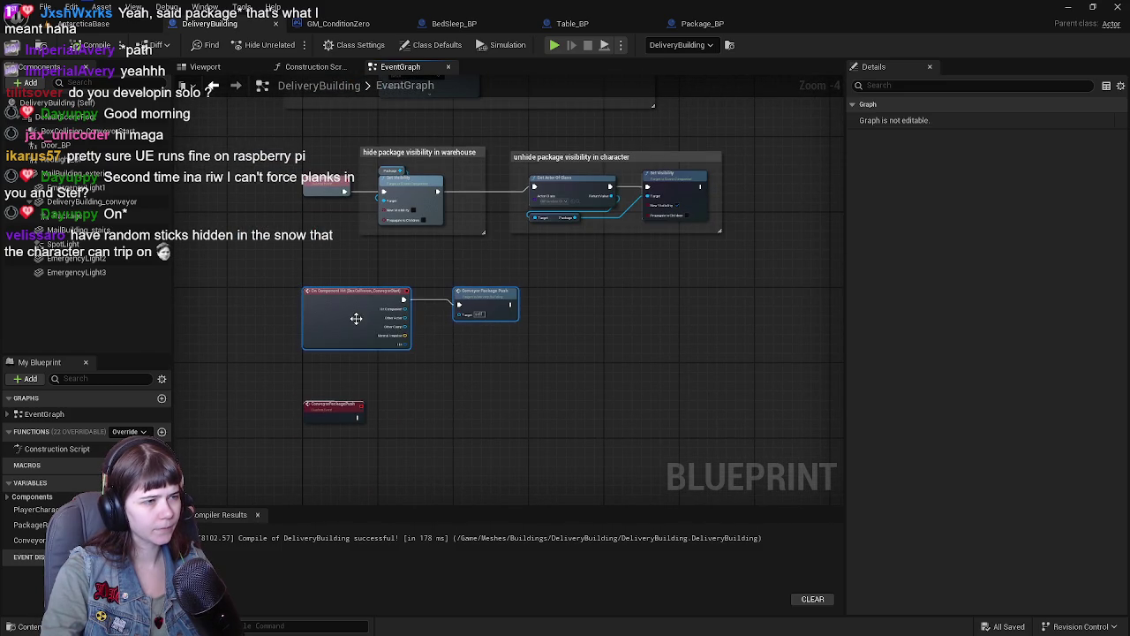
{"action": "scroll", "coordinate": [367, 331], "scroll_direction": "up", "scroll_amount": 1}
{"action": "scroll", "coordinate": [367, 335], "scroll_direction": "up", "scroll_amount": 2}
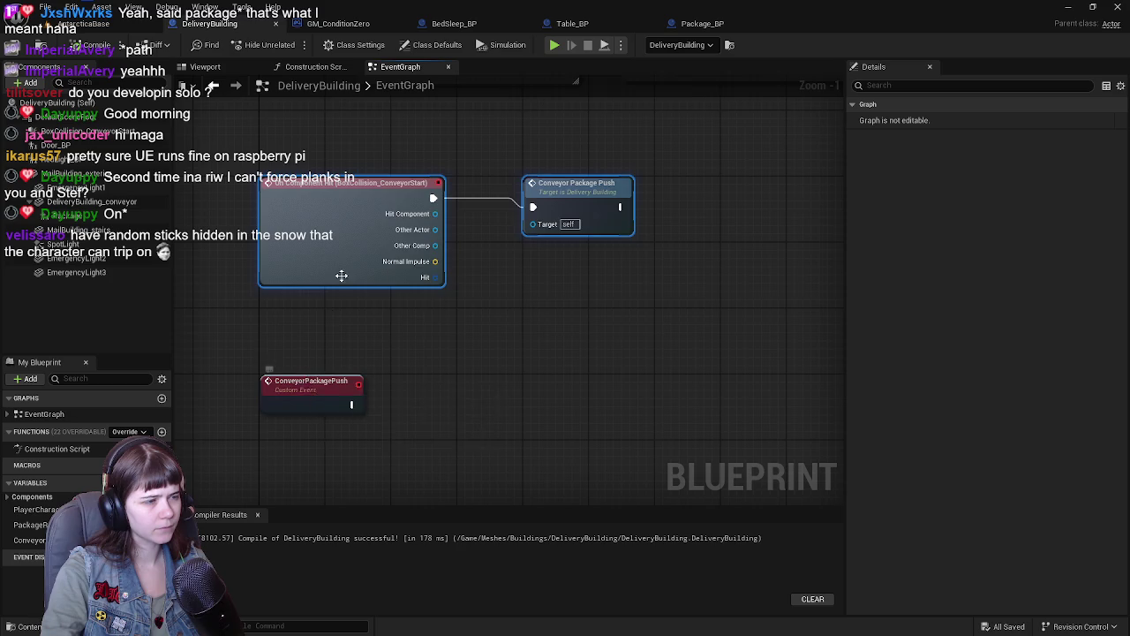
{"action": "left_click", "coordinate": [333, 315]}
{"action": "scroll", "coordinate": [491, 246], "scroll_direction": "down", "scroll_amount": 2}
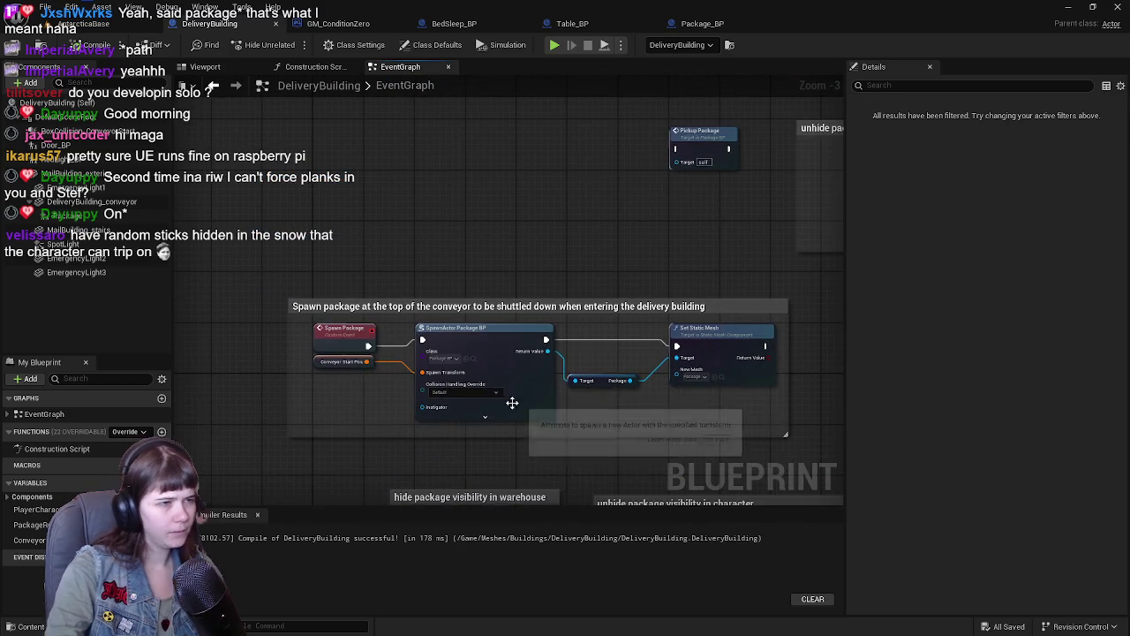
{"action": "scroll", "coordinate": [502, 399], "scroll_direction": "down", "scroll_amount": 1}
{"action": "scroll", "coordinate": [414, 400], "scroll_direction": "down", "scroll_amount": 1}
{"action": "scroll", "coordinate": [383, 232], "scroll_direction": "down", "scroll_amount": 1}
{"action": "scroll", "coordinate": [450, 217], "scroll_direction": "down", "scroll_amount": 1}
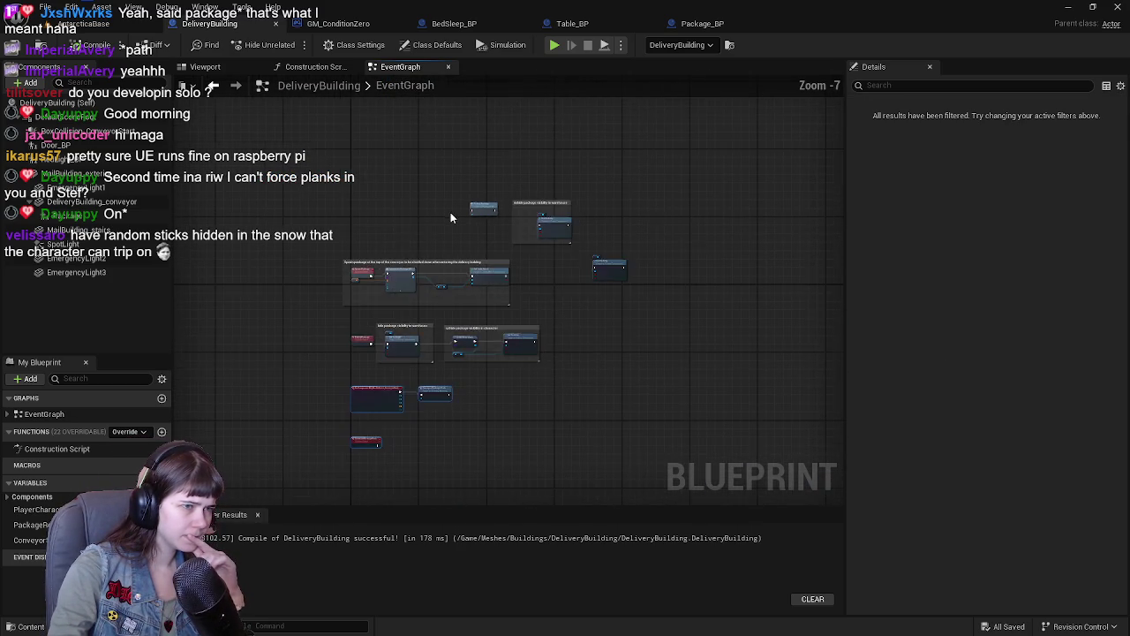
{"action": "scroll", "coordinate": [450, 217], "scroll_direction": "up", "scroll_amount": 4}
{"action": "mouse_move", "coordinate": [233, 196]}
{"action": "left_mouse_down"}
{"action": "mouse_move", "coordinate": [570, 338]}
{"action": "mouse_move", "coordinate": [595, 360]}
{"action": "left_mouse_up"}
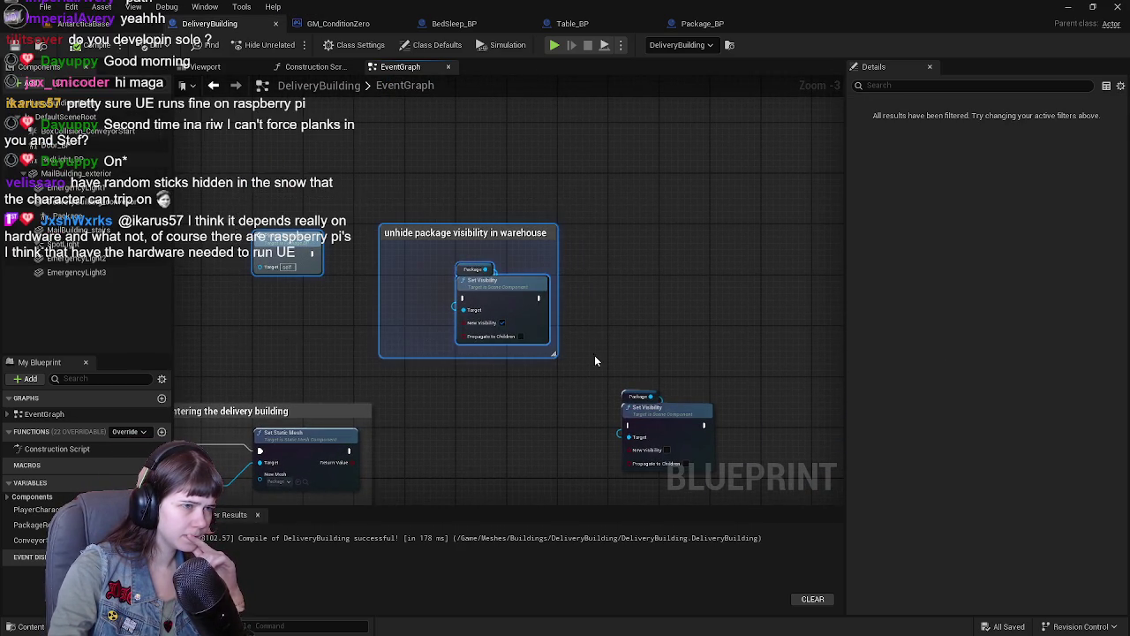
{"action": "left_click_drag", "start_coordinate": [447, 214], "coordinate": [736, 214]}
Step: Move both package visibility comment groups below the conveyor event nodes
{"action": "scroll", "coordinate": [464, 260], "scroll_direction": "down", "scroll_amount": 3}
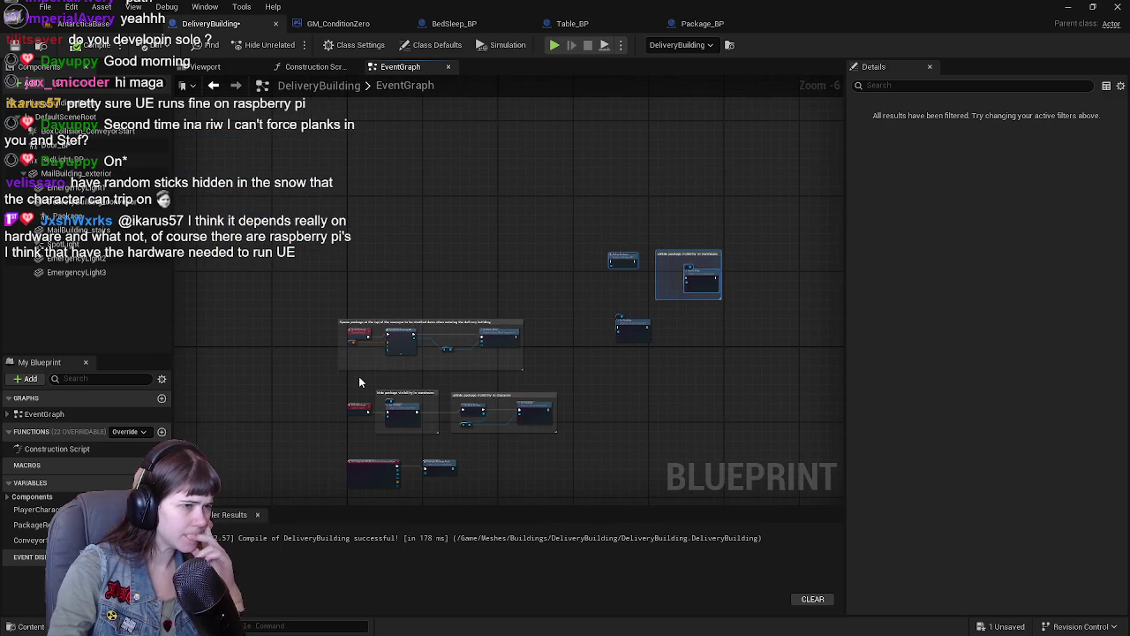
{"action": "scroll", "coordinate": [358, 380], "scroll_direction": "up", "scroll_amount": 6}
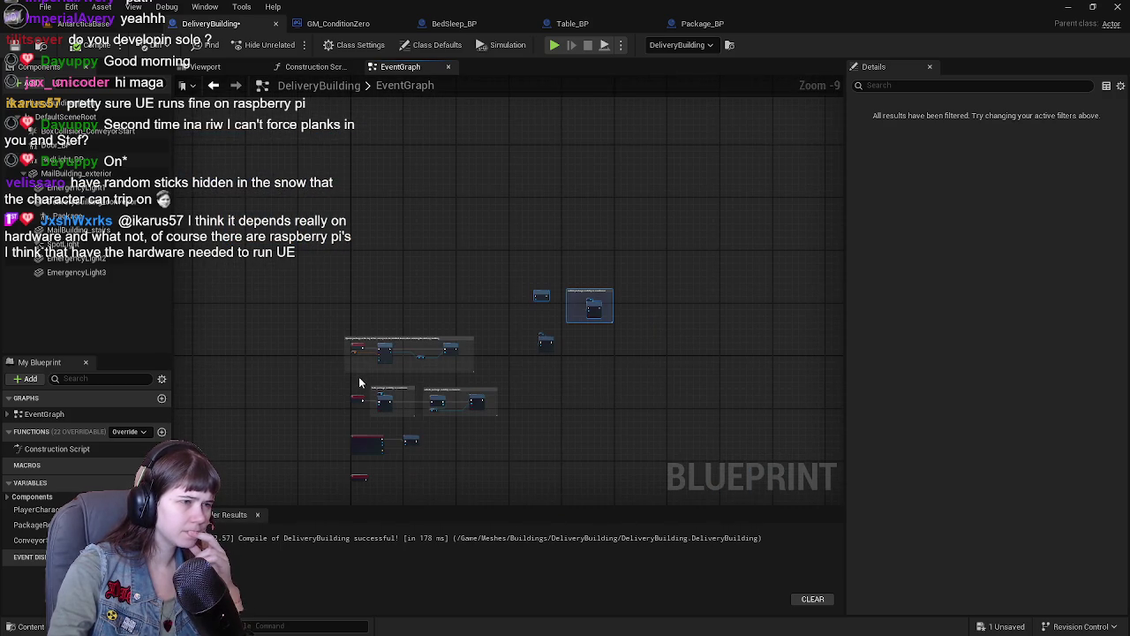
{"action": "scroll", "coordinate": [358, 380], "scroll_direction": "down", "scroll_amount": 8}
{"action": "left_click_drag", "start_coordinate": [235, 234], "coordinate": [459, 452]}
{"action": "scroll", "coordinate": [249, 305], "scroll_direction": "up", "scroll_amount": 5}
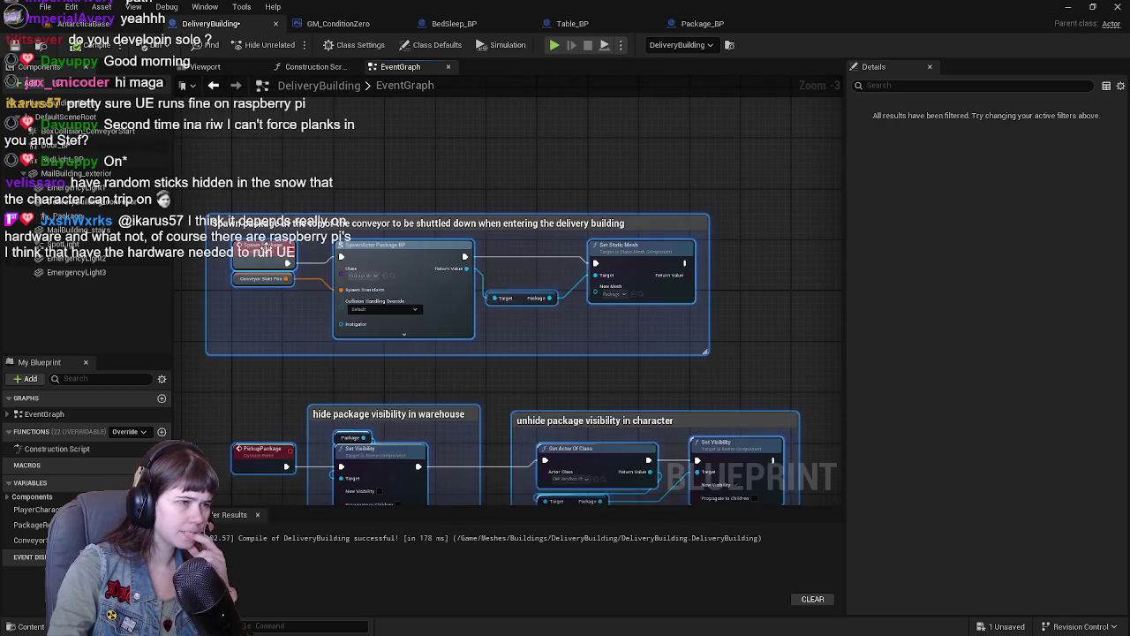
{"action": "left_click", "coordinate": [531, 372]}
{"action": "mouse_move", "coordinate": [418, 438]}
{"action": "left_mouse_down"}
{"action": "mouse_move", "coordinate": [261, 357]}
{"action": "mouse_move", "coordinate": [460, 367]}
{"action": "mouse_move", "coordinate": [515, 359]}
{"action": "mouse_move", "coordinate": [500, 253]}
{"action": "left_mouse_up"}
{"action": "mouse_move", "coordinate": [246, 272]}
{"action": "left_mouse_down"}
{"action": "mouse_move", "coordinate": [637, 386]}
{"action": "mouse_move", "coordinate": [805, 400]}
{"action": "left_mouse_up"}
{"action": "scroll", "coordinate": [618, 380], "scroll_direction": "down", "scroll_amount": 2}
{"action": "mouse_move", "coordinate": [409, 343]}
{"action": "left_mouse_down"}
{"action": "mouse_move", "coordinate": [345, 207]}
{"action": "mouse_move", "coordinate": [366, 347]}
{"action": "mouse_move", "coordinate": [346, 429]}
{"action": "left_mouse_up"}
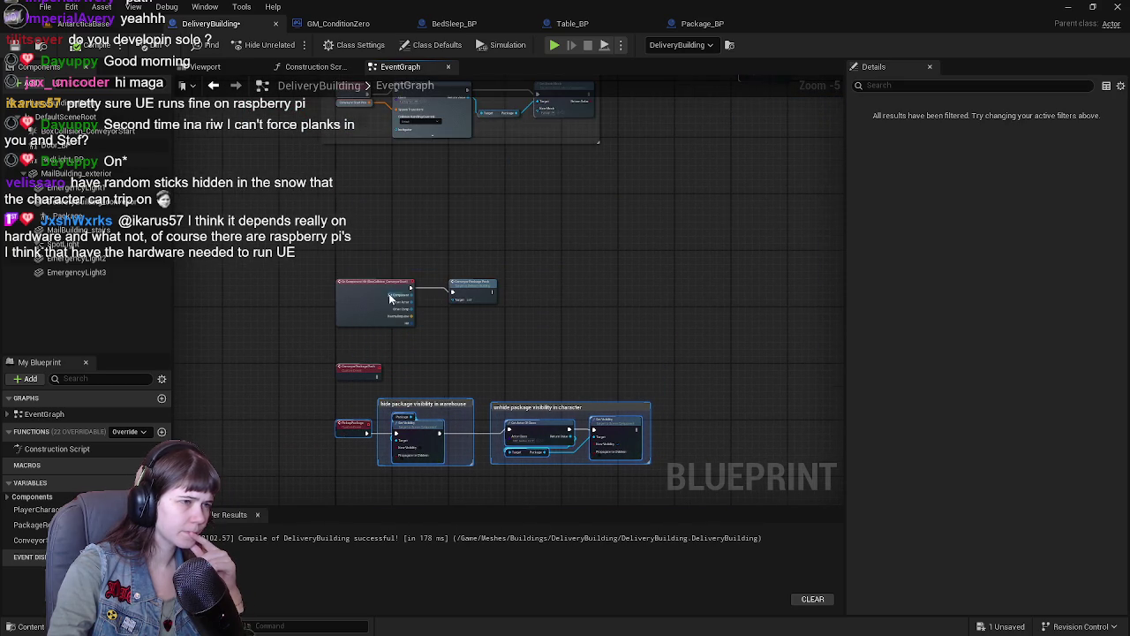
Step: Raise the conveyor hit and ConveyorPackagePush nodes higher in the graph
{"action": "scroll", "coordinate": [411, 301], "scroll_direction": "up", "scroll_amount": 1}
{"action": "left_click_drag", "start_coordinate": [345, 310], "coordinate": [522, 466]}
{"action": "left_click_drag", "start_coordinate": [356, 351], "coordinate": [356, 202]}
Step: Comment the hit and push nodes: conveyor starts and shuttles the package to the player
{"action": "scroll", "coordinate": [441, 264], "scroll_direction": "up", "scroll_amount": 2}
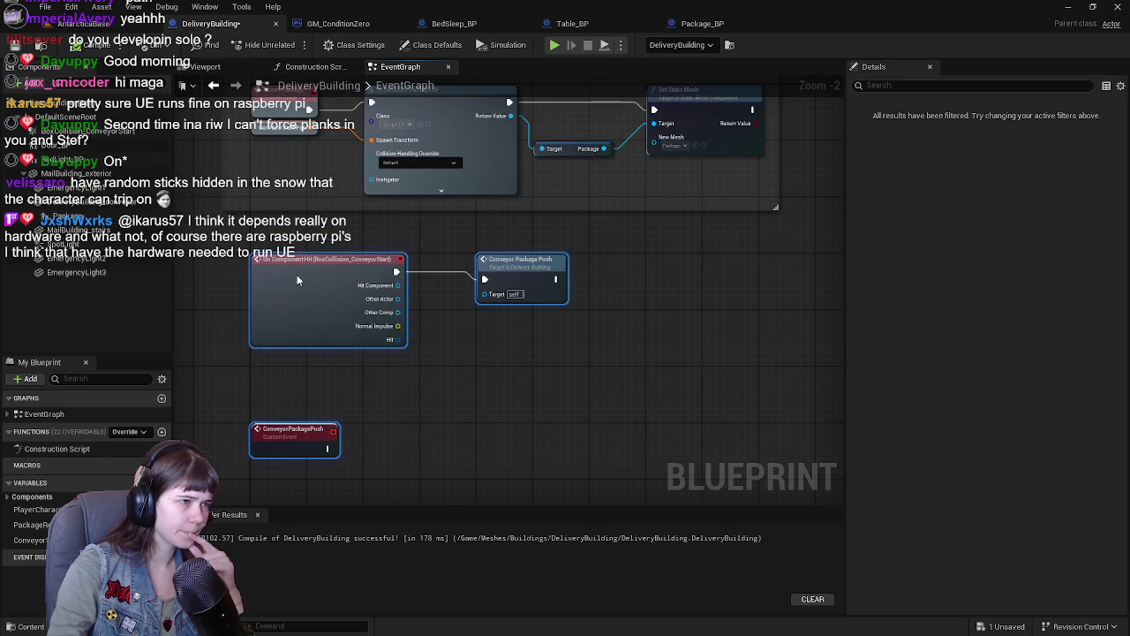
{"action": "right_click", "coordinate": [542, 339]}
{"action": "left_click_drag", "start_coordinate": [239, 235], "coordinate": [516, 375]}
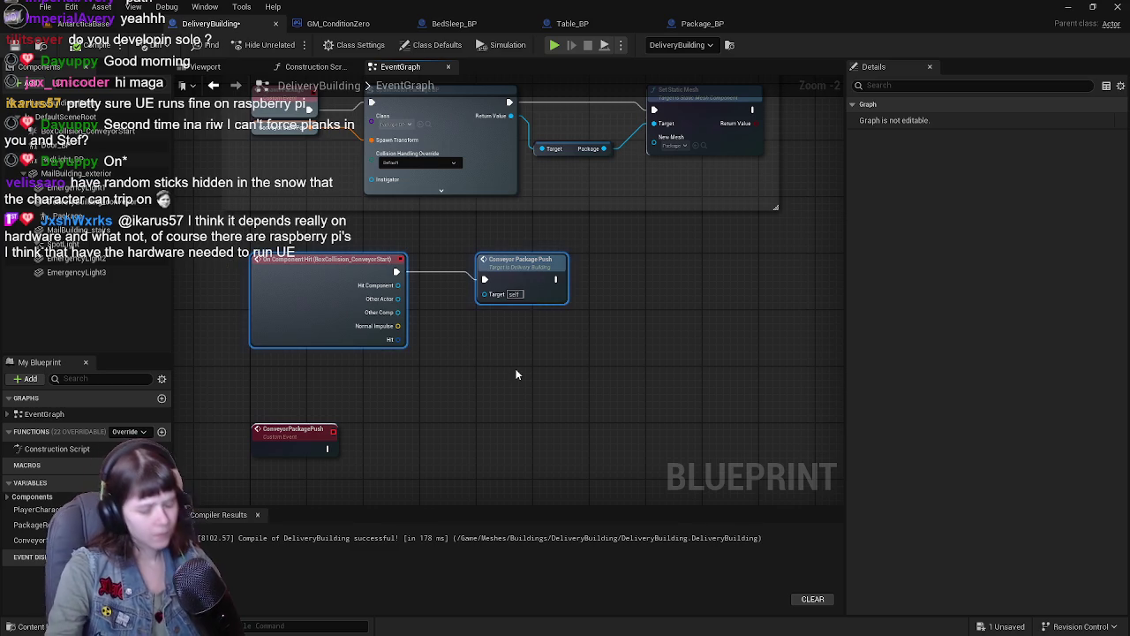
{"action": "type", "text": "cConveyor"}
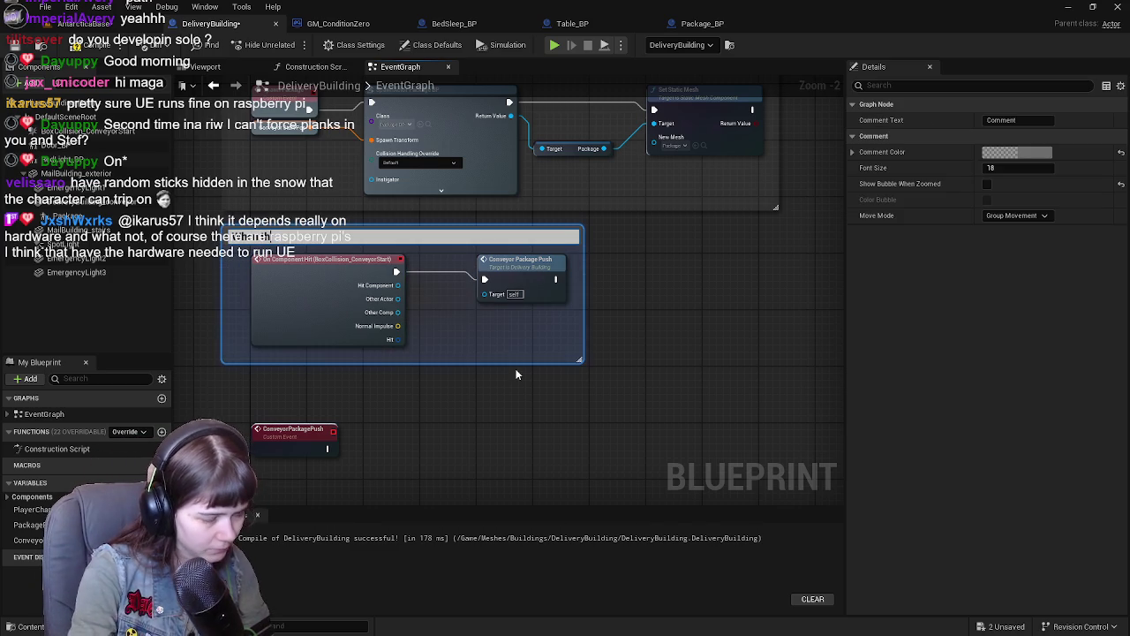
{"action": "type", "text": "Package"}
{"action": "type", "text": " to the Delivery "}
{"action": "type", "text": "Building,"}
{"action": "type", "text": " then "}
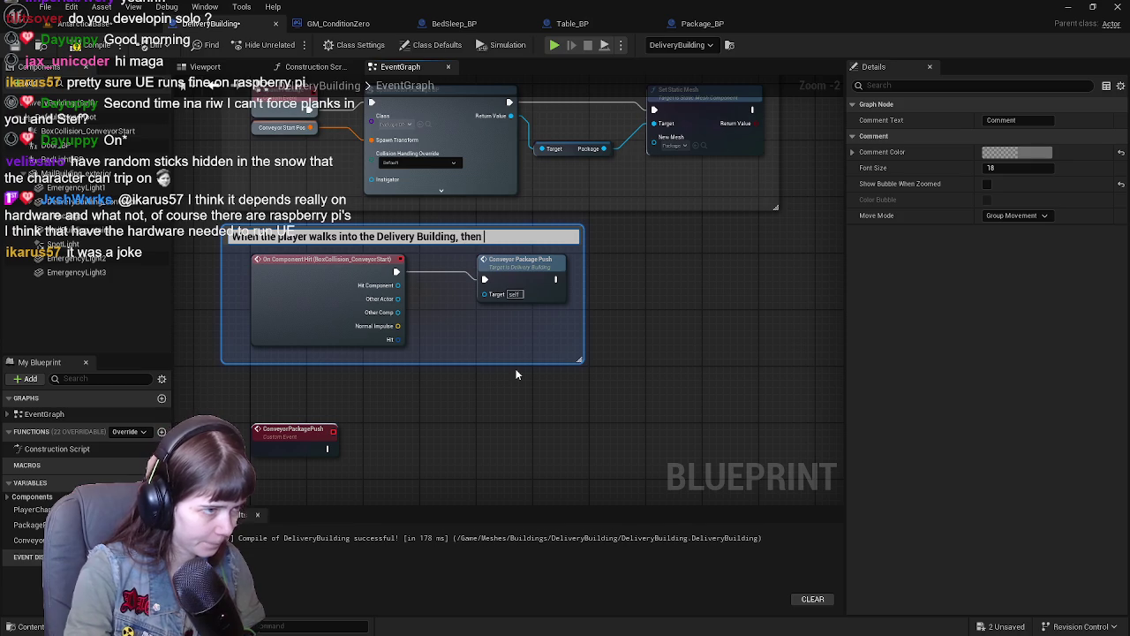
{"action": "type", "text": "the conveyo"}
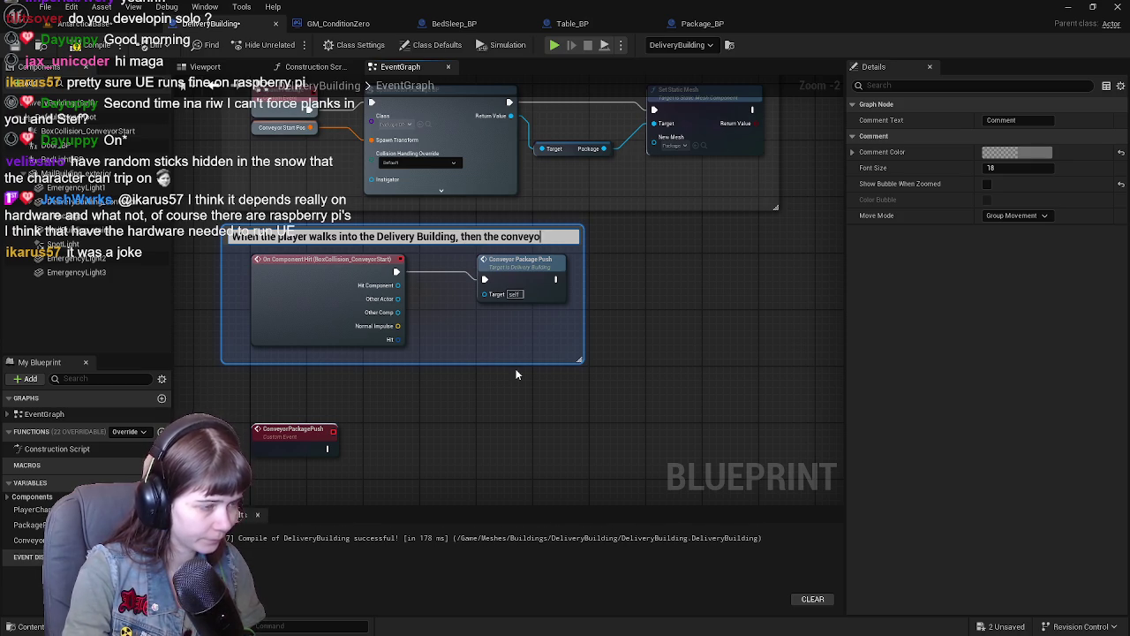
{"action": "type", "text": "r sholdu"}
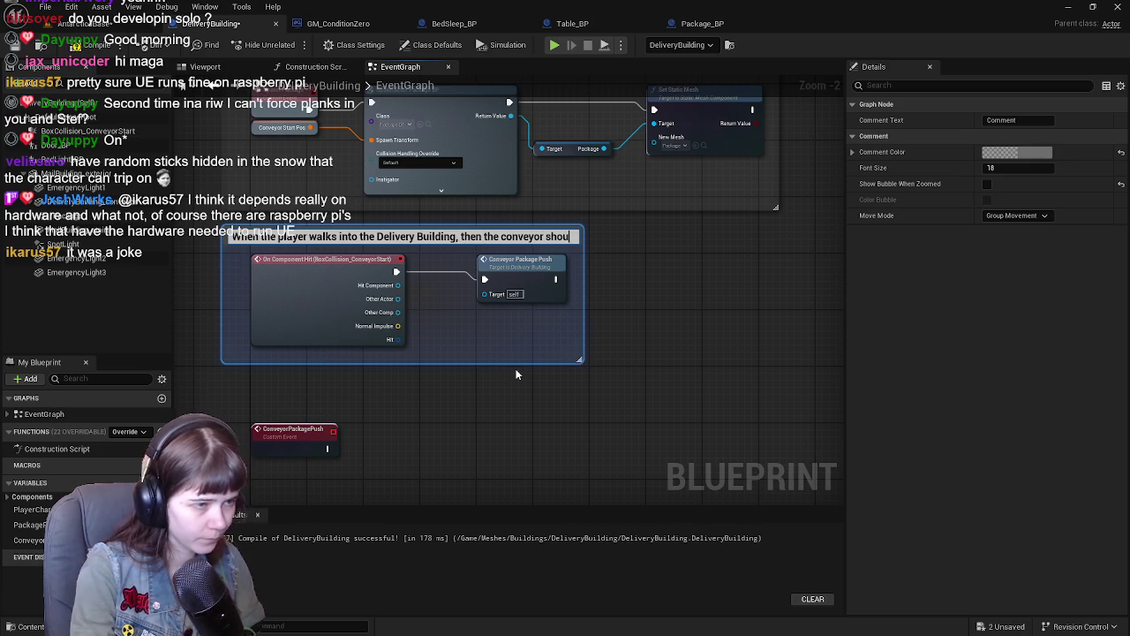
{"action": "type", "text": "ld tart u"}
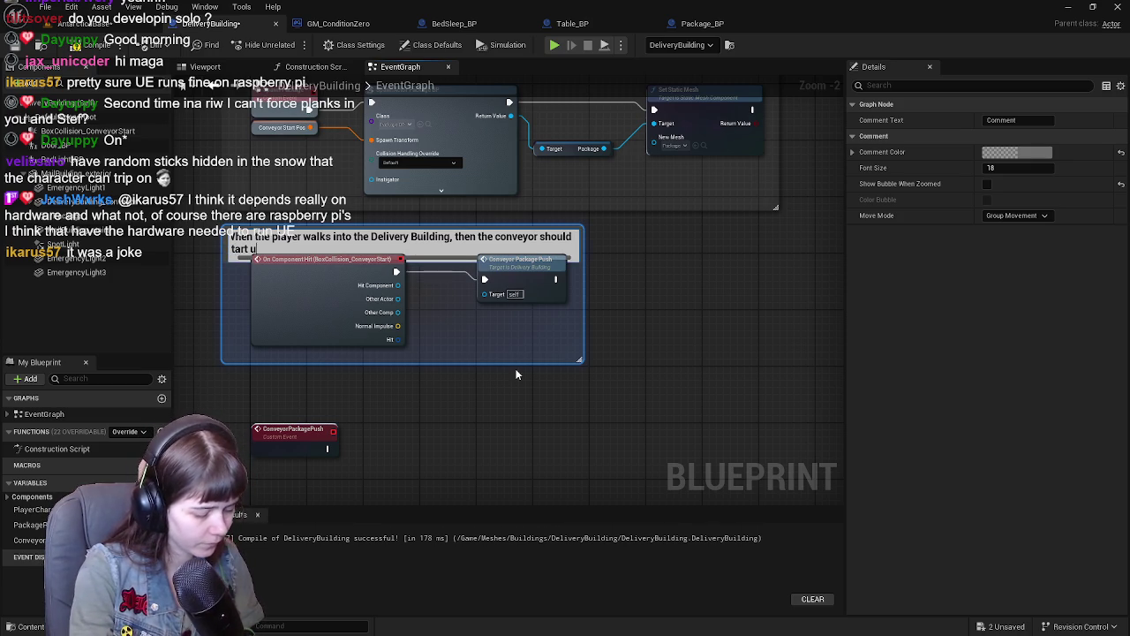
{"action": "type", "text": "p and shuttle the pac"}
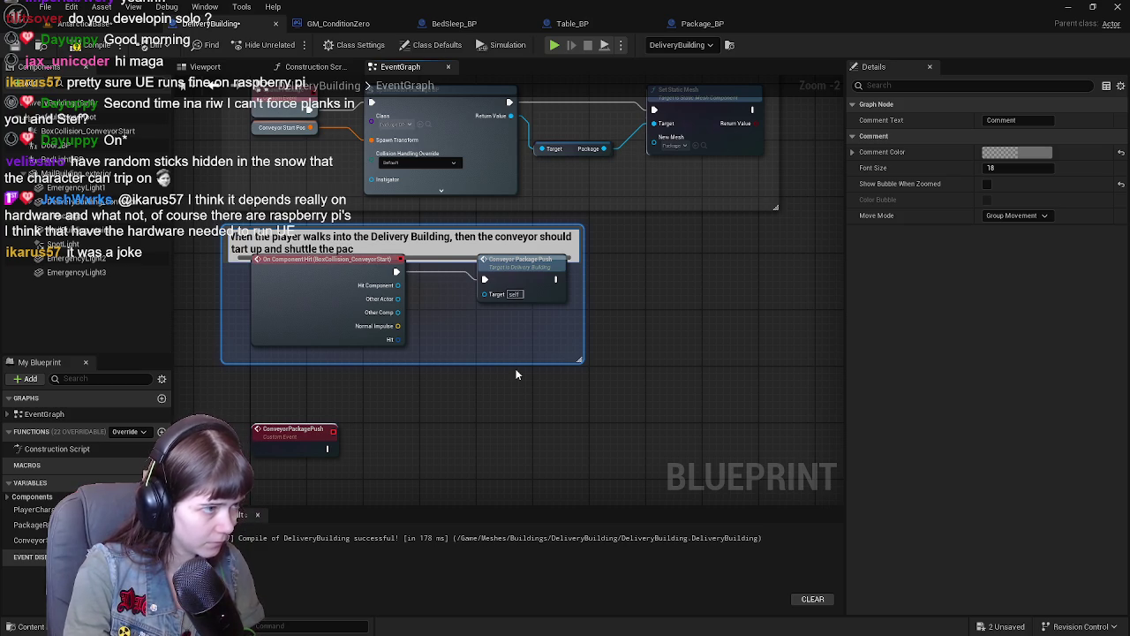
{"action": "type", "text": "kage down to t"}
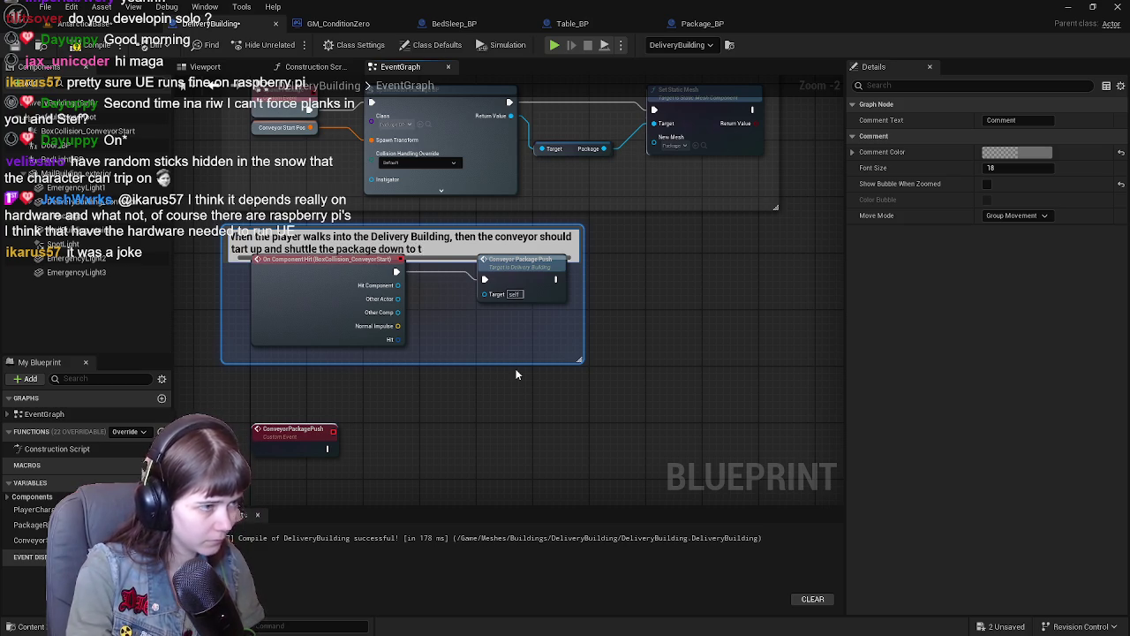
{"action": "key", "text": "BackSpace"}
{"action": "type", "text": "where the player "}
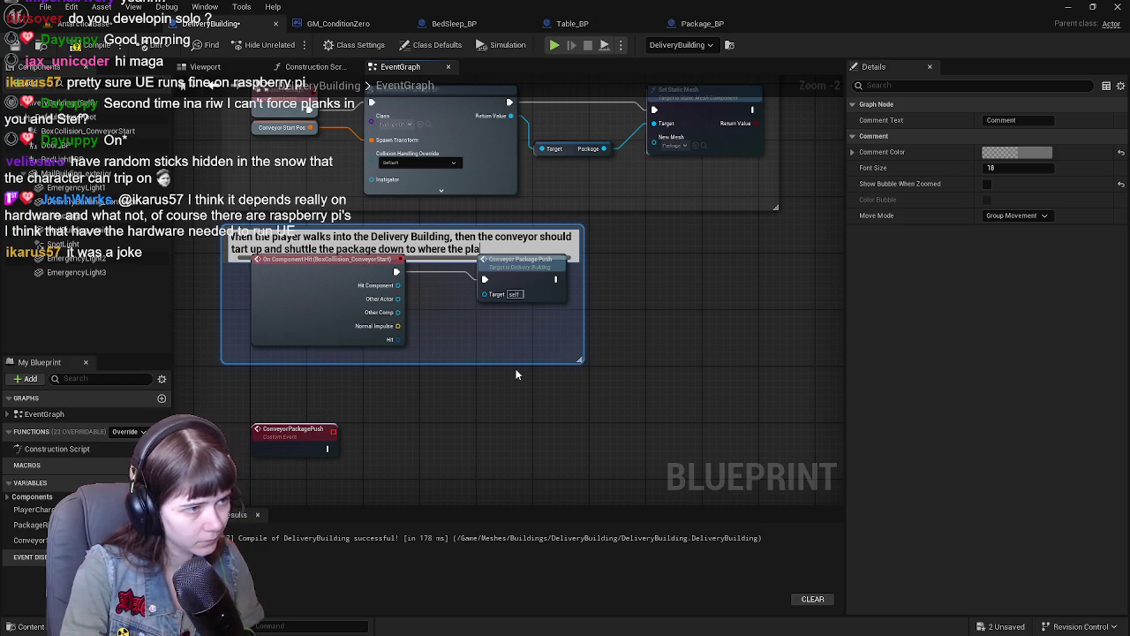
{"action": "type", "text": "can pick it"}
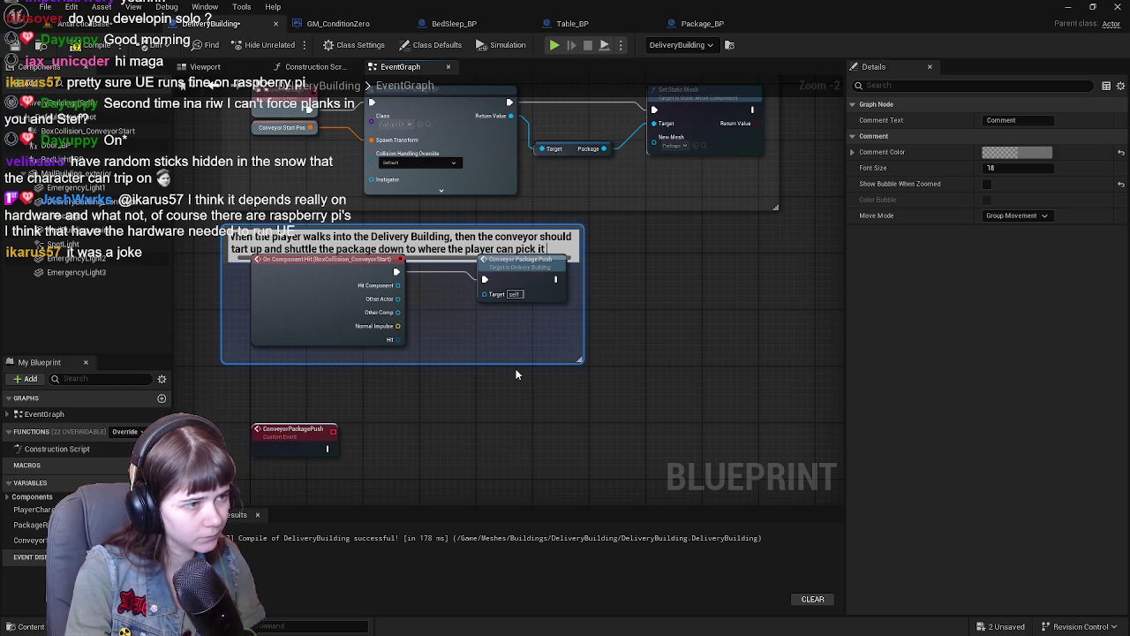
{"action": "type", "text": " up from"}
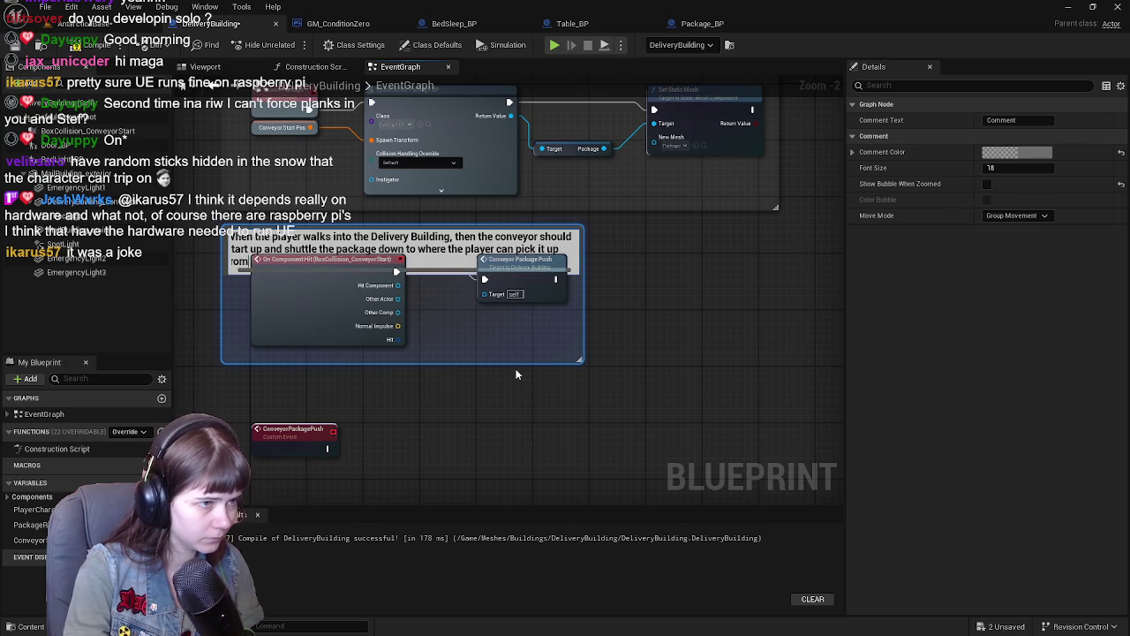
{"action": "key", "text": "Return"}
{"action": "left_click_drag", "start_coordinate": [582, 289], "coordinate": [786, 288]}
Step: Compile the blueprint and make the comment box slightly taller
{"action": "left_click", "coordinate": [42, 46]}
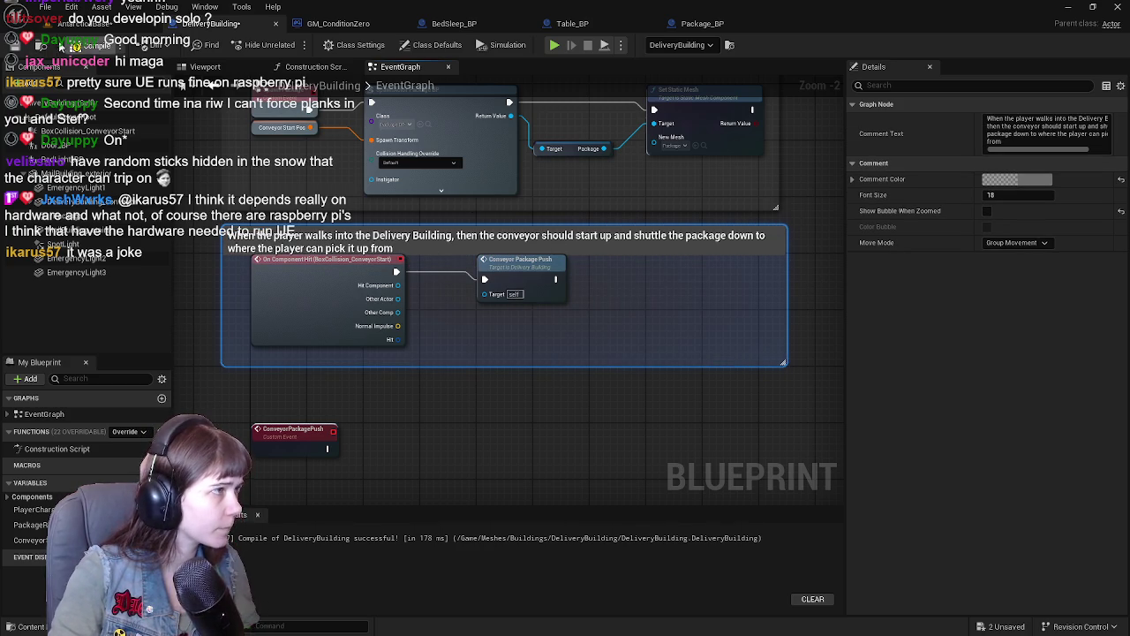
{"action": "left_click_drag", "start_coordinate": [497, 364], "coordinate": [496, 385]}
{"action": "mouse_move", "coordinate": [518, 344]}
{"action": "left_mouse_down"}
{"action": "mouse_move", "coordinate": [320, 272]}
{"action": "mouse_move", "coordinate": [356, 225]}
{"action": "left_mouse_up"}
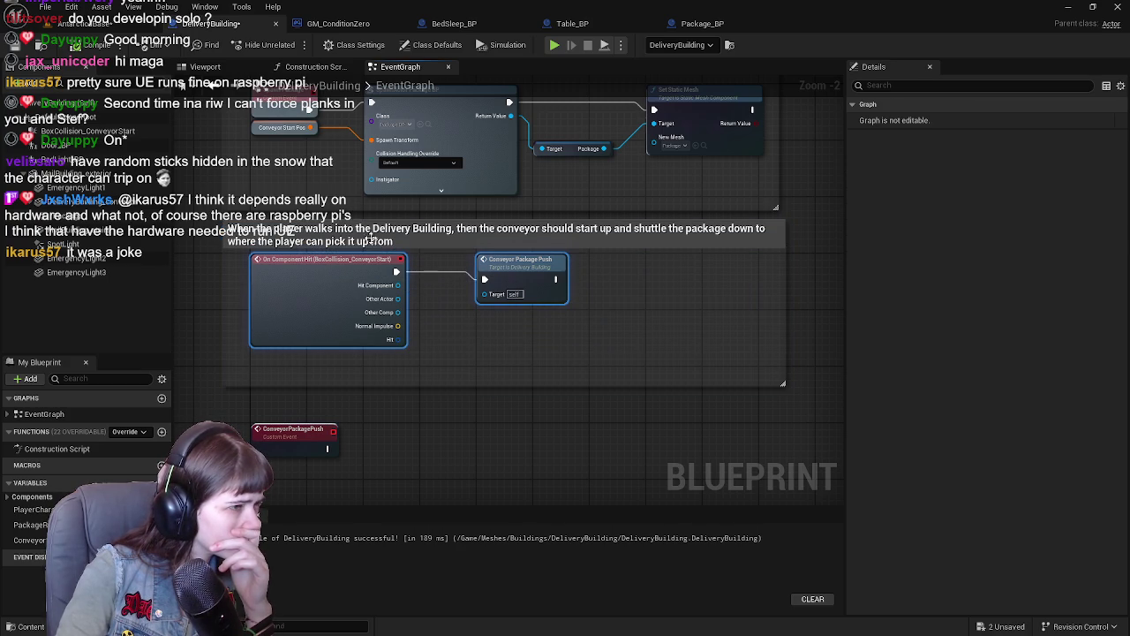
{"action": "left_click", "coordinate": [544, 442]}
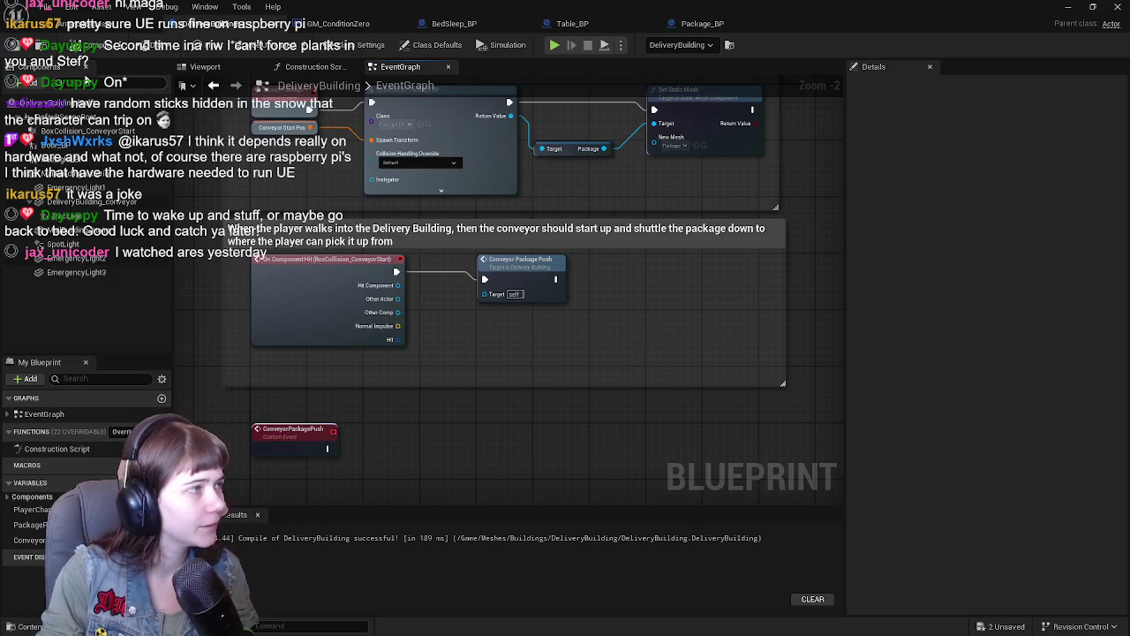
{"action": "left_click_drag", "start_coordinate": [490, 239], "coordinate": [520, 400]}
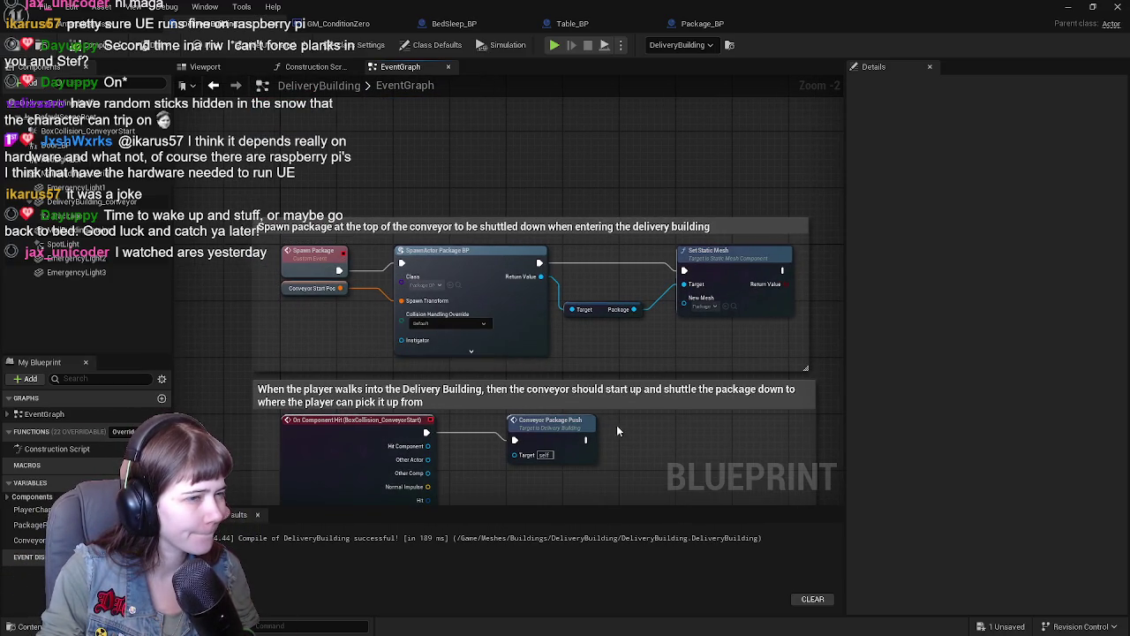
{"action": "left_click_drag", "start_coordinate": [618, 424], "coordinate": [583, 363]}
{"action": "mouse_move", "coordinate": [582, 287]}
{"action": "left_mouse_down"}
{"action": "mouse_move", "coordinate": [601, 361]}
{"action": "mouse_move", "coordinate": [494, 373]}
{"action": "left_mouse_up"}
{"action": "left_click_drag", "start_coordinate": [430, 407], "coordinate": [520, 411]}
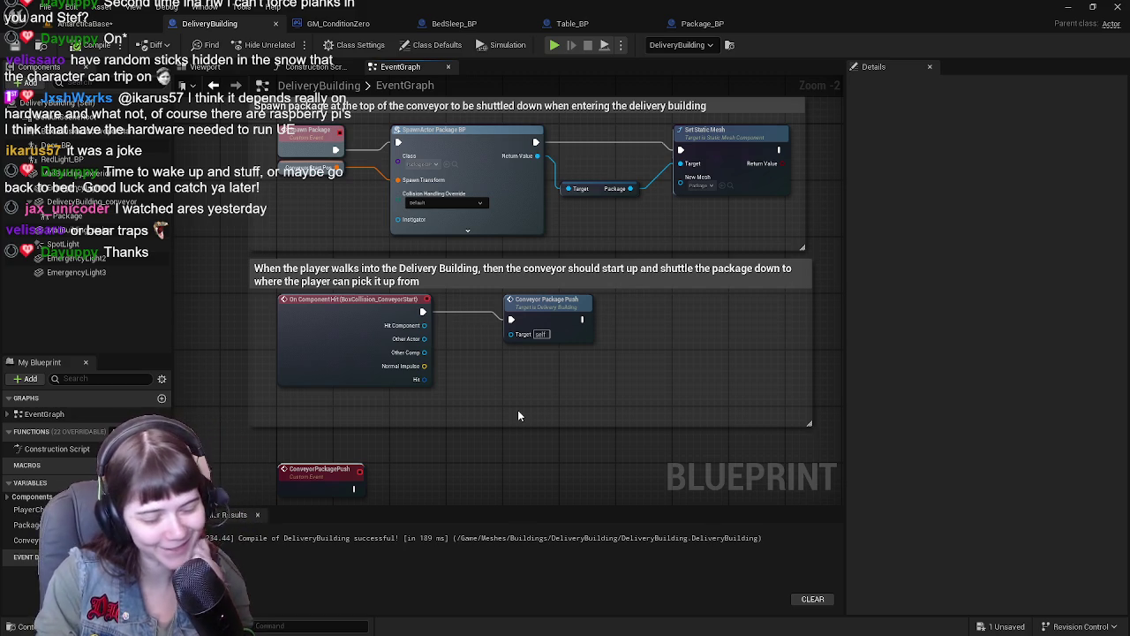
{"action": "left_click_drag", "start_coordinate": [529, 354], "coordinate": [527, 320]}
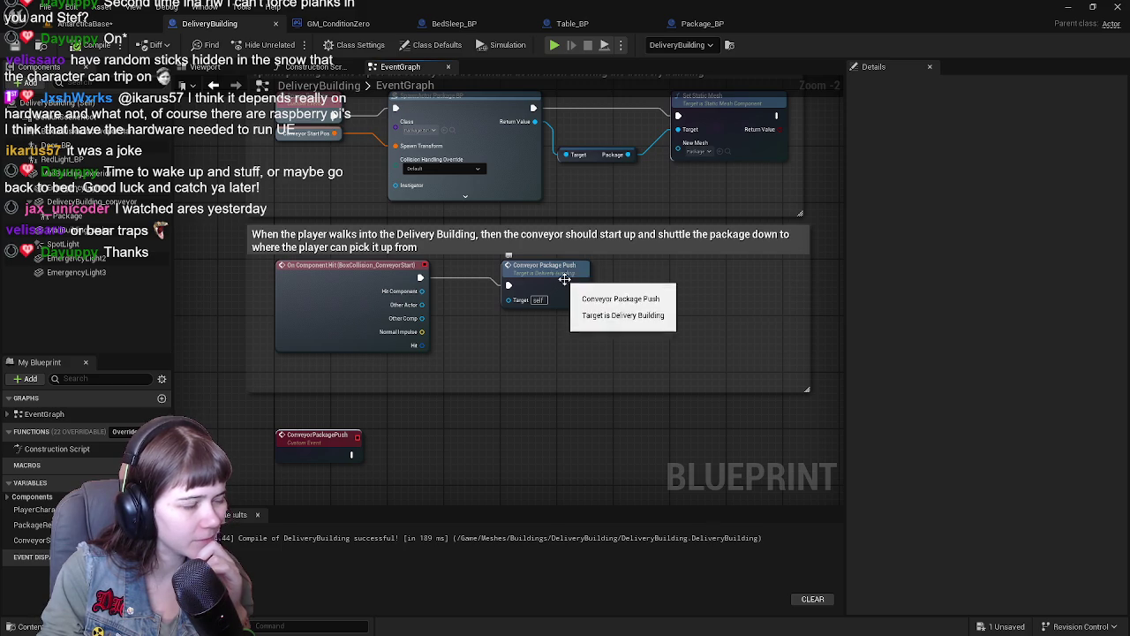
{"action": "left_click_drag", "start_coordinate": [560, 275], "coordinate": [595, 295]}
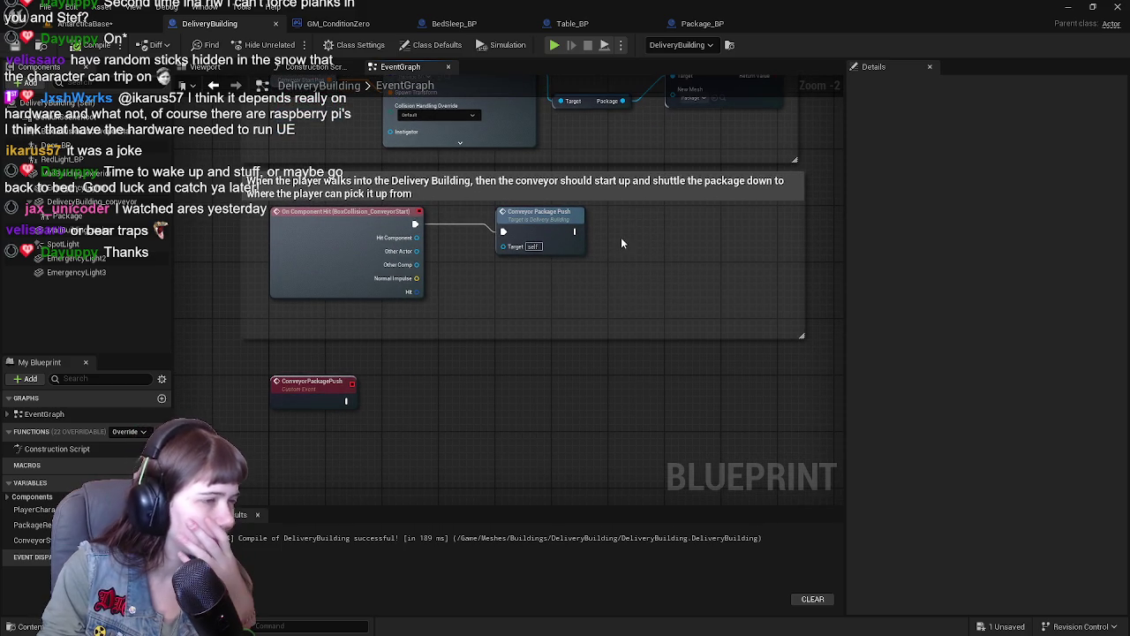
{"action": "left_click_drag", "start_coordinate": [620, 238], "coordinate": [599, 293]}
{"action": "mouse_move", "coordinate": [513, 324]}
{"action": "left_mouse_down"}
{"action": "mouse_move", "coordinate": [494, 432]}
{"action": "mouse_move", "coordinate": [474, 456]}
{"action": "mouse_move", "coordinate": [505, 210]}
{"action": "mouse_move", "coordinate": [474, 325]}
{"action": "mouse_move", "coordinate": [432, 262]}
{"action": "mouse_move", "coordinate": [462, 309]}
{"action": "mouse_move", "coordinate": [470, 358]}
{"action": "mouse_move", "coordinate": [468, 240]}
{"action": "left_mouse_up"}
{"action": "scroll", "coordinate": [513, 209], "scroll_direction": "down", "scroll_amount": 1}
{"action": "scroll", "coordinate": [467, 273], "scroll_direction": "up", "scroll_amount": 1}
{"action": "left_click", "coordinate": [374, 227]}
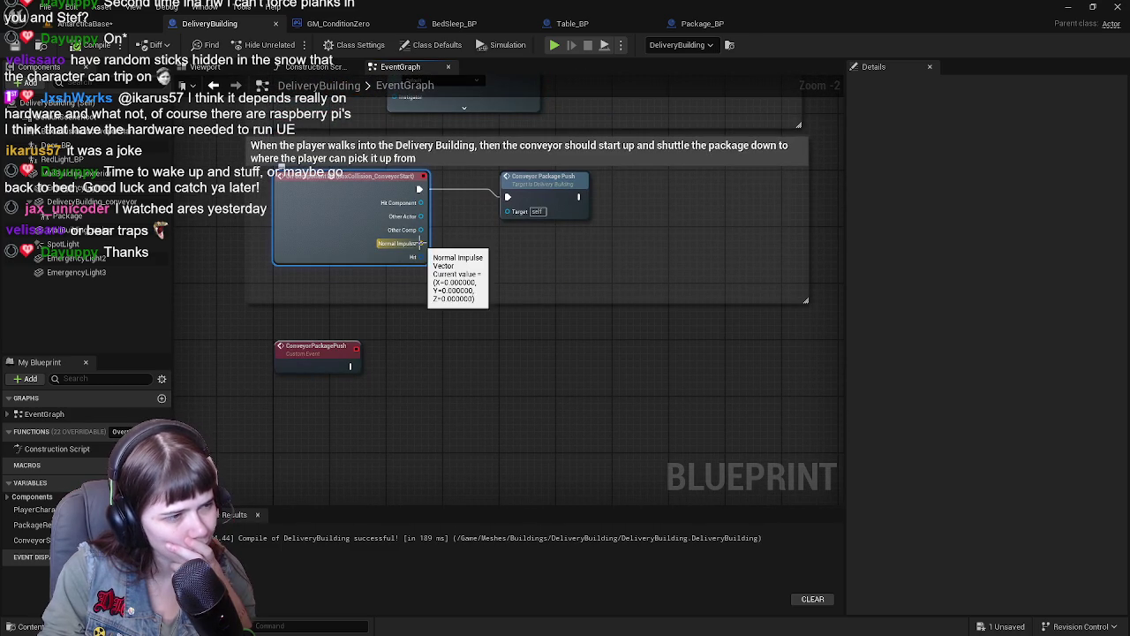
{"action": "mouse_move", "coordinate": [495, 323]}
{"action": "left_mouse_down"}
{"action": "mouse_move", "coordinate": [494, 71]}
{"action": "mouse_move", "coordinate": [500, 318]}
{"action": "mouse_move", "coordinate": [456, 362]}
{"action": "mouse_move", "coordinate": [484, 341]}
{"action": "mouse_move", "coordinate": [498, 279]}
{"action": "mouse_move", "coordinate": [477, 267]}
{"action": "left_mouse_up"}
Step: Insert a Print String reading CONVEYOR START after On Component Hit
{"action": "mouse_move", "coordinate": [510, 218]}
{"action": "left_mouse_down"}
{"action": "mouse_move", "coordinate": [675, 218]}
{"action": "mouse_move", "coordinate": [574, 216]}
{"action": "left_mouse_up"}
{"action": "mouse_move", "coordinate": [400, 223]}
{"action": "left_mouse_down"}
{"action": "mouse_move", "coordinate": [475, 291]}
{"action": "mouse_move", "coordinate": [482, 262]}
{"action": "mouse_move", "coordinate": [472, 277]}
{"action": "left_mouse_up"}
{"action": "type", "text": "print"}
{"action": "key", "text": "Return"}
{"action": "left_click", "coordinate": [475, 293]}
{"action": "type", "text": "1"}
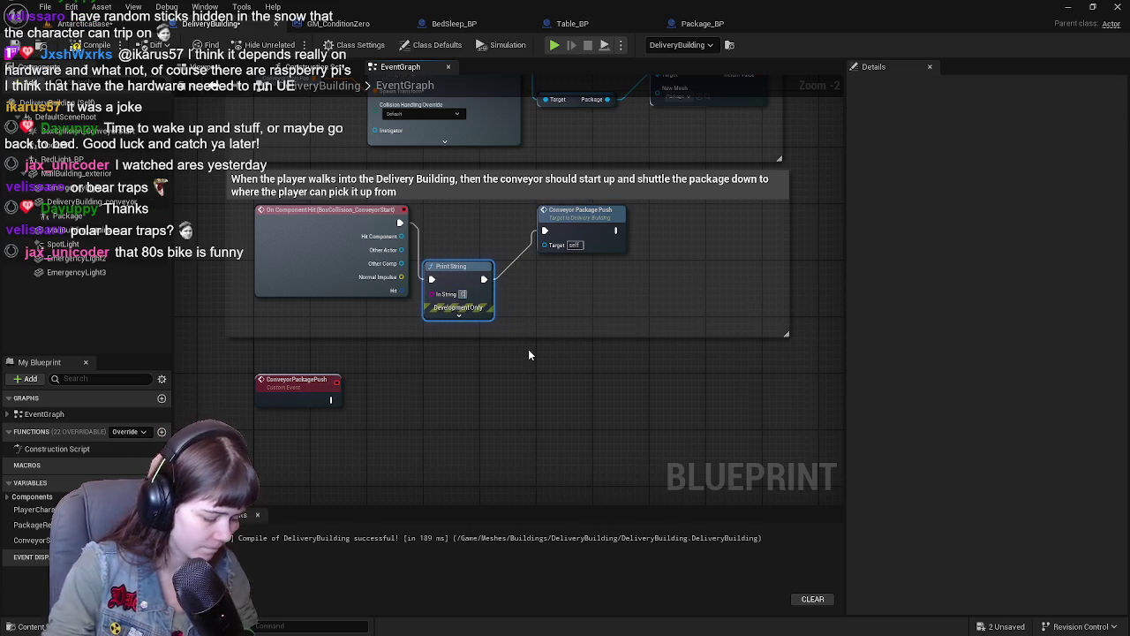
{"action": "type", "text": "ONVEYOR START"}
{"action": "key", "text": "Return"}
Step: Place Conveyor Package Push above the Print String and select the ConveyorPackagePush event
{"action": "left_click_drag", "start_coordinate": [467, 279], "coordinate": [523, 279]}
{"action": "mouse_move", "coordinate": [569, 218]}
{"action": "left_mouse_down"}
{"action": "mouse_move", "coordinate": [499, 219]}
{"action": "mouse_move", "coordinate": [549, 219]}
{"action": "mouse_move", "coordinate": [516, 221]}
{"action": "left_mouse_up"}
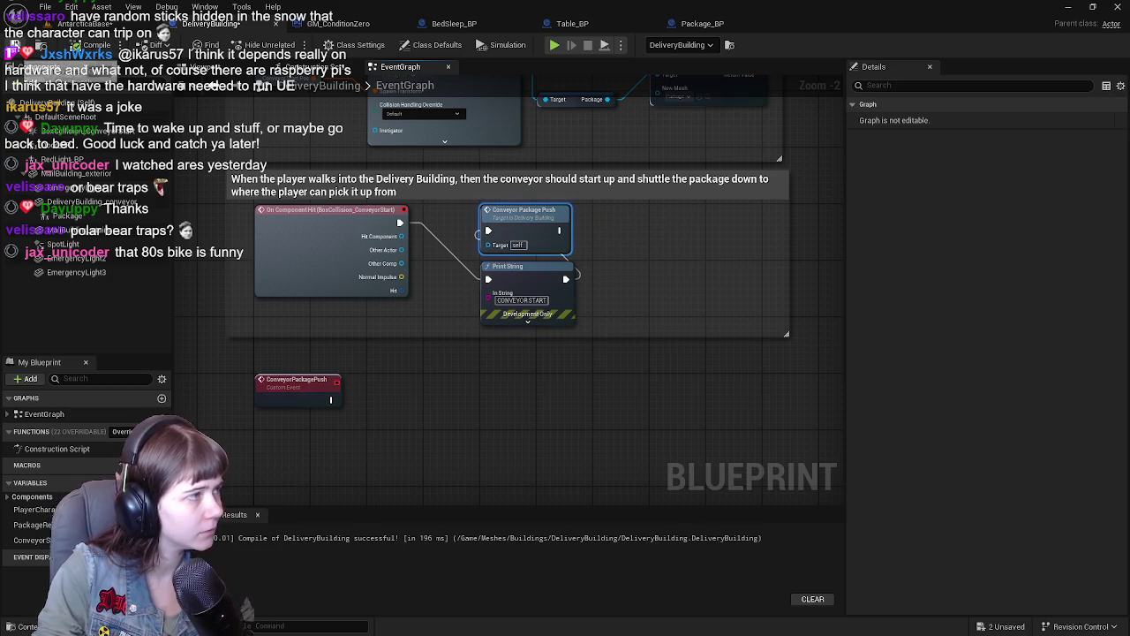
{"action": "left_click_drag", "start_coordinate": [396, 397], "coordinate": [445, 345]}
{"action": "left_click", "coordinate": [345, 334]}
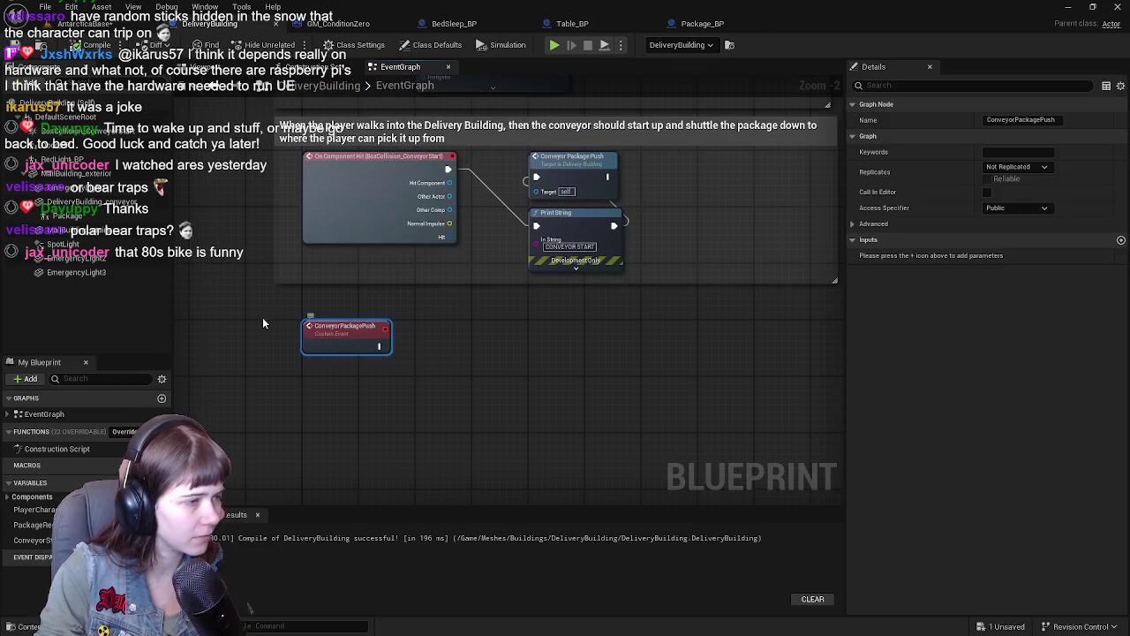
Step: Add a 'How the conveyor should' comment around ConveyorPackagePush, then delete it
{"action": "key", "text": "c"}
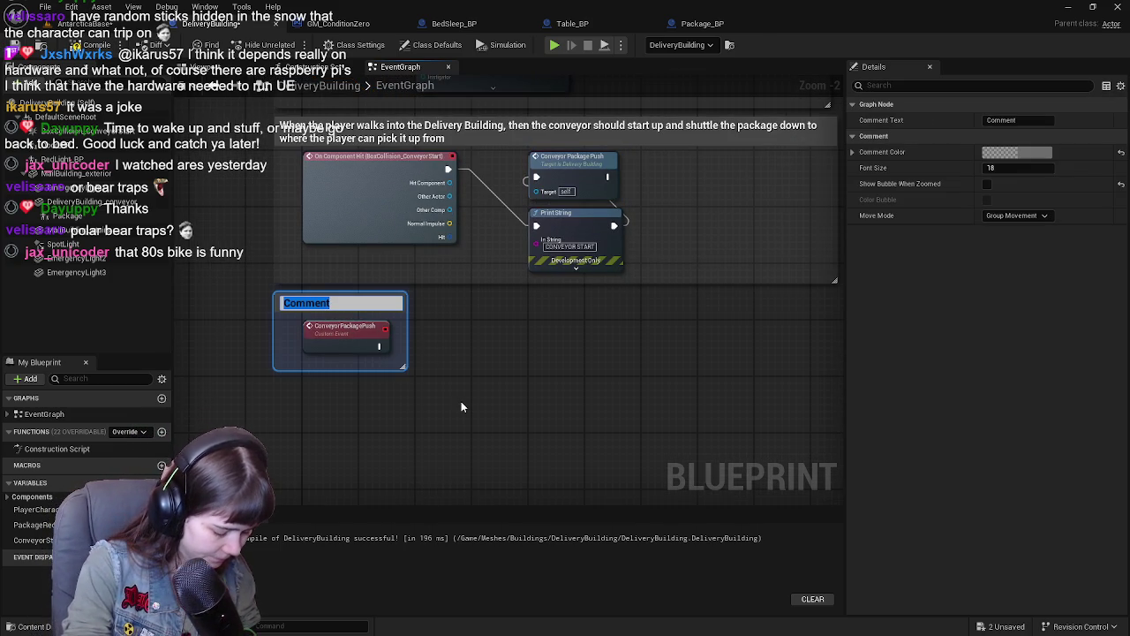
{"action": "type", "text": "W"}
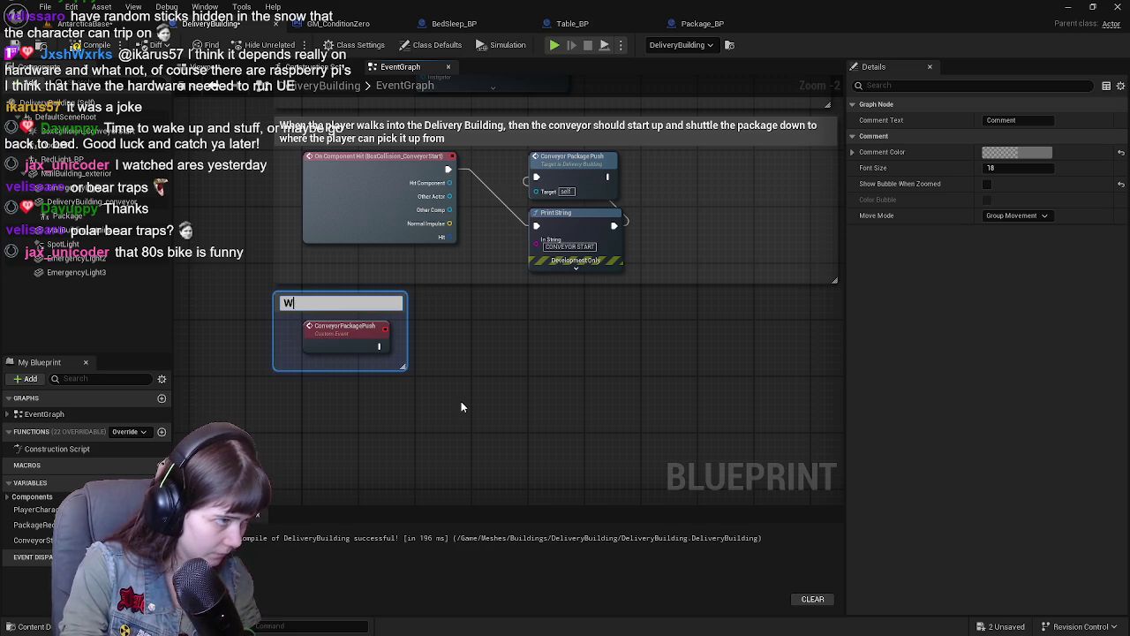
{"action": "type", "text": "hatHow the conve"}
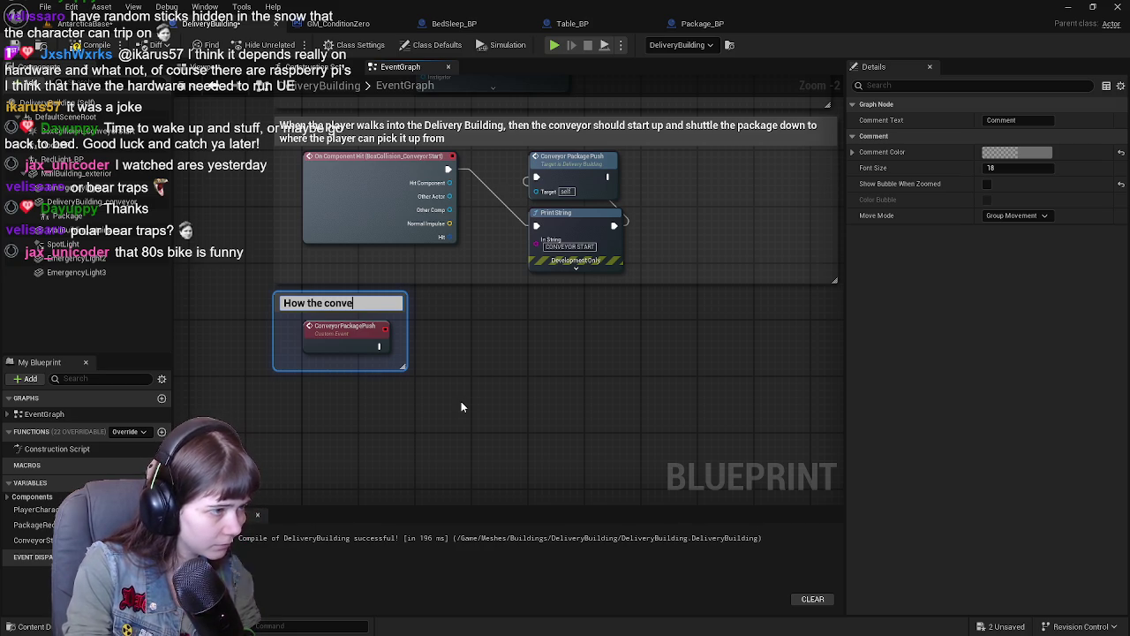
{"action": "type", "text": "yor should"}
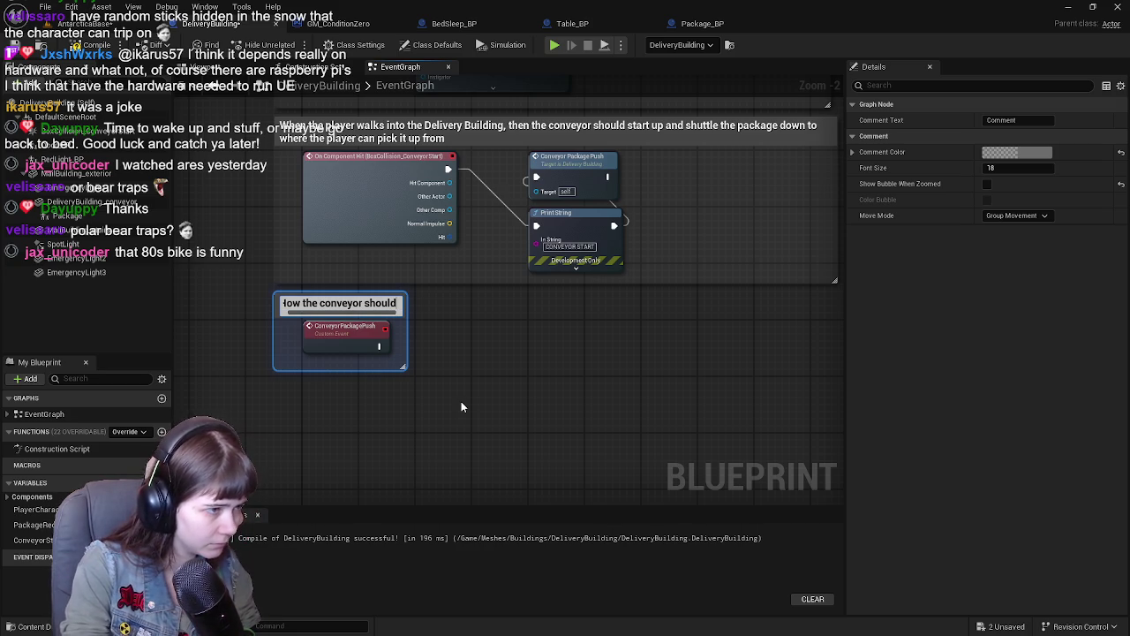
{"action": "key", "text": "Return"}
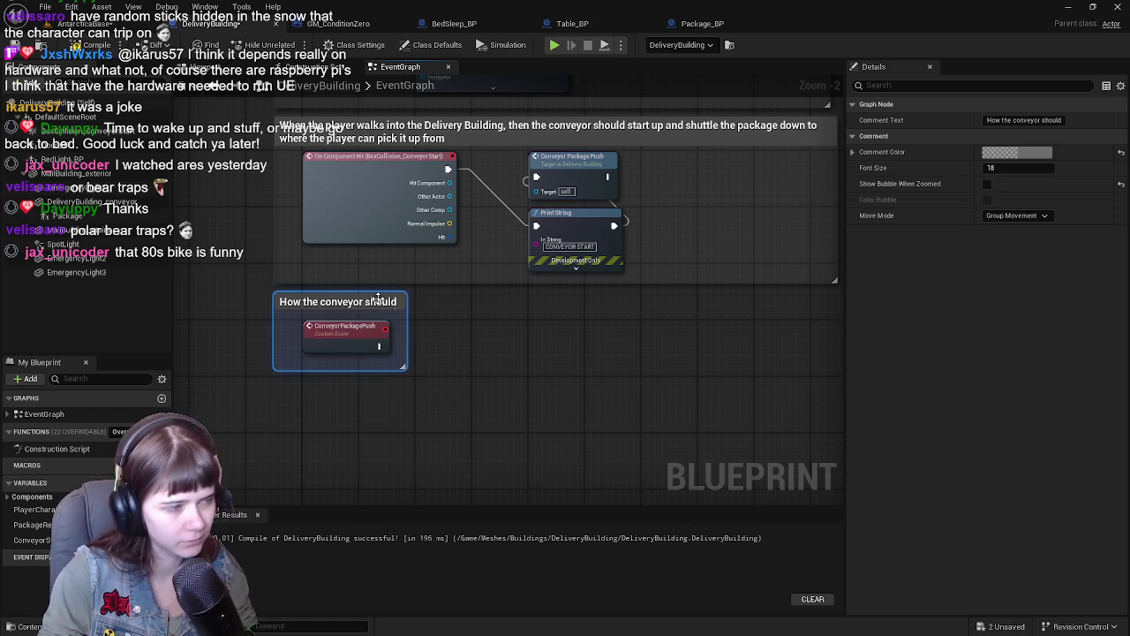
{"action": "key", "text": "Delete"}
Step: Browse graph actions for 'impulse' and close the menu without adding a node
{"action": "right_click", "coordinate": [455, 355]}
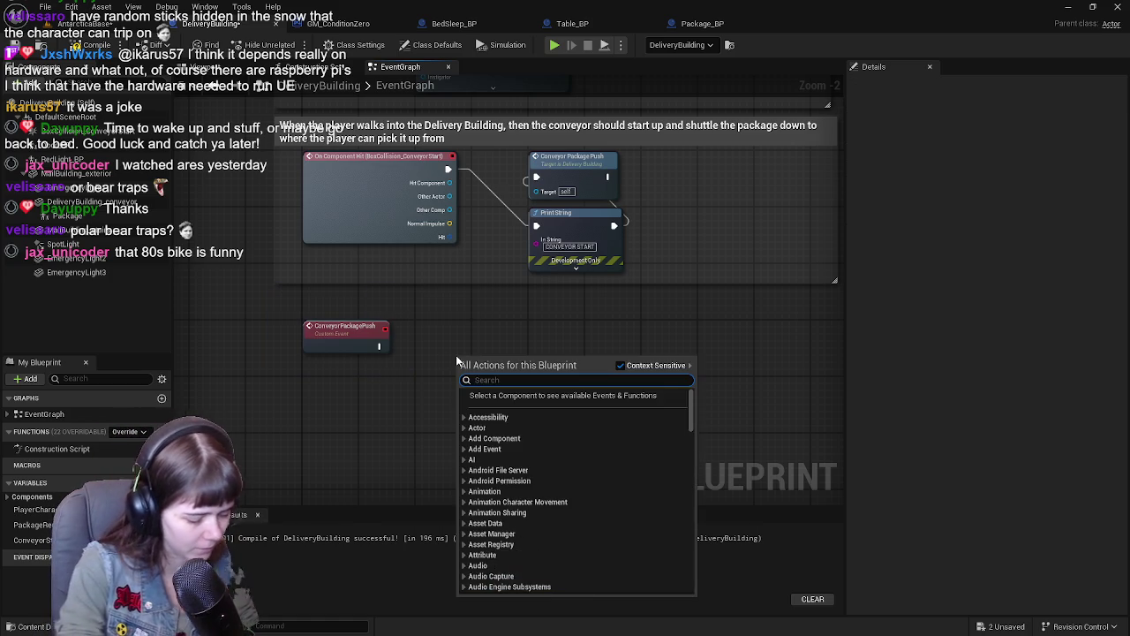
{"action": "type", "text": "impulse"}
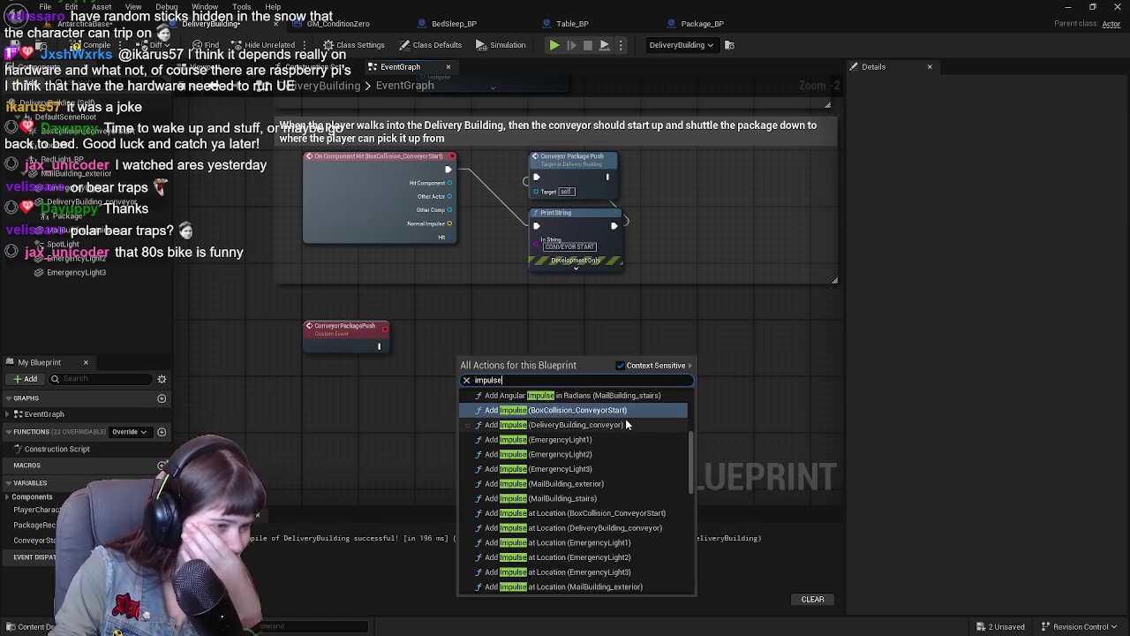
{"action": "scroll", "coordinate": [626, 419], "scroll_direction": "up", "scroll_amount": 3}
{"action": "scroll", "coordinate": [626, 426], "scroll_direction": "up", "scroll_amount": 5}
{"action": "scroll", "coordinate": [674, 455], "scroll_direction": "down", "scroll_amount": 10}
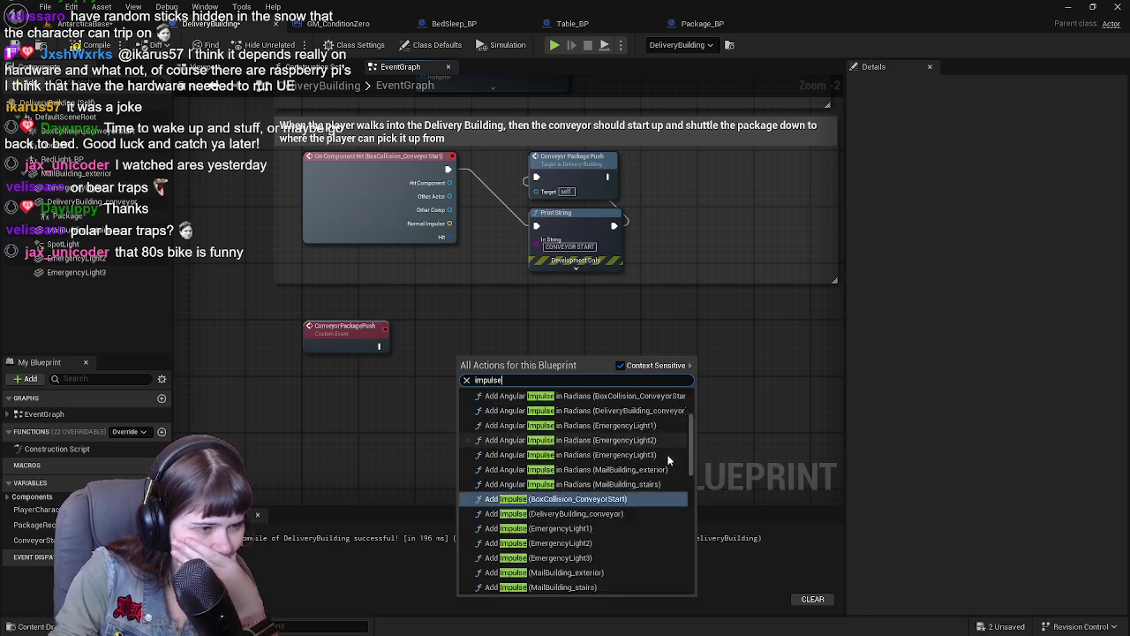
{"action": "scroll", "coordinate": [674, 448], "scroll_direction": "down", "scroll_amount": 5}
{"action": "scroll", "coordinate": [618, 463], "scroll_direction": "down", "scroll_amount": 3}
{"action": "scroll", "coordinate": [614, 460], "scroll_direction": "down", "scroll_amount": 5}
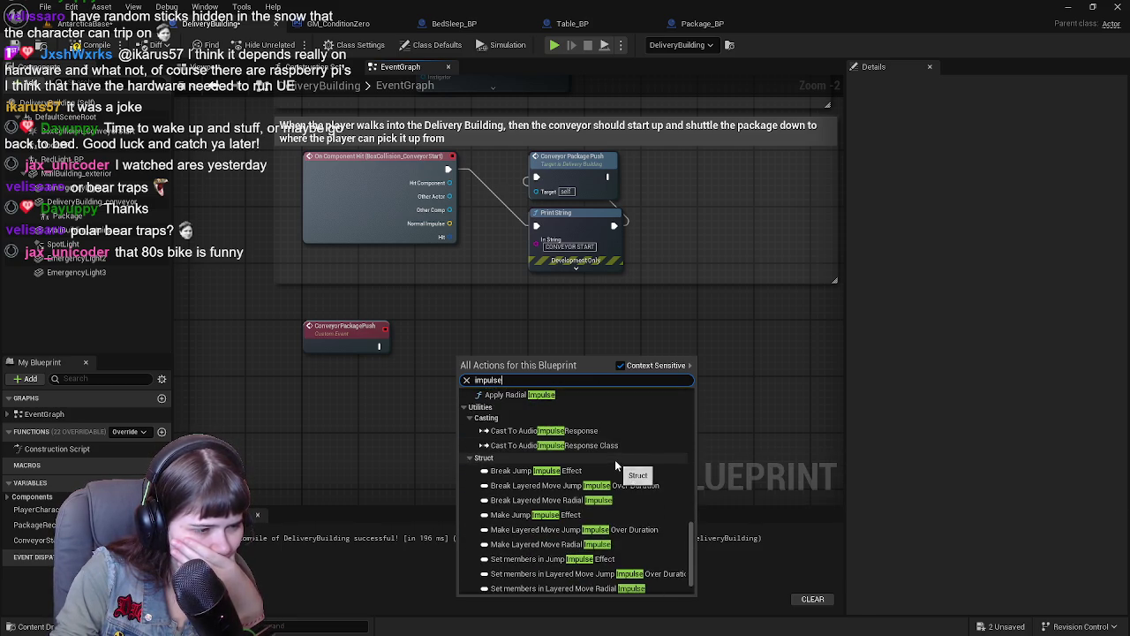
{"action": "scroll", "coordinate": [617, 464], "scroll_direction": "up", "scroll_amount": 10}
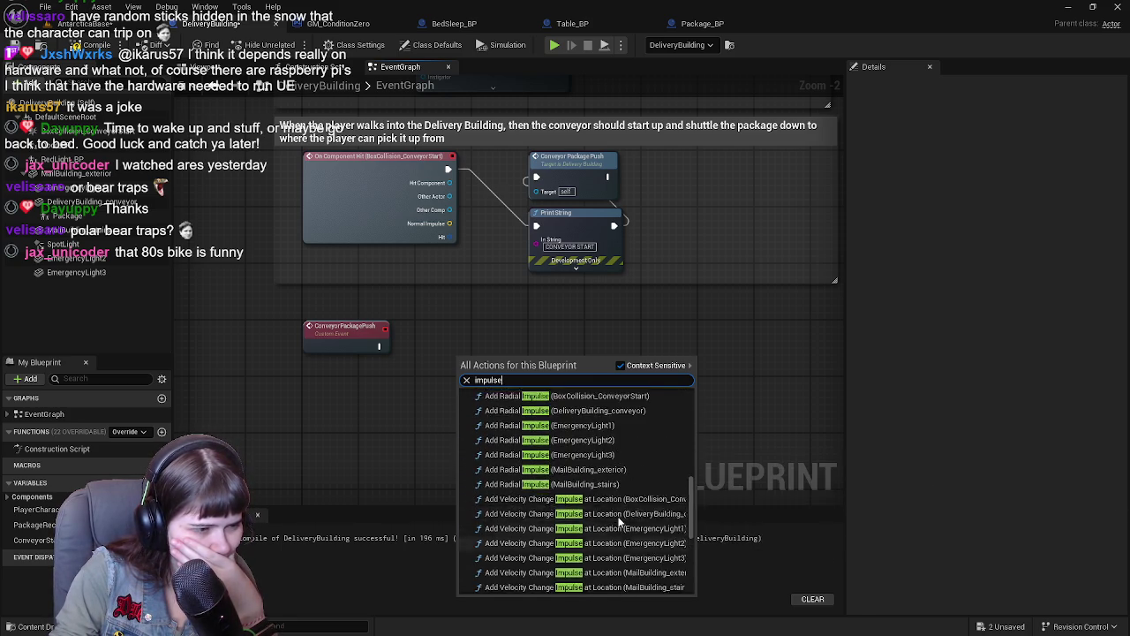
{"action": "scroll", "coordinate": [620, 520], "scroll_direction": "up", "scroll_amount": 5}
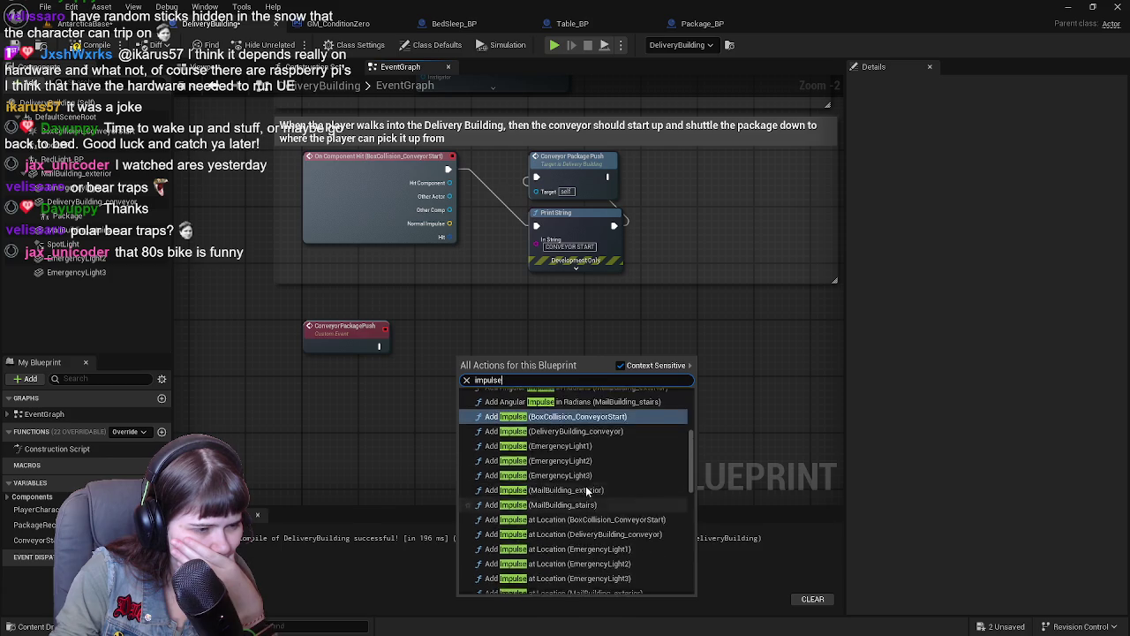
{"action": "scroll", "coordinate": [587, 488], "scroll_direction": "up", "scroll_amount": 5}
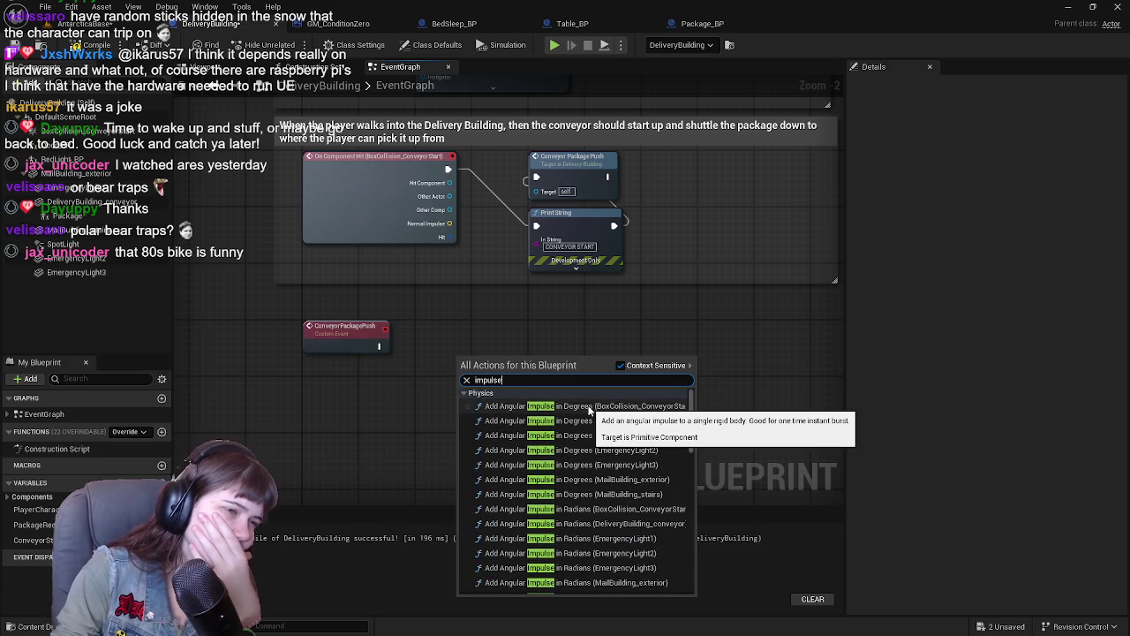
{"action": "scroll", "coordinate": [589, 415], "scroll_direction": "down", "scroll_amount": 5}
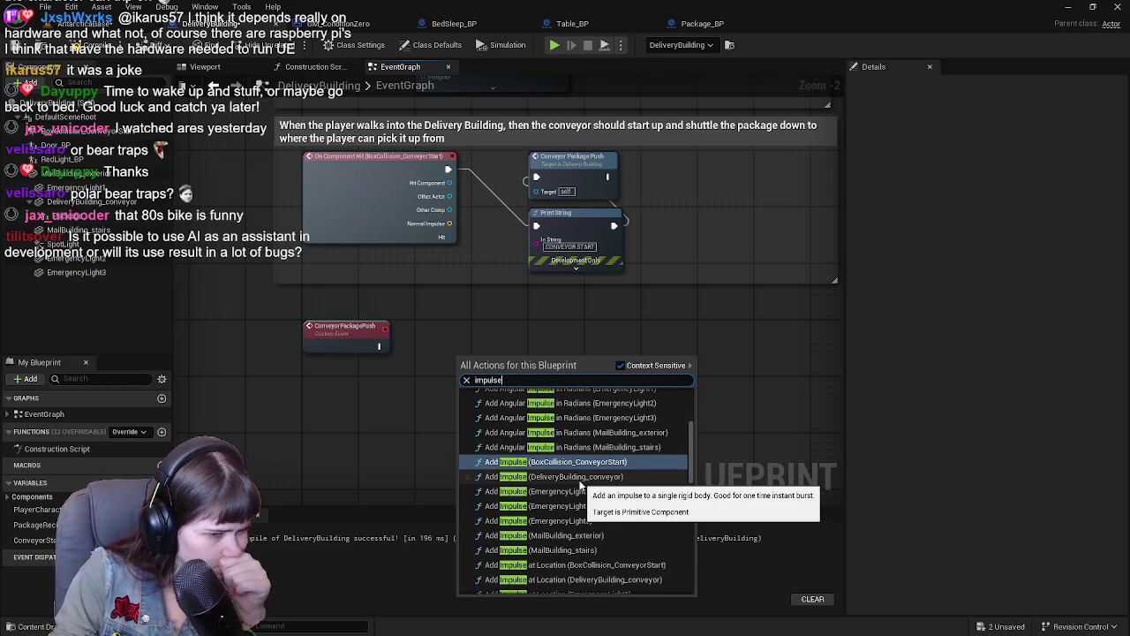
{"action": "scroll", "coordinate": [580, 485], "scroll_direction": "down", "scroll_amount": 6}
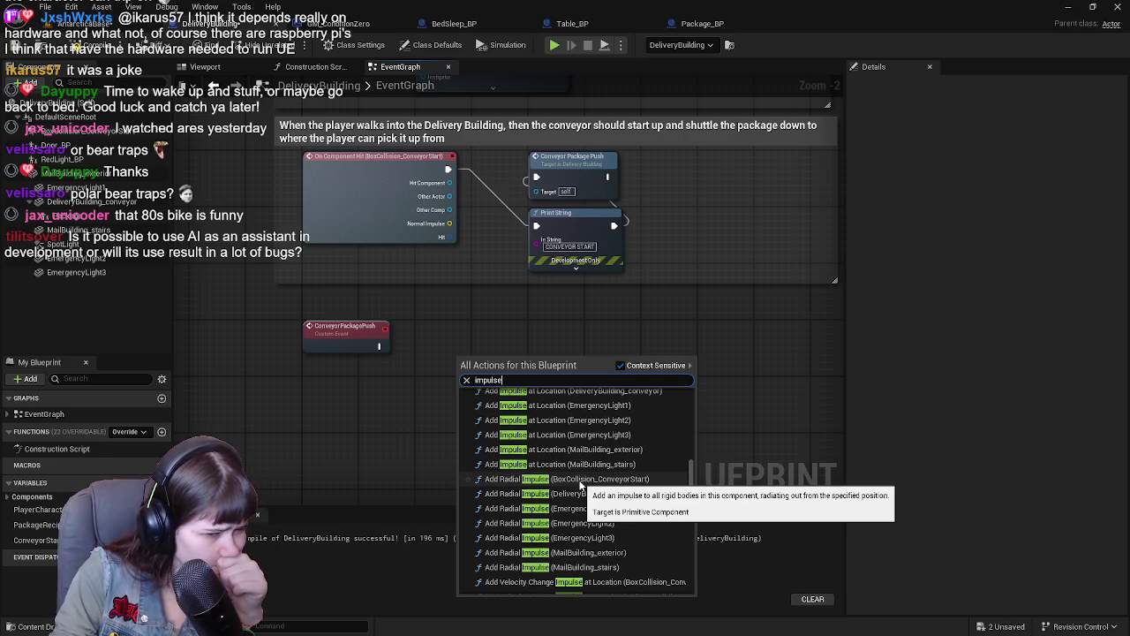
{"action": "scroll", "coordinate": [580, 484], "scroll_direction": "down", "scroll_amount": 4}
{"action": "left_click", "coordinate": [385, 451]}
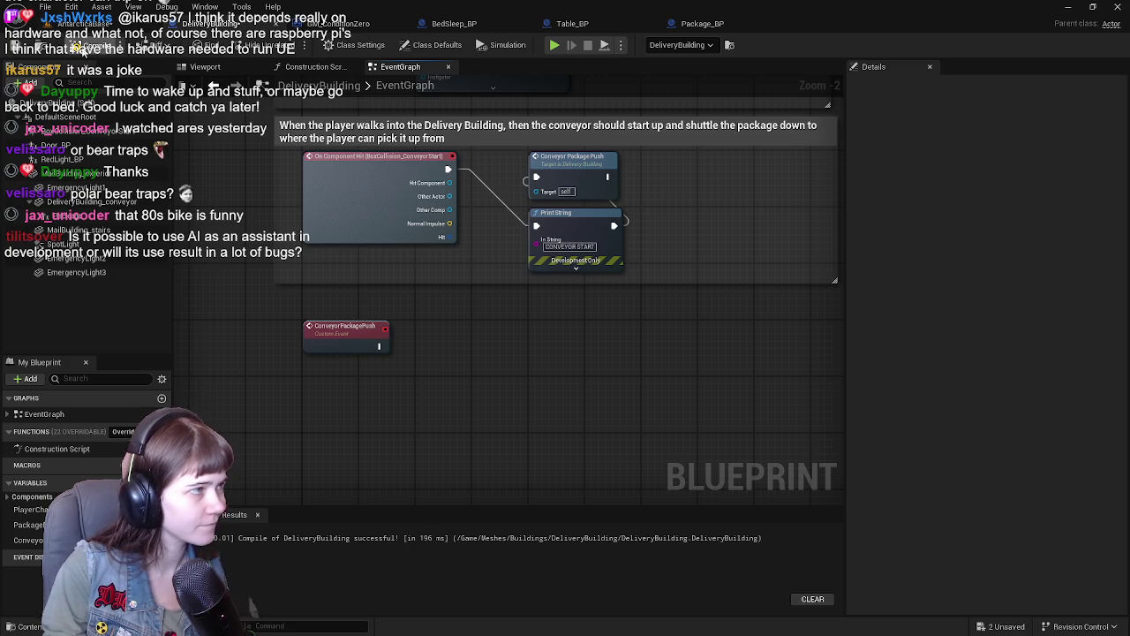
Step: Compile DeliveryBuilding and save all changes
{"action": "left_click", "coordinate": [19, 45]}
{"action": "left_click", "coordinate": [88, 23]}
{"action": "left_click", "coordinate": [17, 45]}
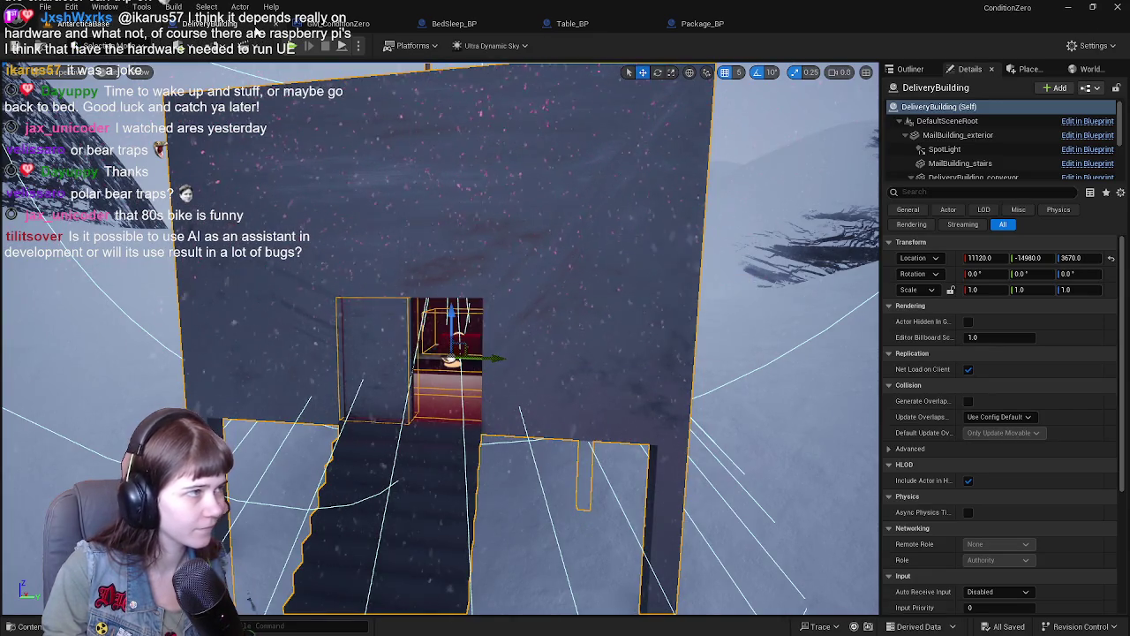
{"action": "left_click", "coordinate": [220, 23]}
Step: Recompile DeliveryBuilding, then save the blueprint and all modified assets
{"action": "mouse_move", "coordinate": [490, 343]}
{"action": "left_mouse_down"}
{"action": "mouse_move", "coordinate": [441, 361]}
{"action": "mouse_move", "coordinate": [447, 379]}
{"action": "mouse_move", "coordinate": [484, 328]}
{"action": "mouse_move", "coordinate": [467, 441]}
{"action": "mouse_move", "coordinate": [479, 305]}
{"action": "mouse_move", "coordinate": [475, 347]}
{"action": "mouse_move", "coordinate": [379, 406]}
{"action": "mouse_move", "coordinate": [265, 441]}
{"action": "mouse_move", "coordinate": [484, 157]}
{"action": "mouse_move", "coordinate": [288, 341]}
{"action": "mouse_move", "coordinate": [482, 290]}
{"action": "mouse_move", "coordinate": [510, 228]}
{"action": "mouse_move", "coordinate": [631, 184]}
{"action": "mouse_move", "coordinate": [461, 272]}
{"action": "left_mouse_up"}
{"action": "scroll", "coordinate": [484, 157], "scroll_direction": "down", "scroll_amount": 1}
{"action": "scroll", "coordinate": [510, 227], "scroll_direction": "up", "scroll_amount": 1}
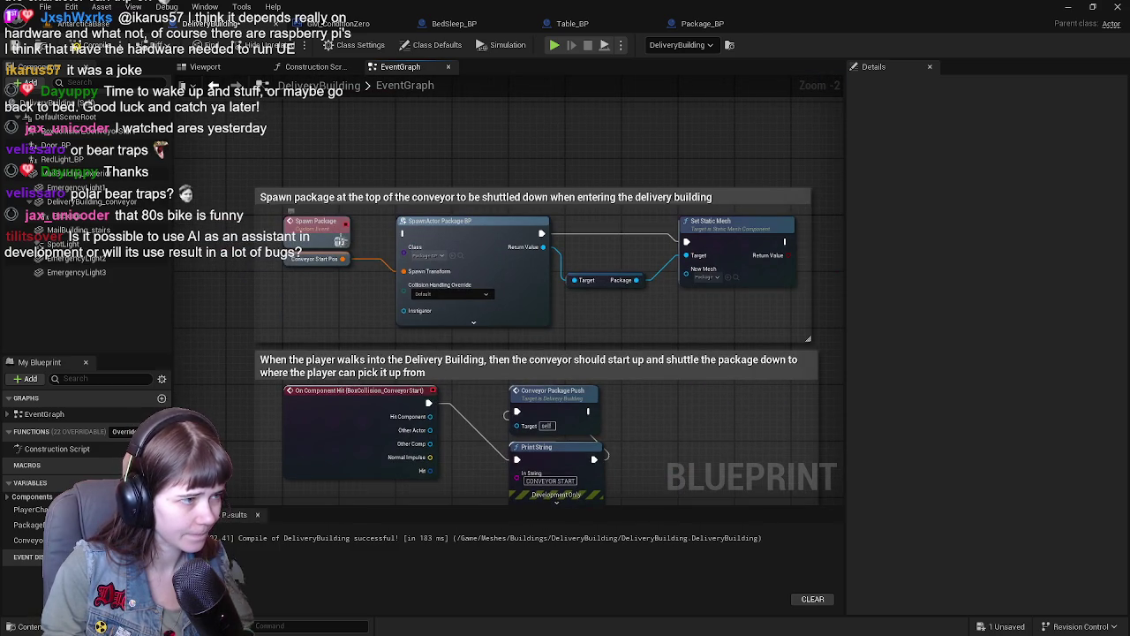
{"action": "right_click", "coordinate": [367, 215]}
{"action": "left_click", "coordinate": [376, 149]}
{"action": "left_click", "coordinate": [97, 45]}
{"action": "key", "text": "ctrl+s"}
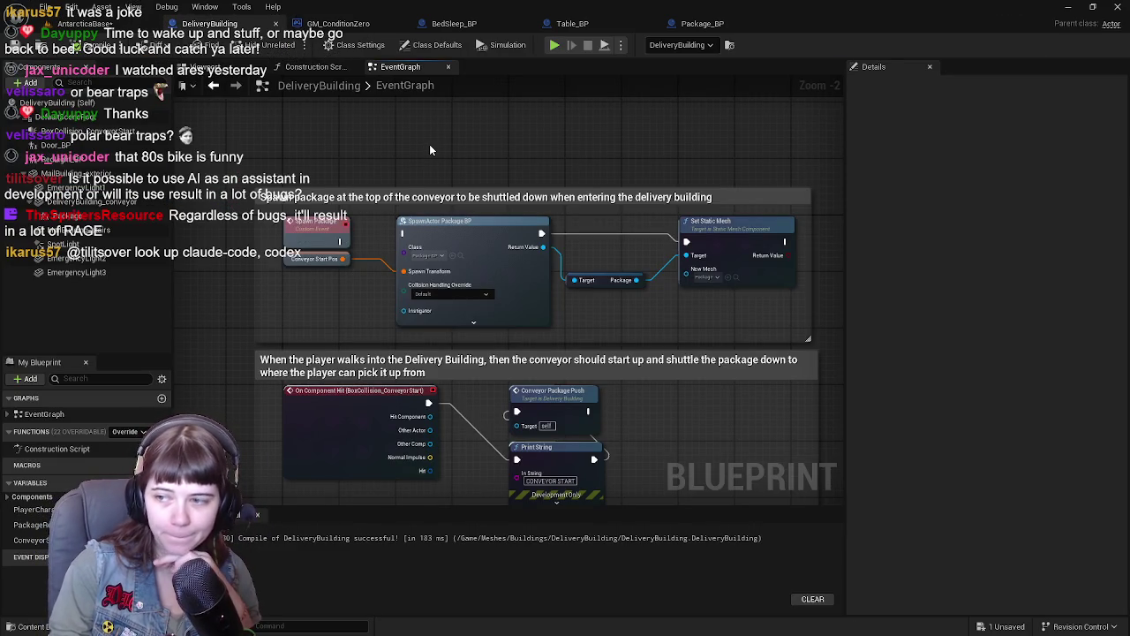
{"action": "key", "text": "ctrl+shift+s"}
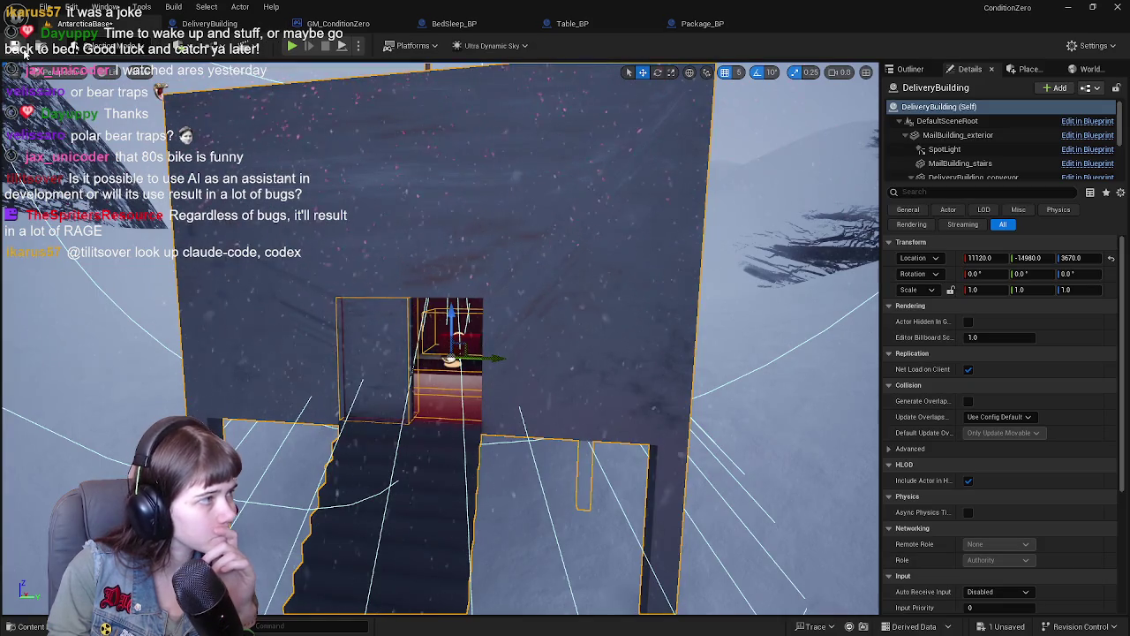
Step: Open GM_ConditionZero's event graph and move the package-spawn comment block left toward the SET node
{"action": "left_click", "coordinate": [229, 30]}
{"action": "left_click", "coordinate": [338, 24]}
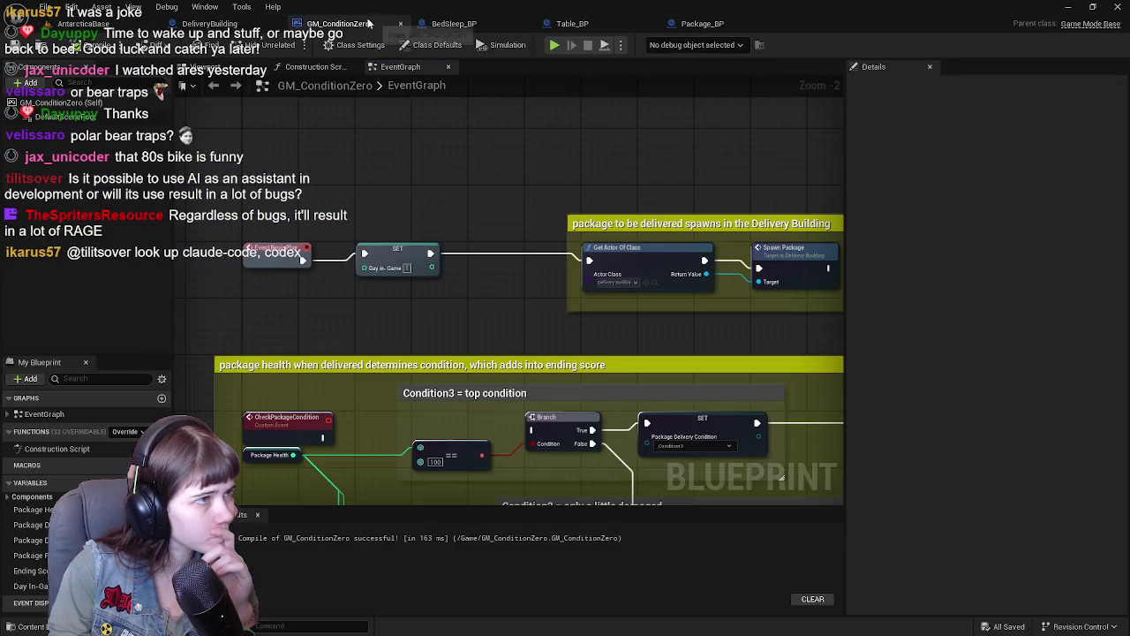
{"action": "scroll", "coordinate": [458, 199], "scroll_direction": "down", "scroll_amount": 2}
{"action": "scroll", "coordinate": [480, 224], "scroll_direction": "up", "scroll_amount": 1}
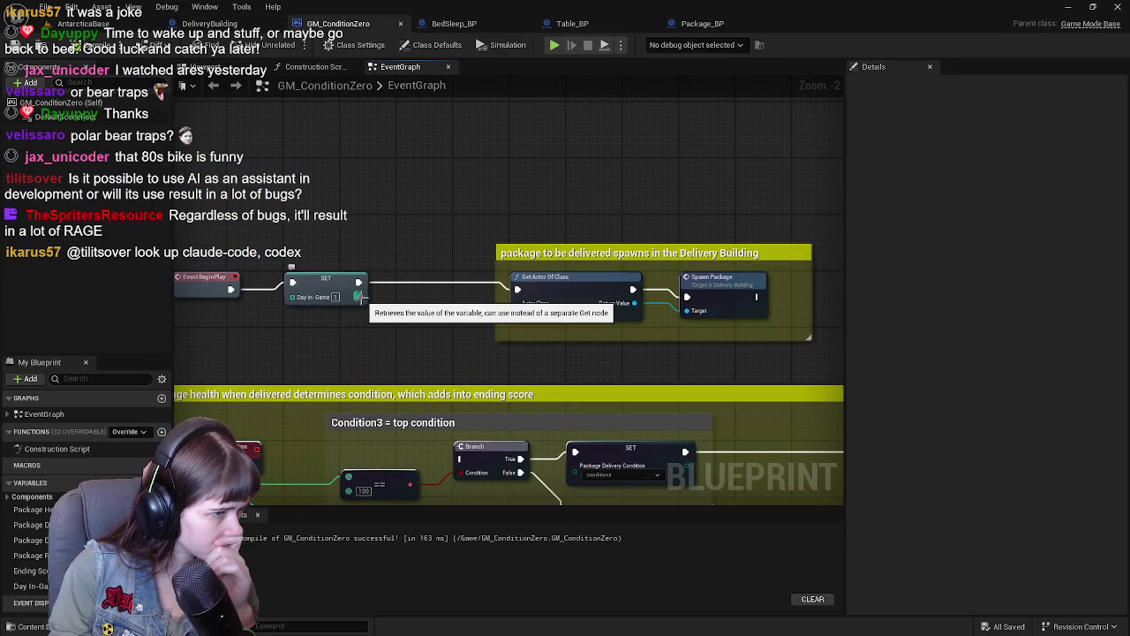
{"action": "mouse_move", "coordinate": [470, 342]}
{"action": "left_mouse_down"}
{"action": "mouse_move", "coordinate": [413, 329]}
{"action": "mouse_move", "coordinate": [442, 317]}
{"action": "left_mouse_up"}
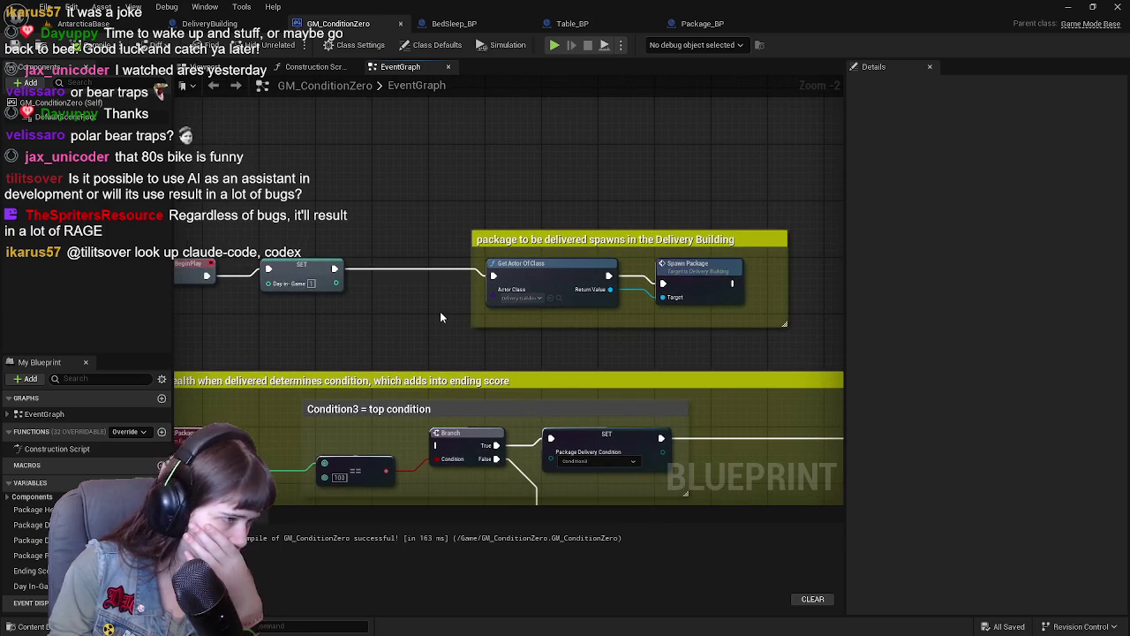
{"action": "mouse_move", "coordinate": [499, 342]}
{"action": "left_mouse_down"}
{"action": "mouse_move", "coordinate": [475, 265]}
{"action": "mouse_move", "coordinate": [787, 283]}
{"action": "left_mouse_up"}
{"action": "mouse_move", "coordinate": [594, 227]}
{"action": "left_mouse_down"}
{"action": "mouse_move", "coordinate": [471, 227]}
{"action": "mouse_move", "coordinate": [540, 206]}
{"action": "mouse_move", "coordinate": [467, 207]}
{"action": "left_mouse_up"}
{"action": "double_click", "coordinate": [540, 205]}
Step: Retitle the comment 'package spawns in the Delivery Building' and nudge it slightly right
{"action": "key", "text": "BackSpace"}
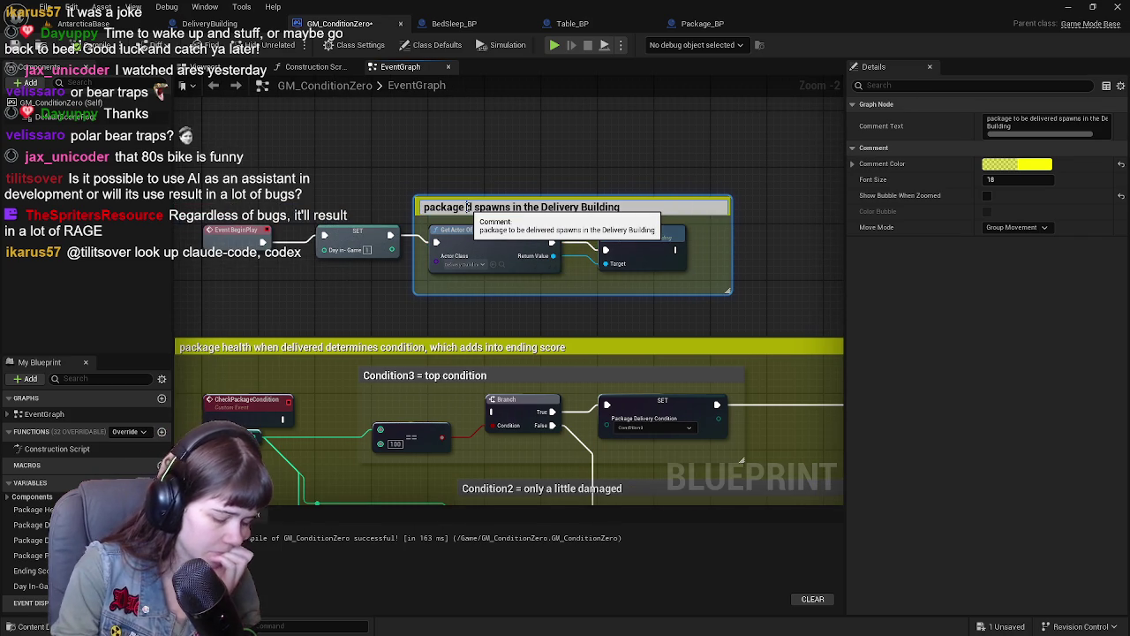
{"action": "key", "text": "Return"}
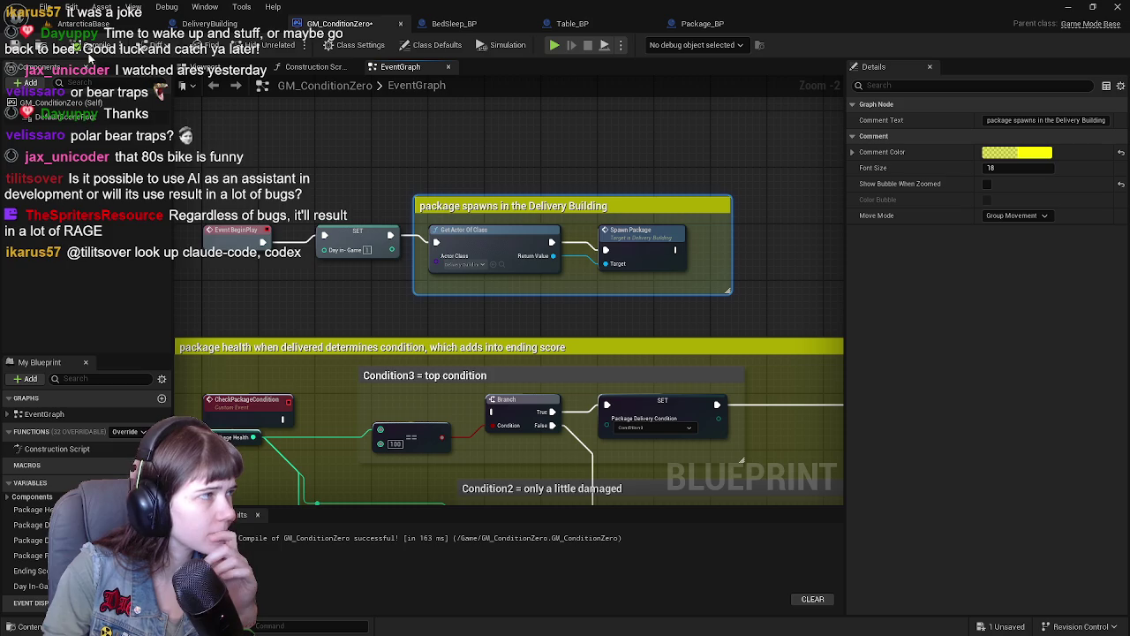
{"action": "left_click_drag", "start_coordinate": [442, 202], "coordinate": [498, 202]}
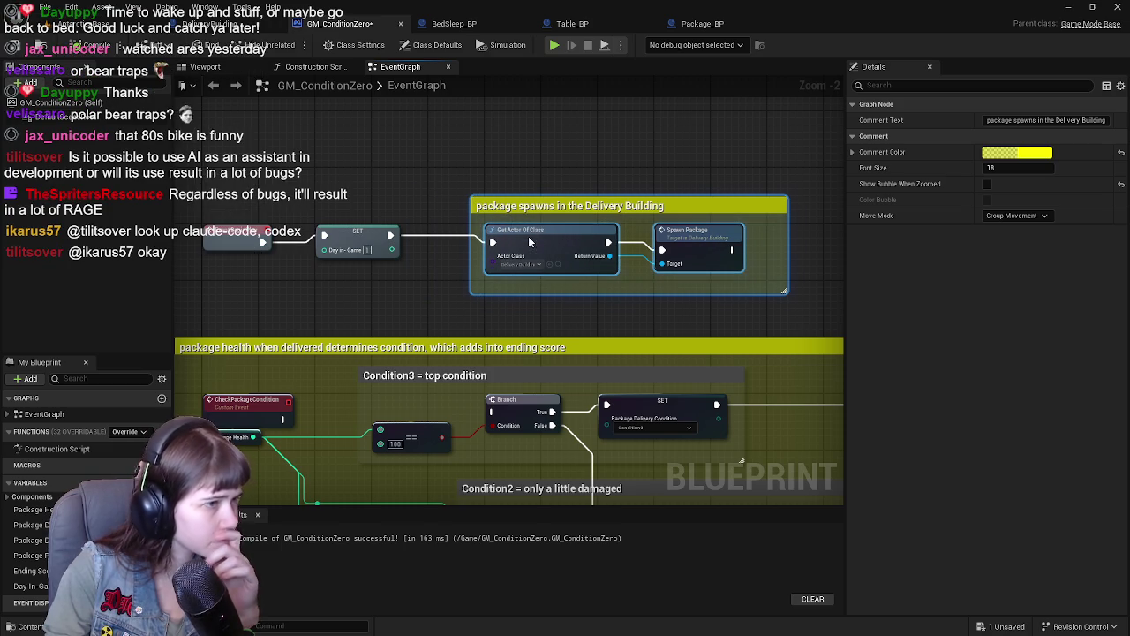
{"action": "left_click", "coordinate": [454, 159]}
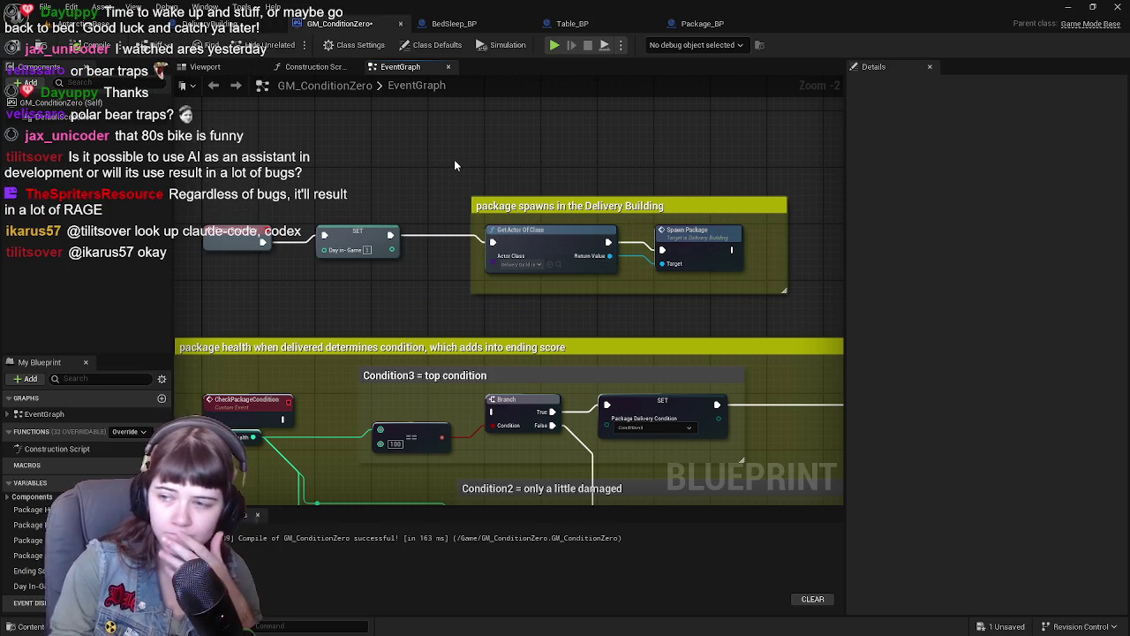
Step: Pan across the package health, delivery verification and Condition branch sections of the graph
{"action": "mouse_move", "coordinate": [444, 323]}
{"action": "left_mouse_down"}
{"action": "mouse_move", "coordinate": [477, 129]}
{"action": "mouse_move", "coordinate": [435, 266]}
{"action": "left_mouse_up"}
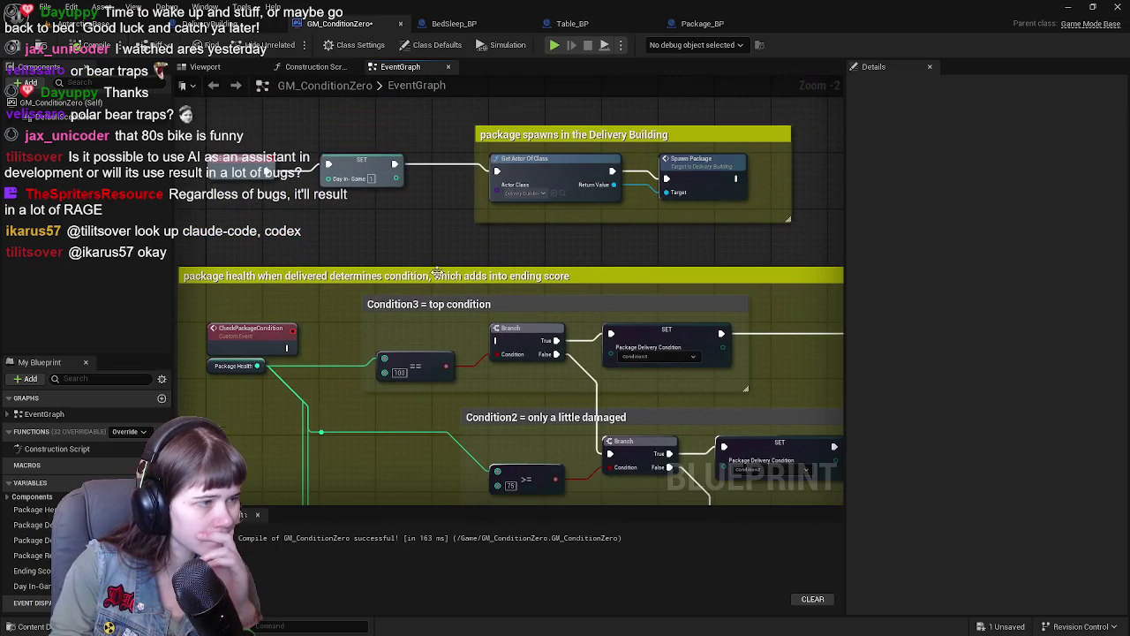
{"action": "left_click_drag", "start_coordinate": [305, 357], "coordinate": [228, 319]}
{"action": "scroll", "coordinate": [229, 320], "scroll_direction": "down", "scroll_amount": 3}
{"action": "mouse_move", "coordinate": [620, 300]}
{"action": "left_mouse_down"}
{"action": "mouse_move", "coordinate": [502, 247]}
{"action": "mouse_move", "coordinate": [400, 277]}
{"action": "left_mouse_up"}
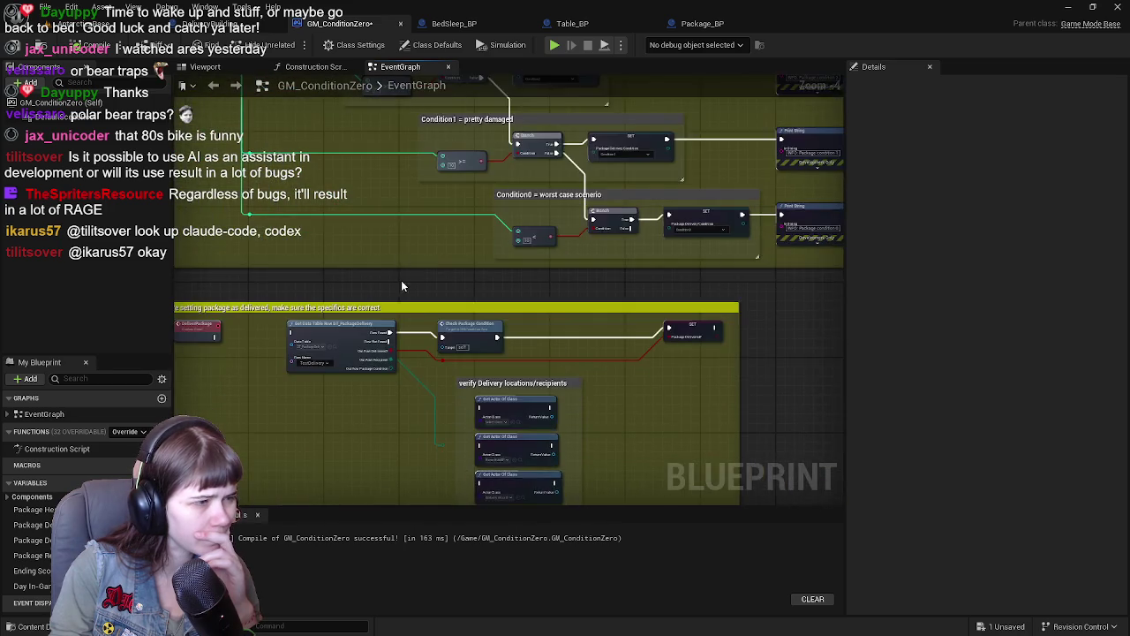
{"action": "scroll", "coordinate": [473, 181], "scroll_direction": "up", "scroll_amount": 1}
{"action": "mouse_move", "coordinate": [429, 159]}
{"action": "left_mouse_down"}
{"action": "mouse_move", "coordinate": [500, 100]}
{"action": "mouse_move", "coordinate": [540, 479]}
{"action": "left_mouse_up"}
{"action": "mouse_move", "coordinate": [362, 118]}
{"action": "left_mouse_down"}
{"action": "mouse_move", "coordinate": [323, 203]}
{"action": "mouse_move", "coordinate": [323, 327]}
{"action": "left_mouse_up"}
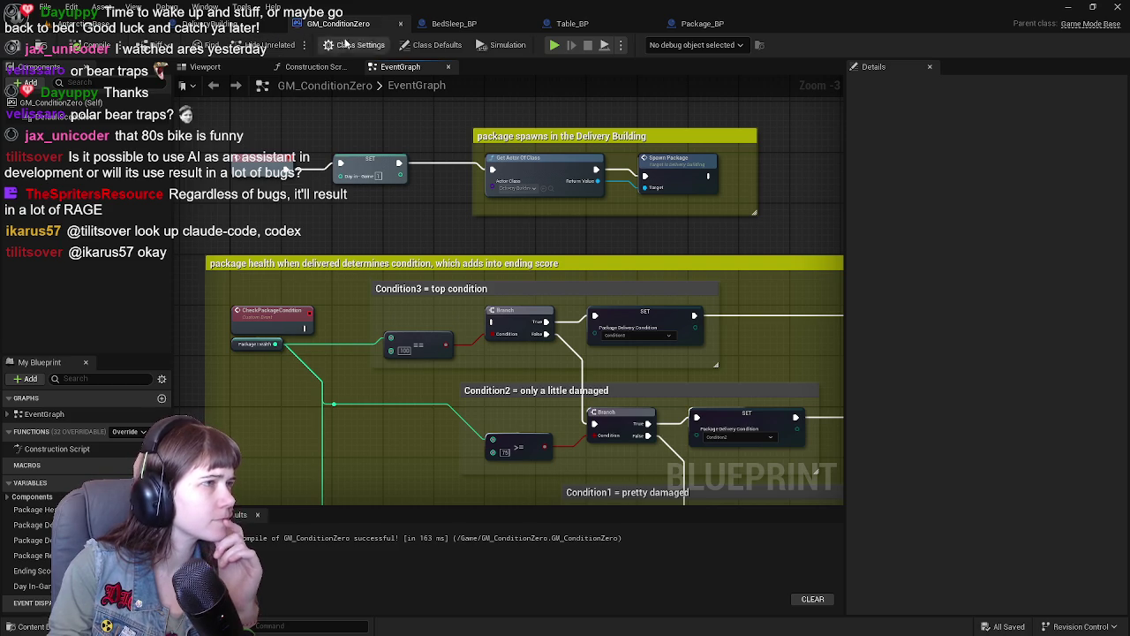
{"action": "left_click", "coordinate": [492, 21]}
{"action": "mouse_move", "coordinate": [397, 151]}
{"action": "left_mouse_down"}
{"action": "mouse_move", "coordinate": [530, 183]}
{"action": "mouse_move", "coordinate": [600, 220]}
{"action": "mouse_move", "coordinate": [751, 229]}
{"action": "mouse_move", "coordinate": [760, 243]}
{"action": "left_mouse_up"}
{"action": "mouse_move", "coordinate": [265, 239]}
{"action": "left_mouse_down"}
{"action": "mouse_move", "coordinate": [620, 240]}
{"action": "mouse_move", "coordinate": [582, 265]}
{"action": "mouse_move", "coordinate": [647, 281]}
{"action": "left_mouse_up"}
{"action": "mouse_move", "coordinate": [447, 370]}
{"action": "left_mouse_down"}
{"action": "mouse_move", "coordinate": [686, 332]}
{"action": "mouse_move", "coordinate": [843, 370]}
{"action": "left_mouse_up"}
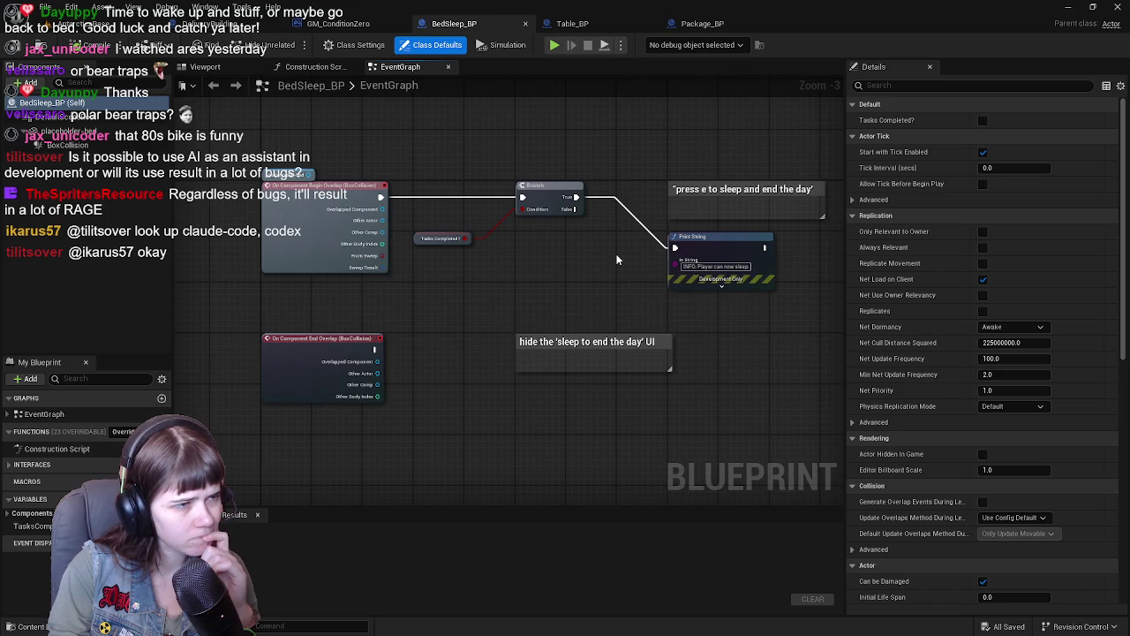
{"action": "left_click_drag", "start_coordinate": [612, 289], "coordinate": [422, 291]}
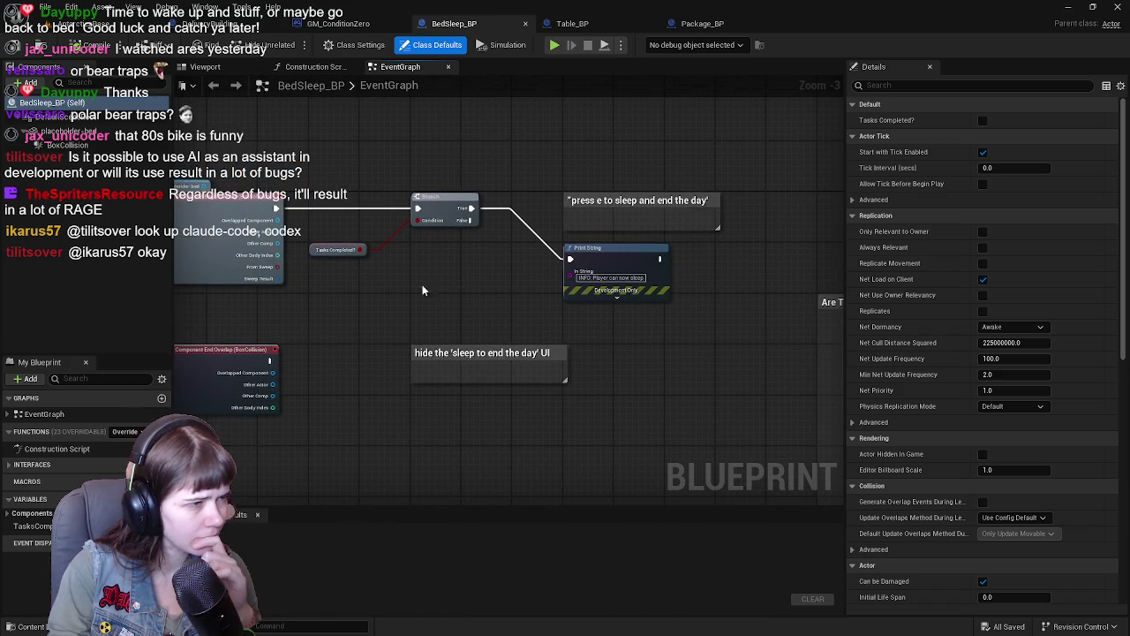
{"action": "left_click", "coordinate": [311, 249]}
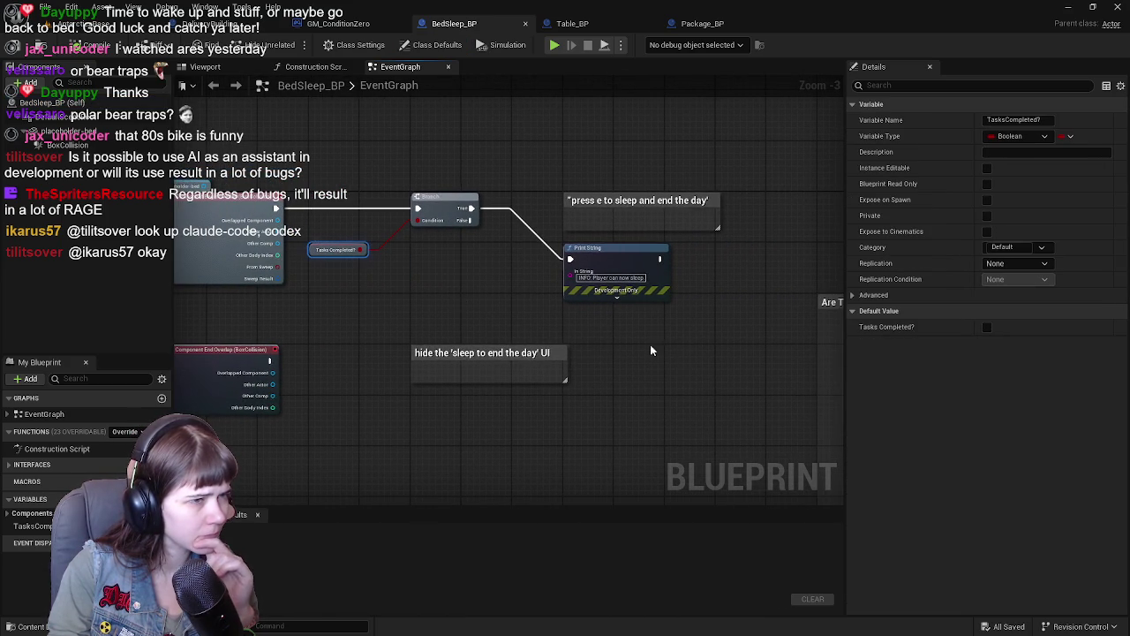
{"action": "scroll", "coordinate": [521, 371], "scroll_direction": "up", "scroll_amount": 1}
{"action": "left_click_drag", "start_coordinate": [521, 354], "coordinate": [456, 378]}
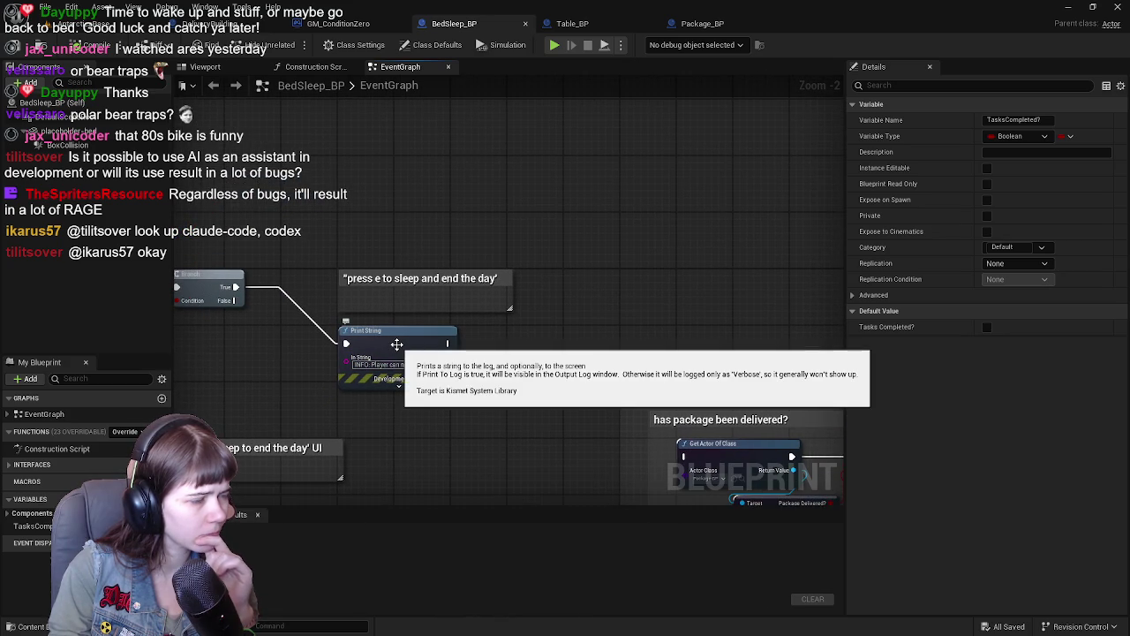
{"action": "mouse_move", "coordinate": [521, 353]}
{"action": "left_mouse_down"}
{"action": "mouse_move", "coordinate": [698, 208]}
{"action": "mouse_move", "coordinate": [839, 190]}
{"action": "left_mouse_up"}
{"action": "mouse_move", "coordinate": [518, 302]}
{"action": "left_mouse_down"}
{"action": "mouse_move", "coordinate": [705, 280]}
{"action": "mouse_move", "coordinate": [454, 291]}
{"action": "left_mouse_up"}
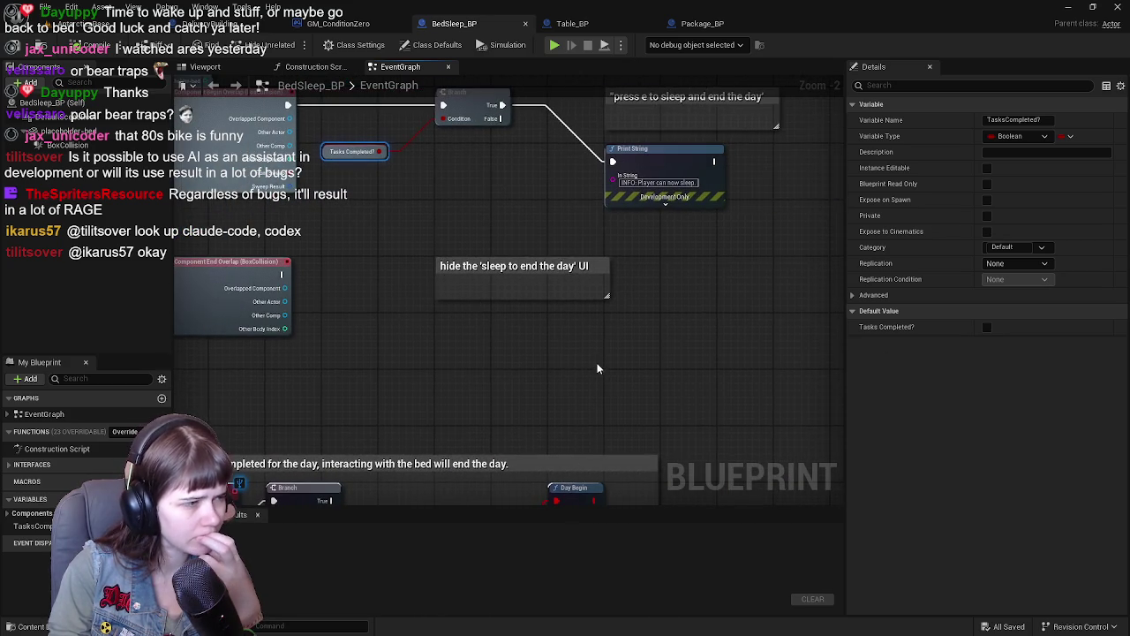
{"action": "left_click_drag", "start_coordinate": [599, 371], "coordinate": [659, 220]}
{"action": "left_click", "coordinate": [661, 287]}
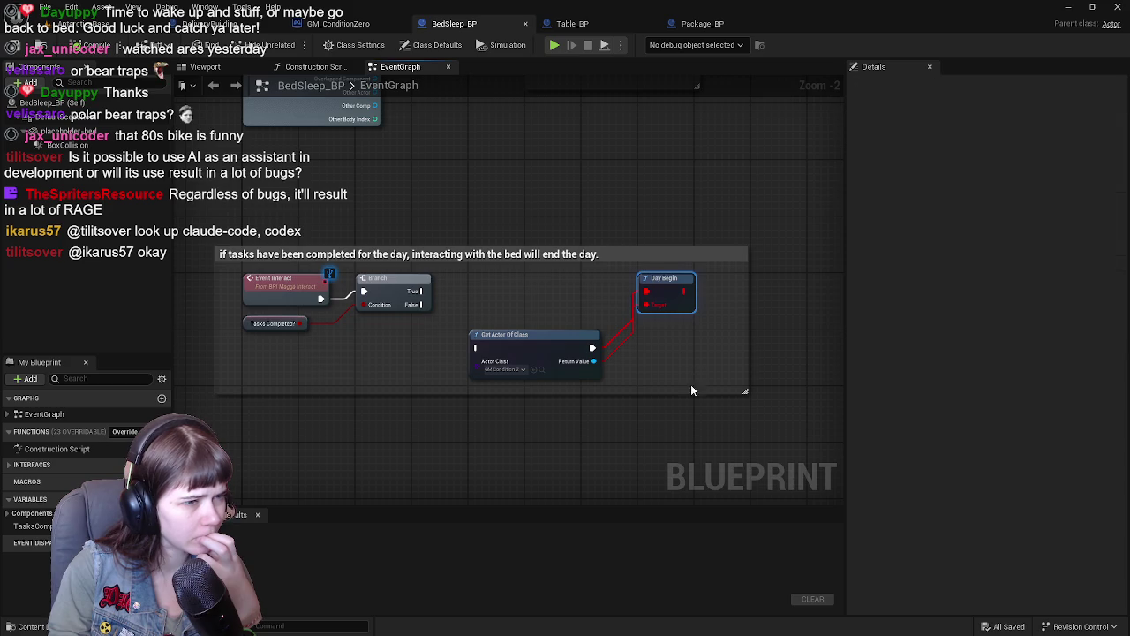
Step: Delete the Day Begin and Get Actor Of Class nodes
{"action": "key", "text": "Delete"}
{"action": "mouse_move", "coordinate": [485, 312]}
{"action": "left_mouse_down"}
{"action": "mouse_move", "coordinate": [518, 292]}
{"action": "mouse_move", "coordinate": [484, 307]}
{"action": "mouse_move", "coordinate": [475, 329]}
{"action": "mouse_move", "coordinate": [472, 308]}
{"action": "left_mouse_up"}
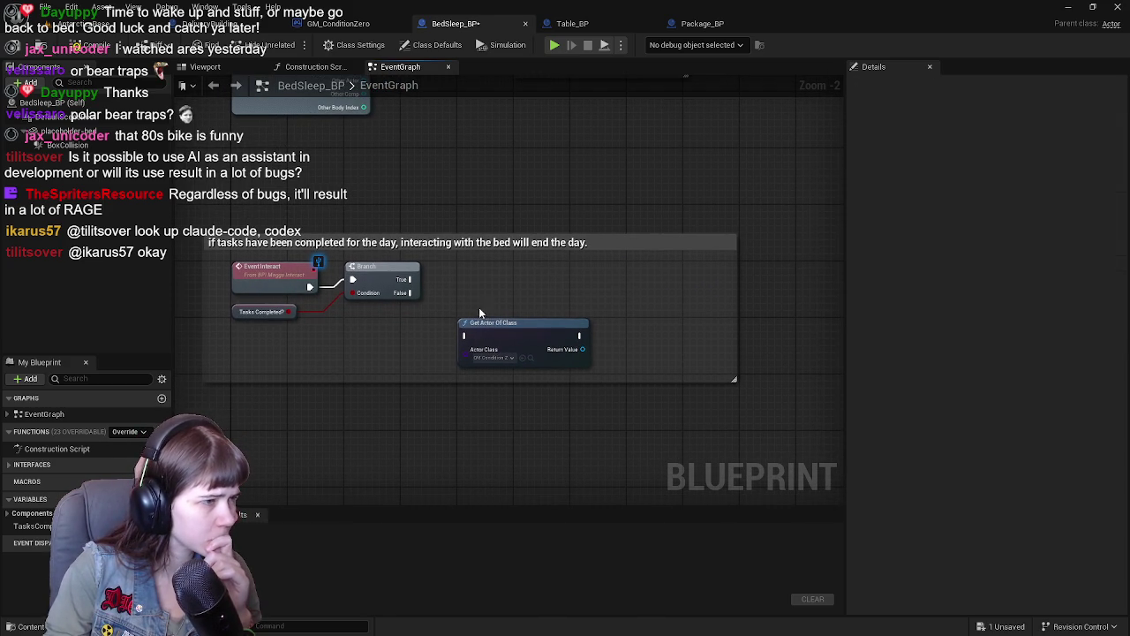
{"action": "left_click", "coordinate": [521, 334]}
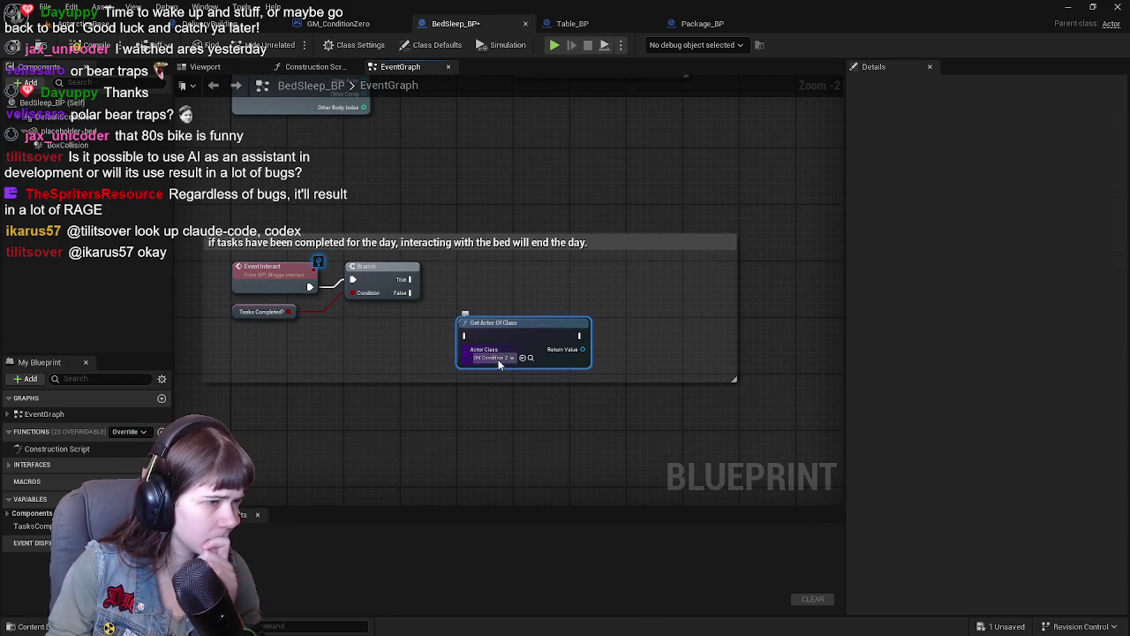
{"action": "key", "text": "Delete"}
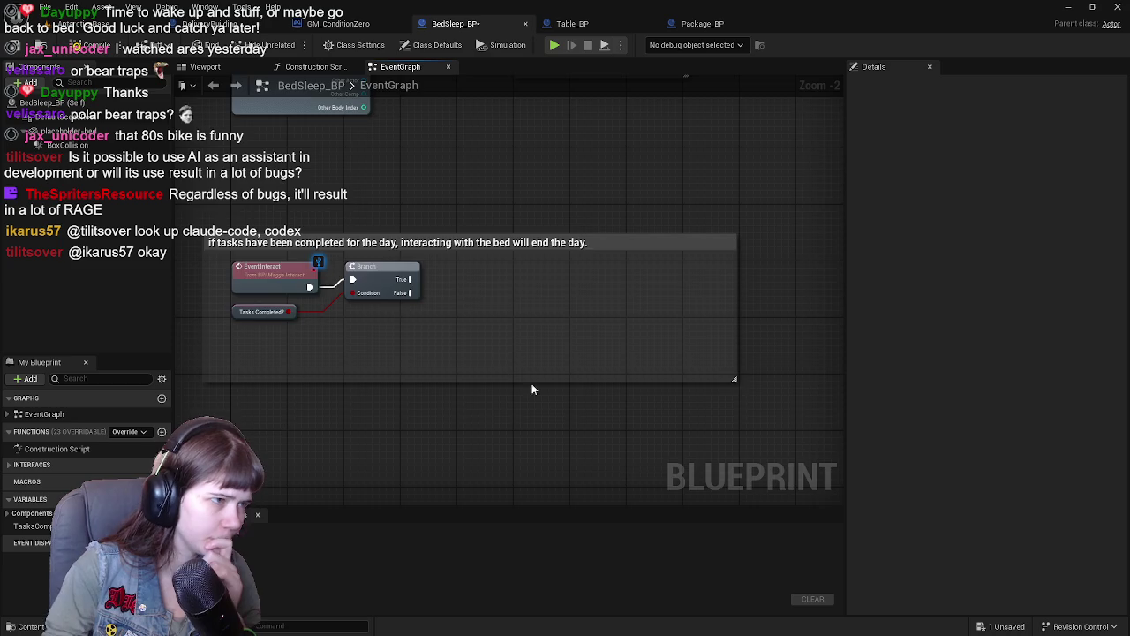
Step: Review the 'Are Tasks done for the day?' branch and the Research Task and sleep sections
{"action": "scroll", "coordinate": [530, 386], "scroll_direction": "down", "scroll_amount": 1}
{"action": "mouse_move", "coordinate": [612, 207]}
{"action": "left_mouse_down"}
{"action": "mouse_move", "coordinate": [471, 403]}
{"action": "mouse_move", "coordinate": [477, 426]}
{"action": "left_mouse_up"}
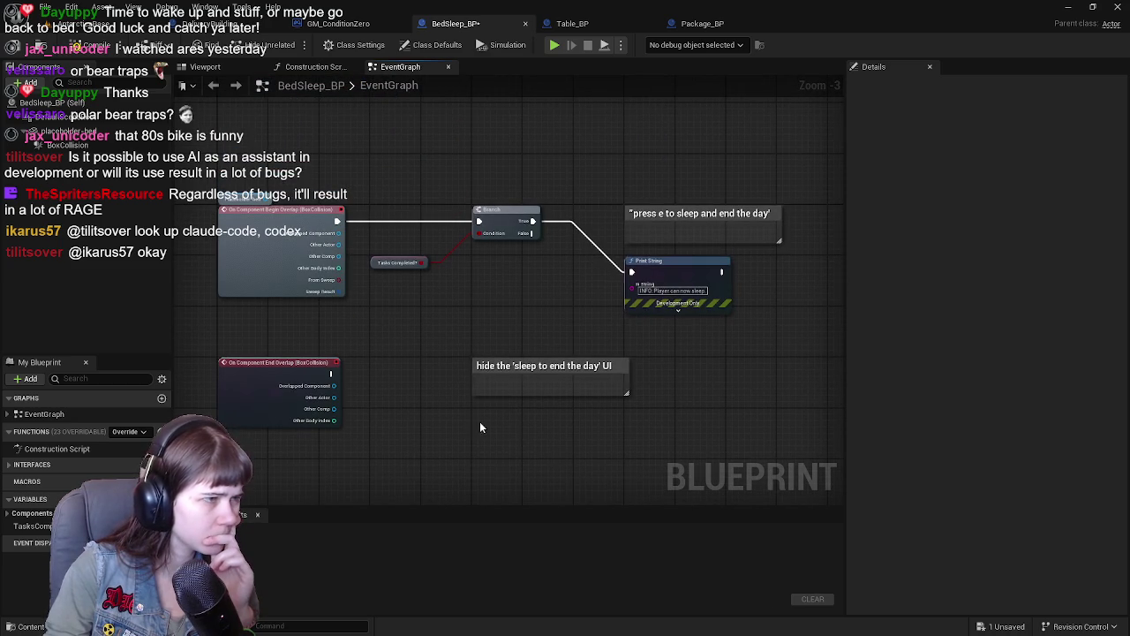
{"action": "mouse_move", "coordinate": [620, 468]}
{"action": "left_mouse_down"}
{"action": "mouse_move", "coordinate": [490, 444]}
{"action": "mouse_move", "coordinate": [288, 444]}
{"action": "mouse_move", "coordinate": [124, 424]}
{"action": "mouse_move", "coordinate": [501, 263]}
{"action": "mouse_move", "coordinate": [503, 229]}
{"action": "left_mouse_up"}
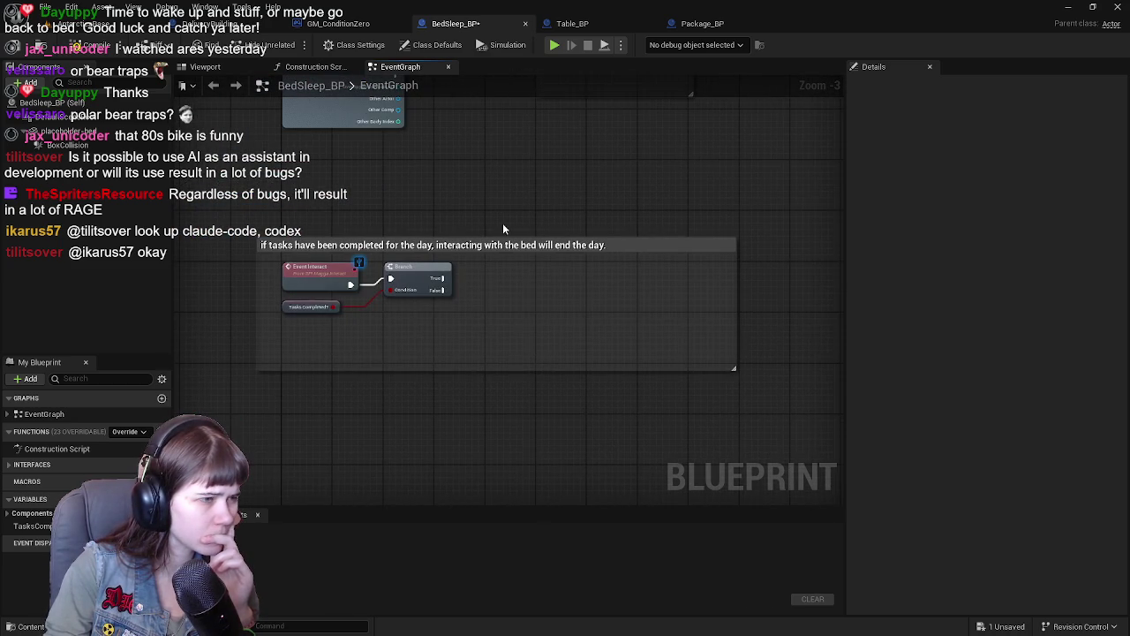
{"action": "left_click_drag", "start_coordinate": [503, 297], "coordinate": [526, 297]}
{"action": "left_click", "coordinate": [463, 272]}
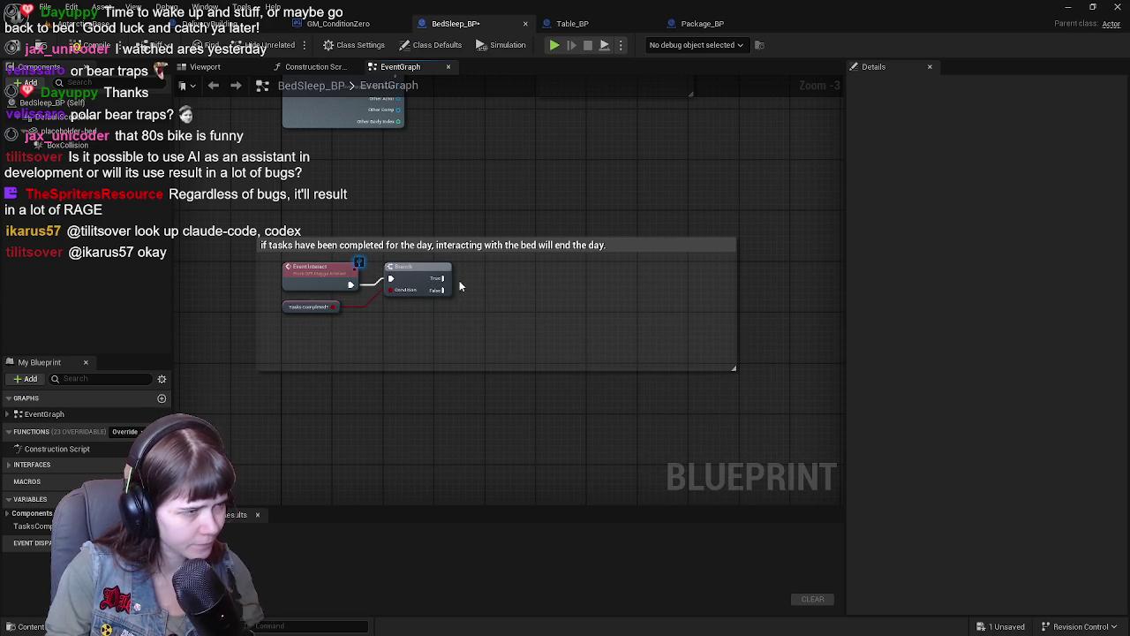
{"action": "scroll", "coordinate": [492, 288], "scroll_direction": "down", "scroll_amount": 1}
{"action": "mouse_move", "coordinate": [459, 292]}
{"action": "left_mouse_down"}
{"action": "mouse_move", "coordinate": [415, 203]}
{"action": "mouse_move", "coordinate": [556, 296]}
{"action": "mouse_move", "coordinate": [565, 324]}
{"action": "mouse_move", "coordinate": [451, 335]}
{"action": "mouse_move", "coordinate": [450, 264]}
{"action": "mouse_move", "coordinate": [729, 238]}
{"action": "mouse_move", "coordinate": [428, 318]}
{"action": "left_mouse_up"}
{"action": "scroll", "coordinate": [450, 335], "scroll_direction": "down", "scroll_amount": 1}
{"action": "scroll", "coordinate": [450, 334], "scroll_direction": "up", "scroll_amount": 1}
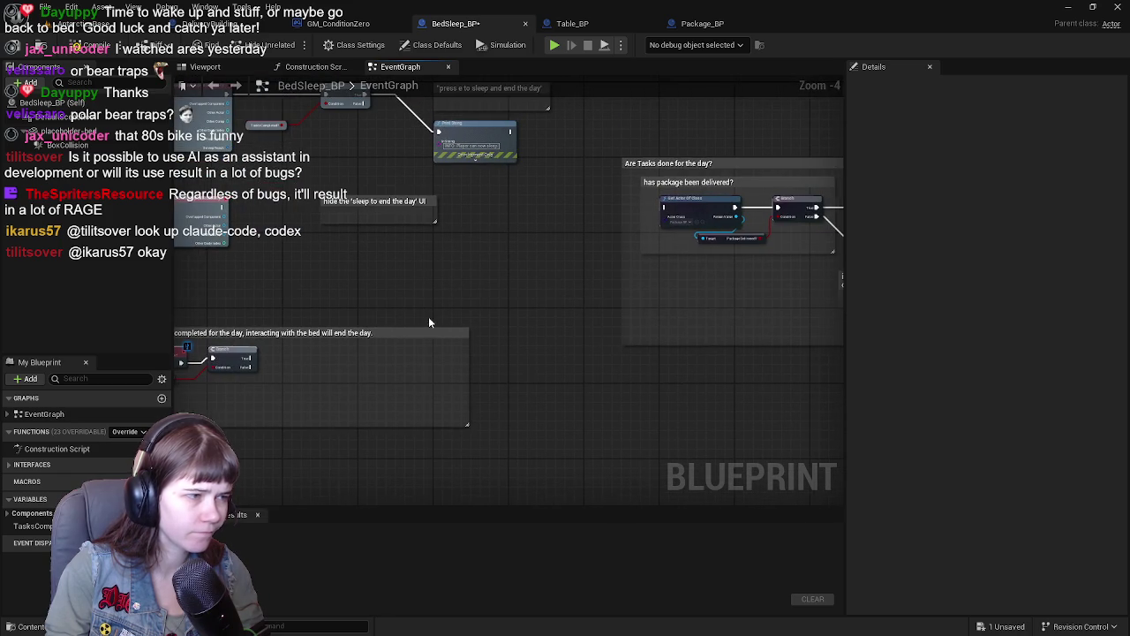
Step: Delete the Branch and TasksCompleted? nodes from the interact comment
{"action": "mouse_move", "coordinate": [644, 280]}
{"action": "left_mouse_down"}
{"action": "mouse_move", "coordinate": [676, 265]}
{"action": "mouse_move", "coordinate": [373, 359]}
{"action": "mouse_move", "coordinate": [365, 318]}
{"action": "mouse_move", "coordinate": [570, 312]}
{"action": "mouse_move", "coordinate": [574, 292]}
{"action": "mouse_move", "coordinate": [536, 318]}
{"action": "left_mouse_up"}
{"action": "scroll", "coordinate": [570, 312], "scroll_direction": "up", "scroll_amount": 1}
{"action": "key", "text": "Delete"}
{"action": "scroll", "coordinate": [574, 292], "scroll_direction": "down", "scroll_amount": 2}
{"action": "scroll", "coordinate": [536, 319], "scroll_direction": "down", "scroll_amount": 3}
Step: Narrow the outer tasks-completed comment box to fit around Event Interact
{"action": "left_click_drag", "start_coordinate": [300, 285], "coordinate": [221, 285]}
{"action": "mouse_move", "coordinate": [330, 218]}
{"action": "left_mouse_down"}
{"action": "mouse_move", "coordinate": [585, 298]}
{"action": "mouse_move", "coordinate": [793, 320]}
{"action": "left_mouse_up"}
{"action": "scroll", "coordinate": [642, 218], "scroll_direction": "up", "scroll_amount": 3}
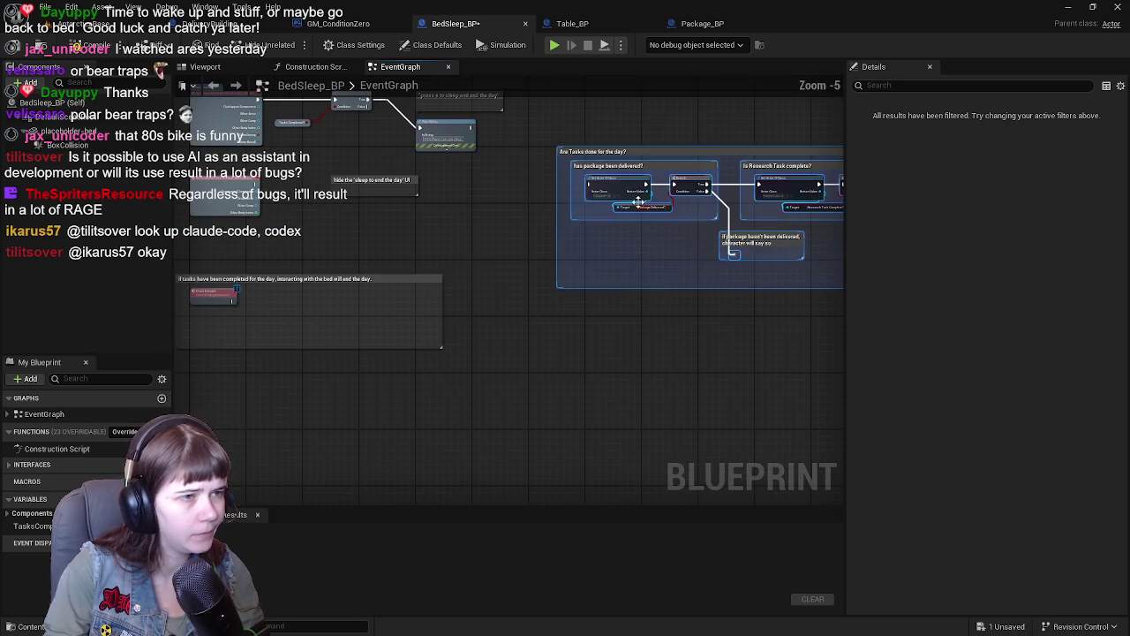
{"action": "scroll", "coordinate": [661, 315], "scroll_direction": "up", "scroll_amount": 3}
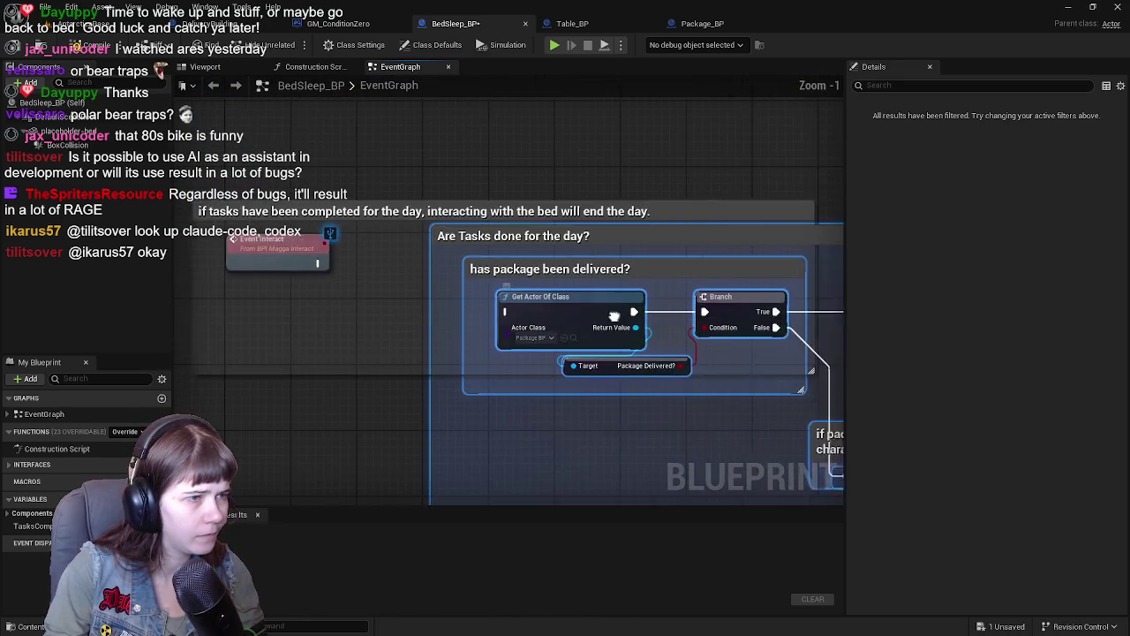
{"action": "left_click", "coordinate": [540, 231]}
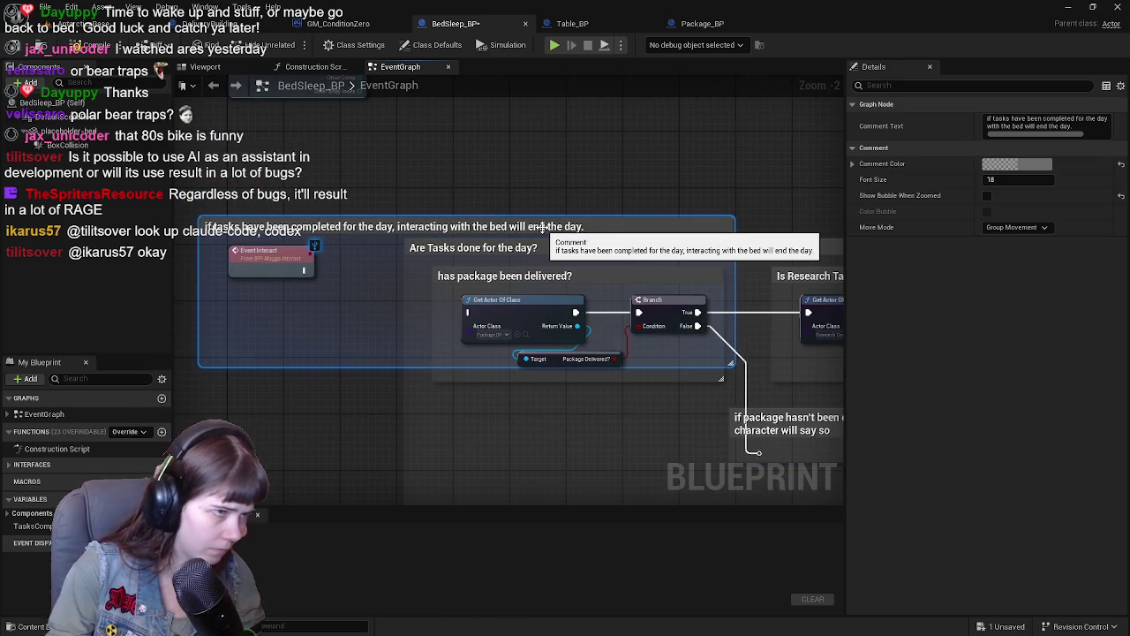
{"action": "scroll", "coordinate": [649, 275], "scroll_direction": "down", "scroll_amount": 2}
{"action": "mouse_move", "coordinate": [650, 276]}
{"action": "left_mouse_down"}
{"action": "mouse_move", "coordinate": [460, 277]}
{"action": "mouse_move", "coordinate": [660, 277]}
{"action": "left_mouse_up"}
{"action": "left_click", "coordinate": [477, 256]}
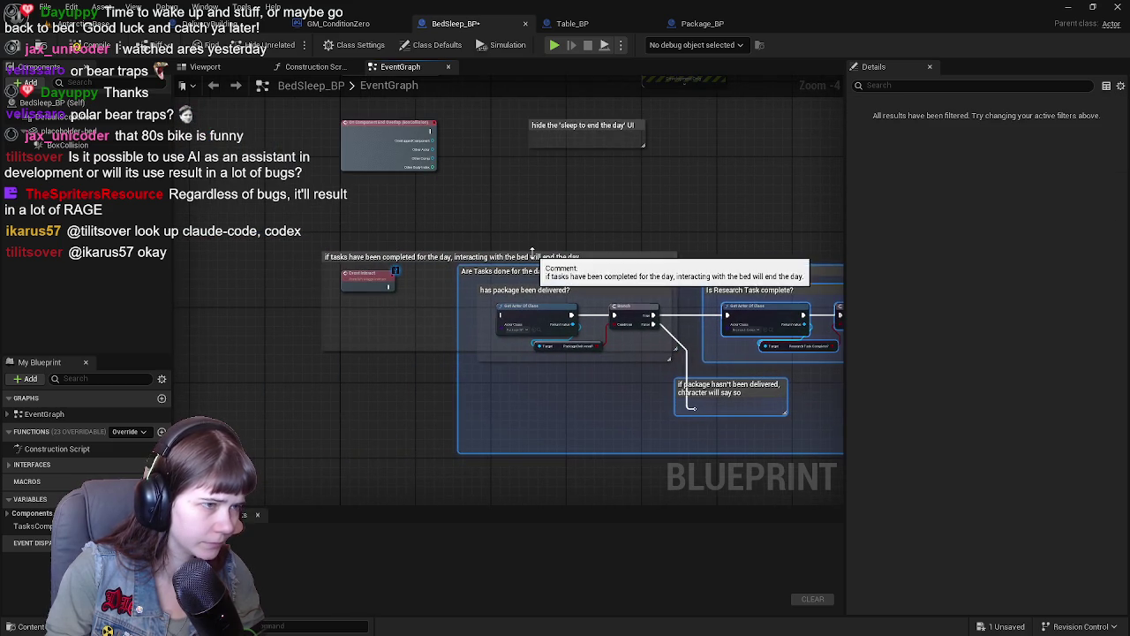
{"action": "left_click", "coordinate": [564, 260]}
{"action": "left_click_drag", "start_coordinate": [677, 259], "coordinate": [345, 273]}
{"action": "scroll", "coordinate": [400, 303], "scroll_direction": "up", "scroll_amount": 3}
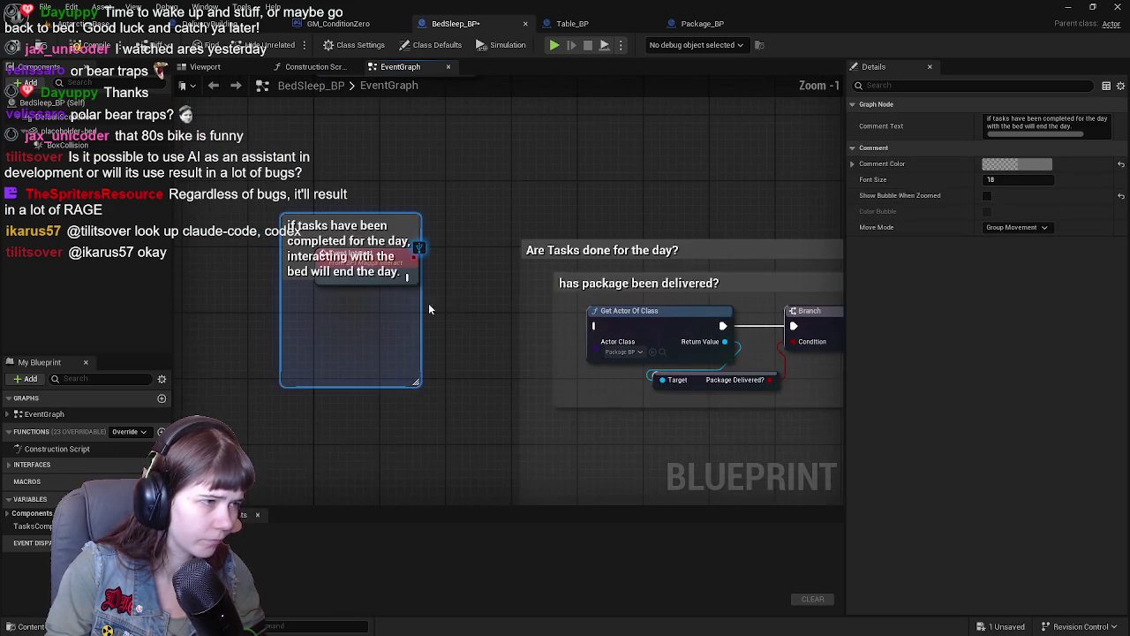
Step: Place Event Interact below the comment title and reposition the comment with it
{"action": "mouse_move", "coordinate": [354, 314]}
{"action": "left_mouse_down"}
{"action": "mouse_move", "coordinate": [343, 397]}
{"action": "mouse_move", "coordinate": [361, 314]}
{"action": "left_mouse_up"}
{"action": "left_click", "coordinate": [404, 348]}
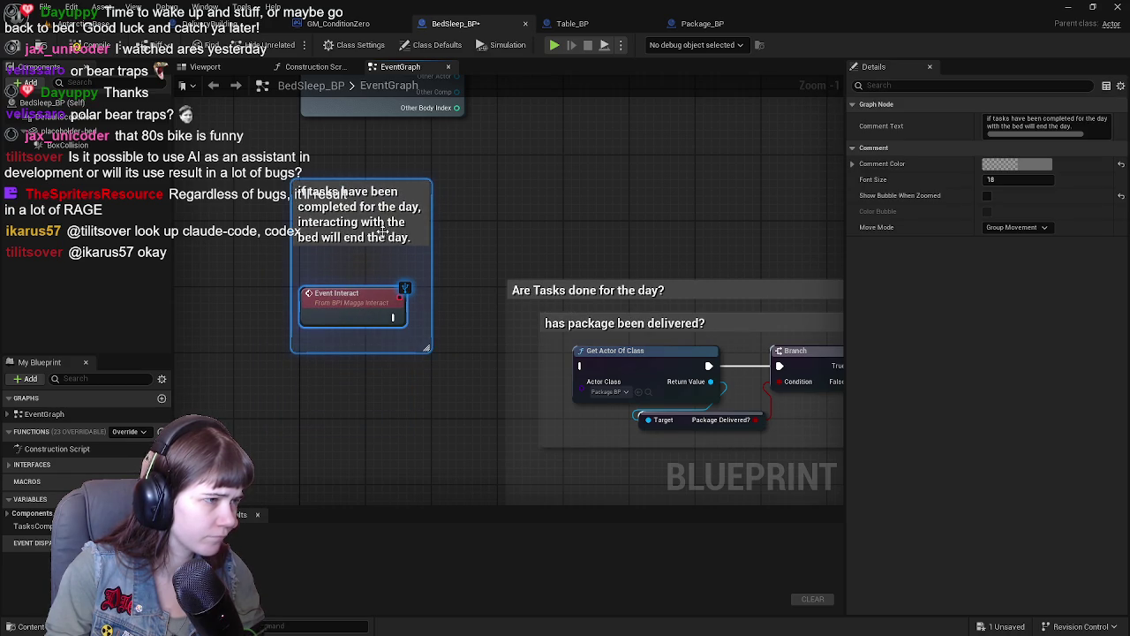
{"action": "left_click", "coordinate": [347, 302]}
{"action": "mouse_move", "coordinate": [380, 204]}
{"action": "left_mouse_down"}
{"action": "mouse_move", "coordinate": [357, 219]}
{"action": "mouse_move", "coordinate": [791, 384]}
{"action": "left_mouse_up"}
{"action": "scroll", "coordinate": [443, 256], "scroll_direction": "down", "scroll_amount": 7}
{"action": "scroll", "coordinate": [397, 265], "scroll_direction": "up", "scroll_amount": 5}
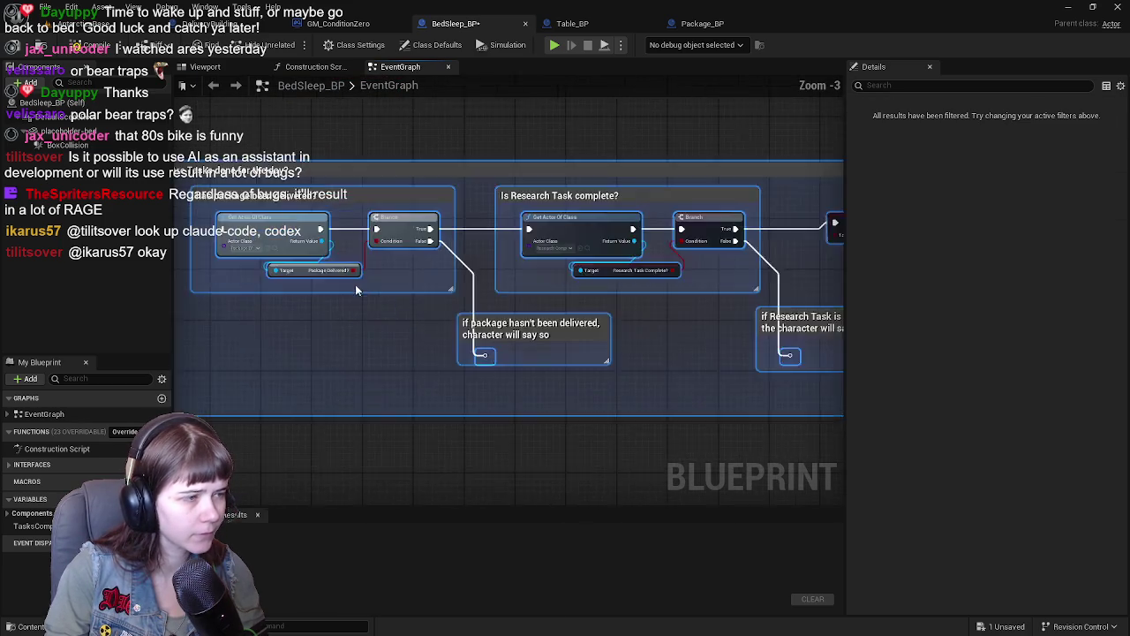
Step: Line up the 'Are Tasks done for the day?' group beside Event Interact
{"action": "left_click_drag", "start_coordinate": [459, 241], "coordinate": [442, 245]}
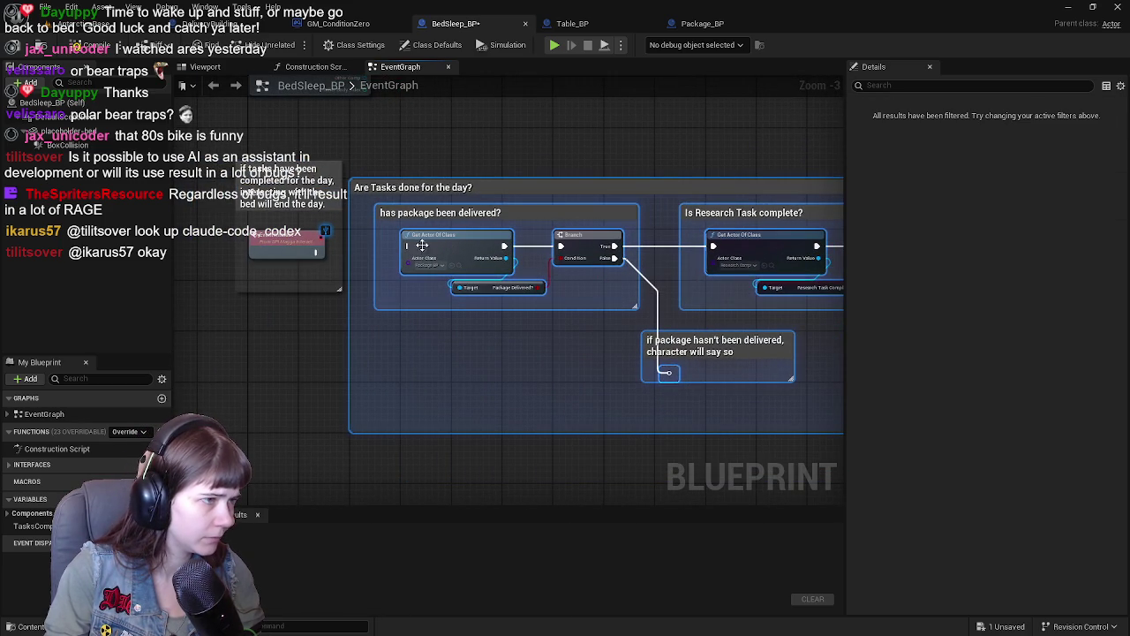
{"action": "scroll", "coordinate": [421, 203], "scroll_direction": "down", "scroll_amount": 1}
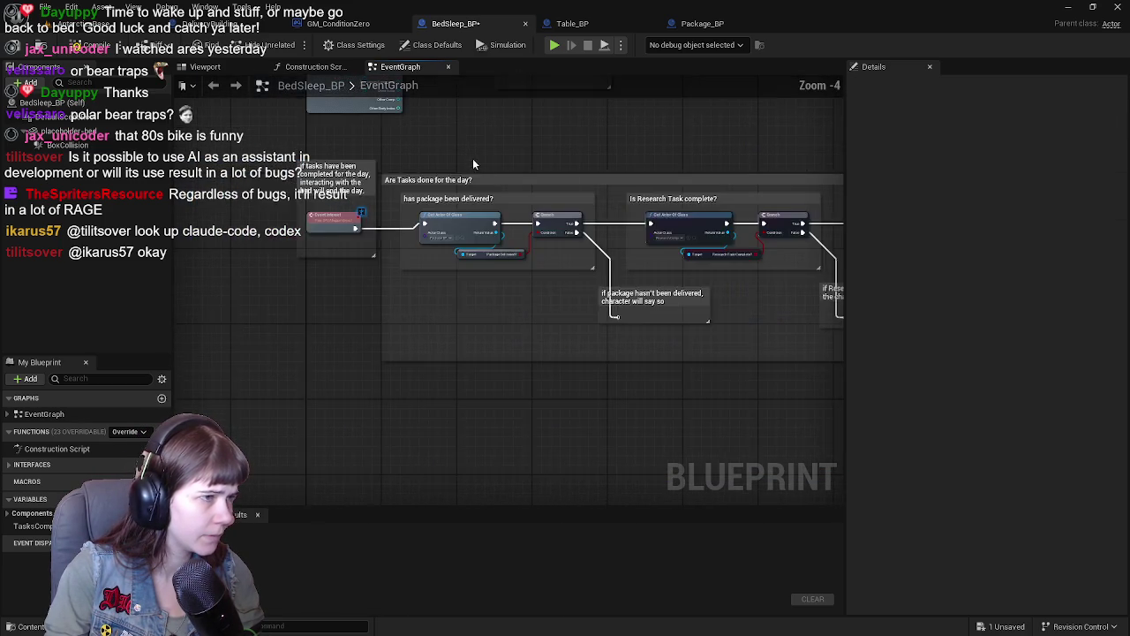
{"action": "mouse_move", "coordinate": [451, 211]}
{"action": "left_mouse_down"}
{"action": "mouse_move", "coordinate": [736, 226]}
{"action": "mouse_move", "coordinate": [353, 252]}
{"action": "mouse_move", "coordinate": [321, 220]}
{"action": "mouse_move", "coordinate": [228, 205]}
{"action": "mouse_move", "coordinate": [490, 233]}
{"action": "mouse_move", "coordinate": [353, 218]}
{"action": "left_mouse_up"}
{"action": "scroll", "coordinate": [228, 205], "scroll_direction": "up", "scroll_amount": 1}
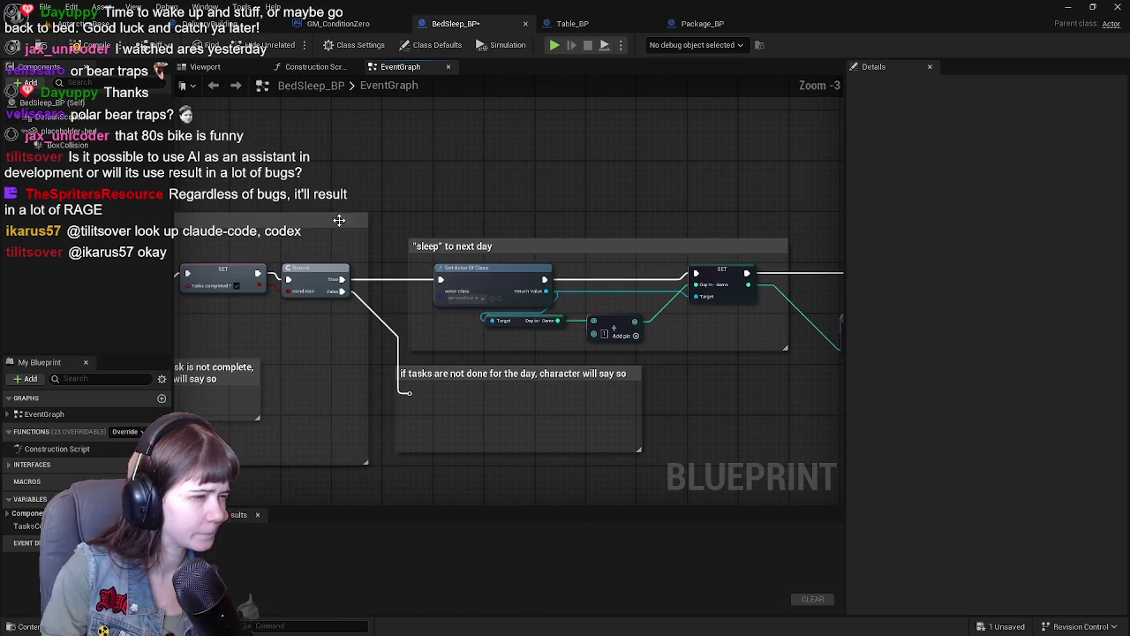
Step: Compile BedSleep_BP and add a Print String node inside the tasks-not-done comment
{"action": "left_click", "coordinate": [84, 45]}
{"action": "left_click_drag", "start_coordinate": [451, 373], "coordinate": [676, 349]}
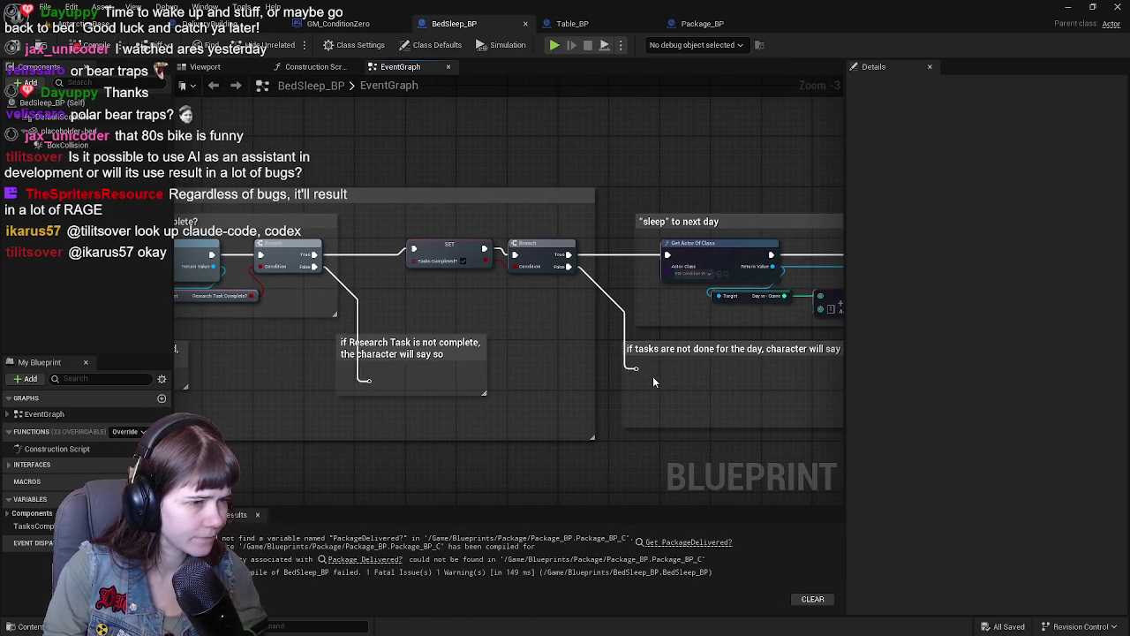
{"action": "right_click", "coordinate": [651, 380]}
{"action": "type", "text": "print"}
{"action": "key", "text": "Return"}
Step: Connect the False path reroute knot to the Print String exec input
{"action": "left_click_drag", "start_coordinate": [653, 377], "coordinate": [676, 380]}
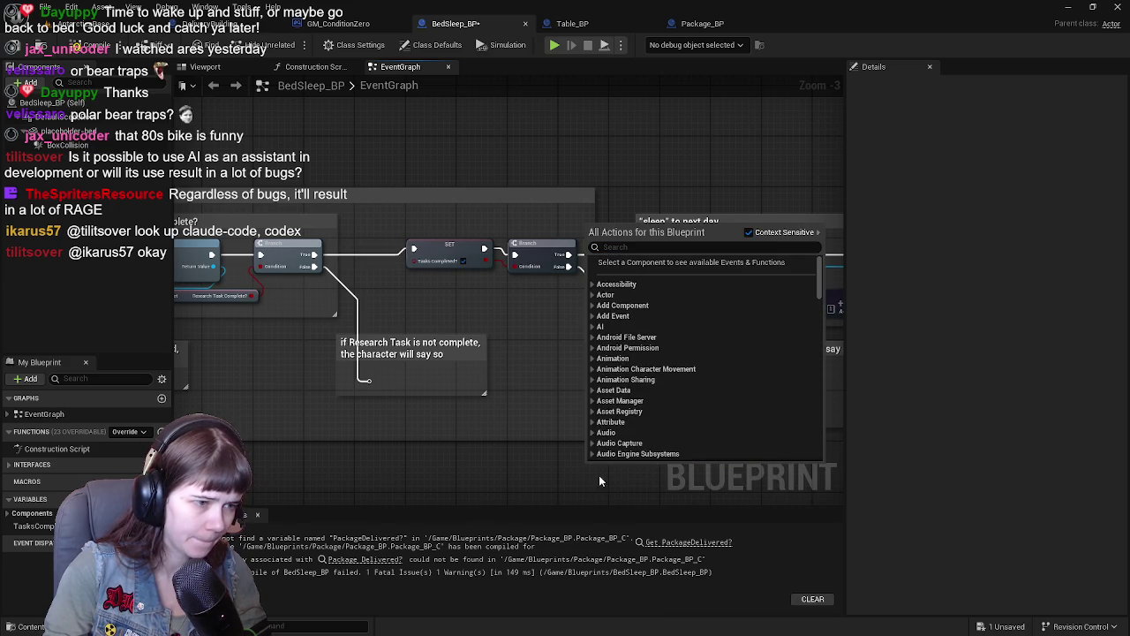
{"action": "key", "text": "Escape"}
{"action": "scroll", "coordinate": [375, 451], "scroll_direction": "up", "scroll_amount": 3}
{"action": "left_click_drag", "start_coordinate": [530, 330], "coordinate": [539, 310]}
{"action": "left_click_drag", "start_coordinate": [452, 317], "coordinate": [497, 327]}
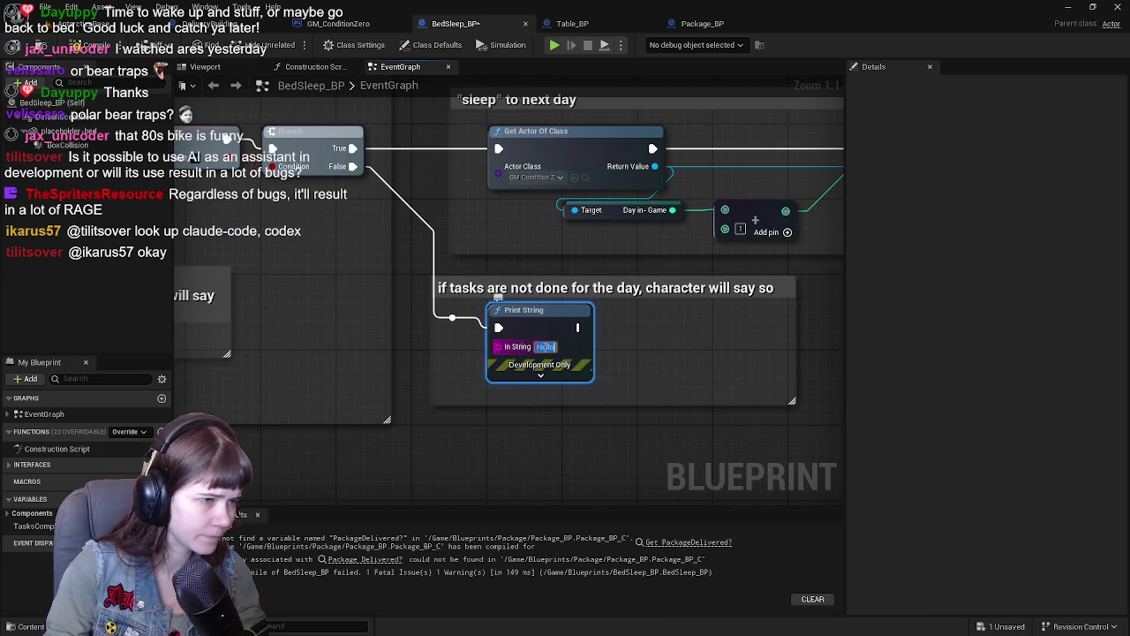
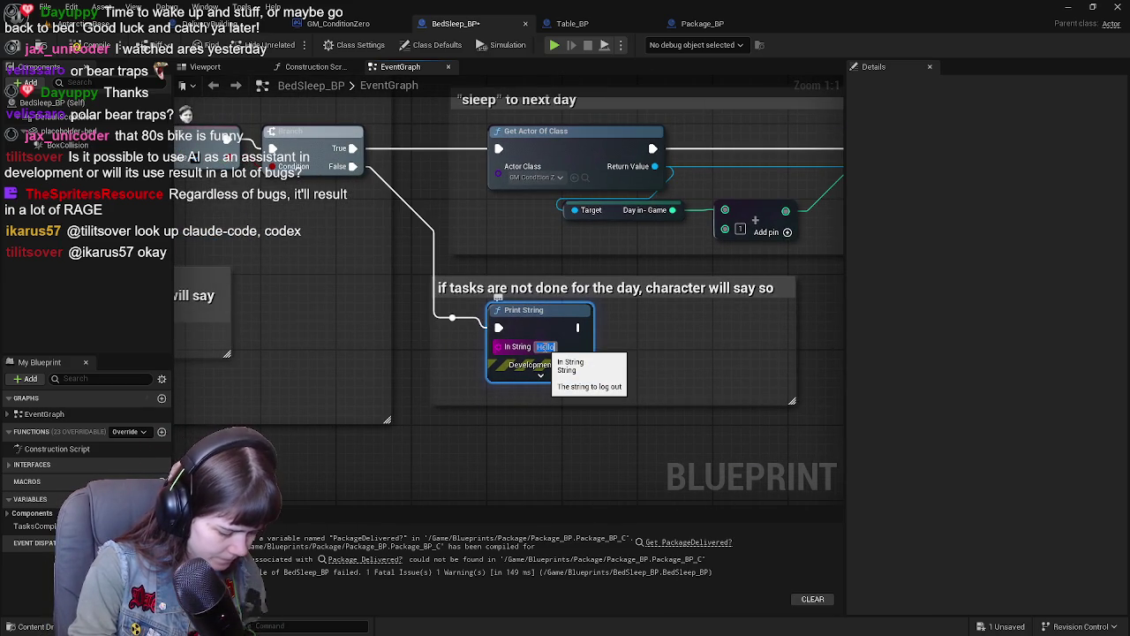
Step: Commit the 'Tasks are not completed.' message and jump to the erroring Package Delivered? node
{"action": "left_click", "coordinate": [545, 346]}
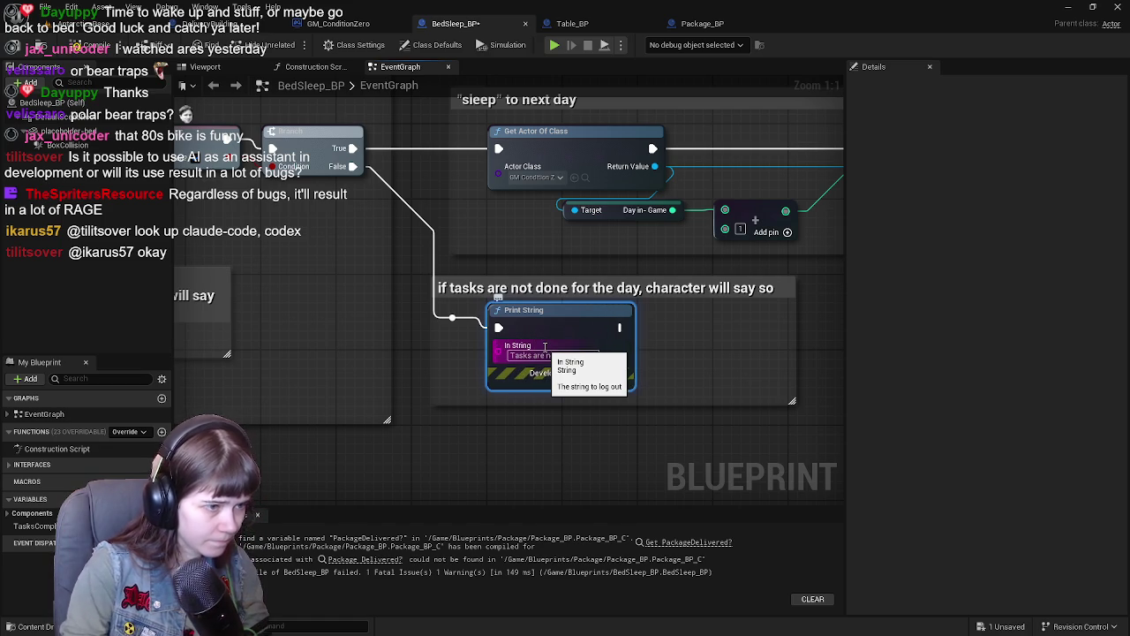
{"action": "key", "text": "Return"}
{"action": "scroll", "coordinate": [353, 353], "scroll_direction": "down", "scroll_amount": 2}
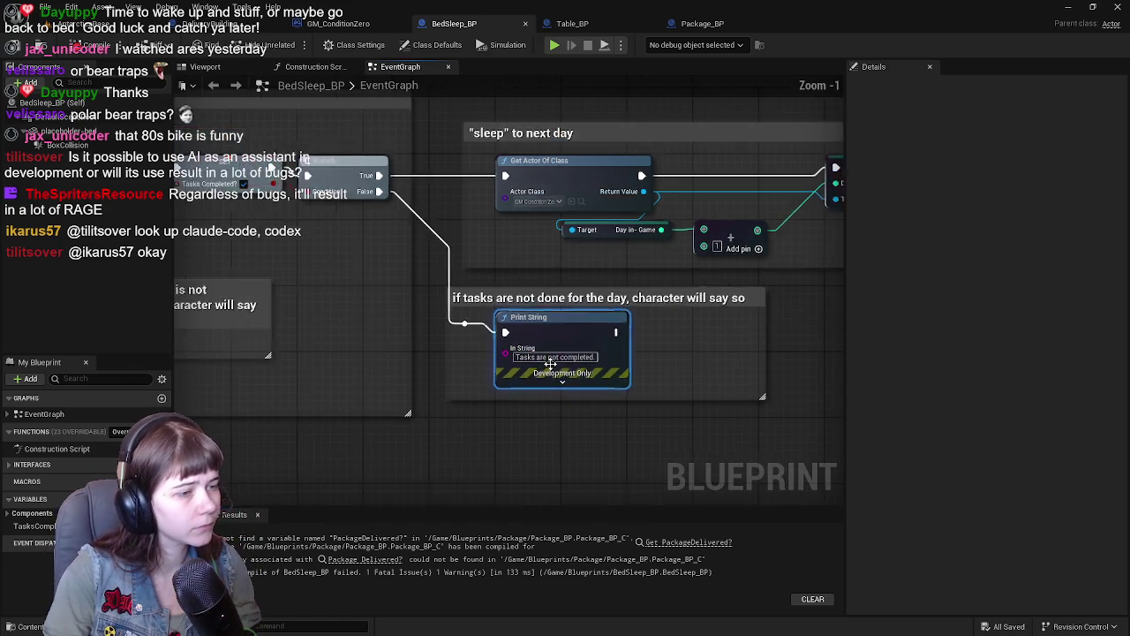
{"action": "left_click", "coordinate": [392, 562]}
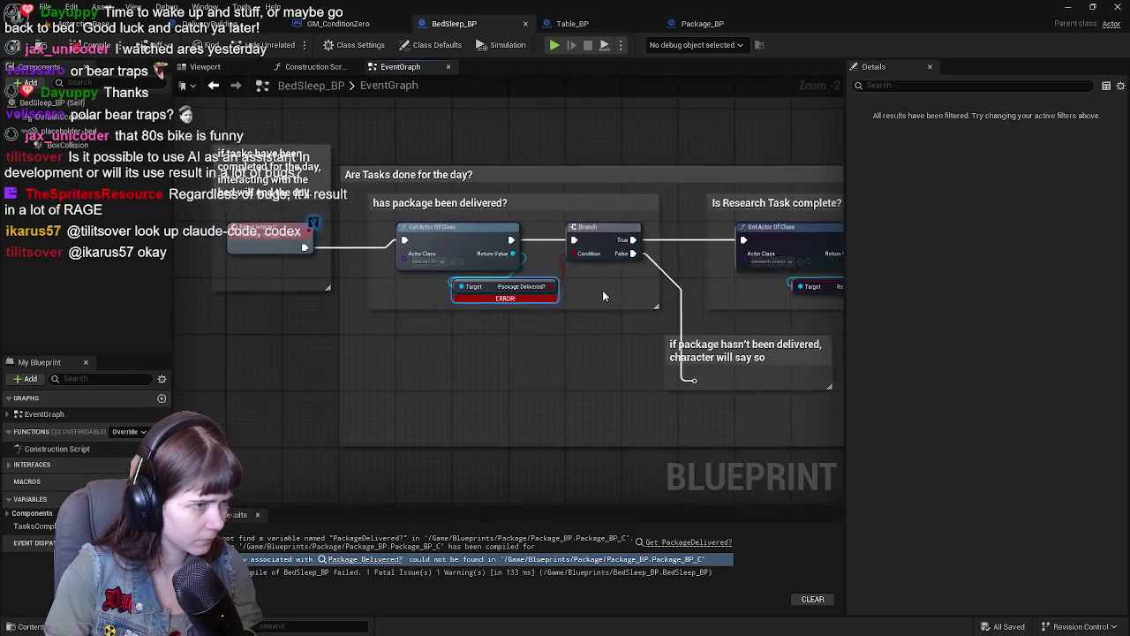
{"action": "scroll", "coordinate": [601, 295], "scroll_direction": "down", "scroll_amount": 1}
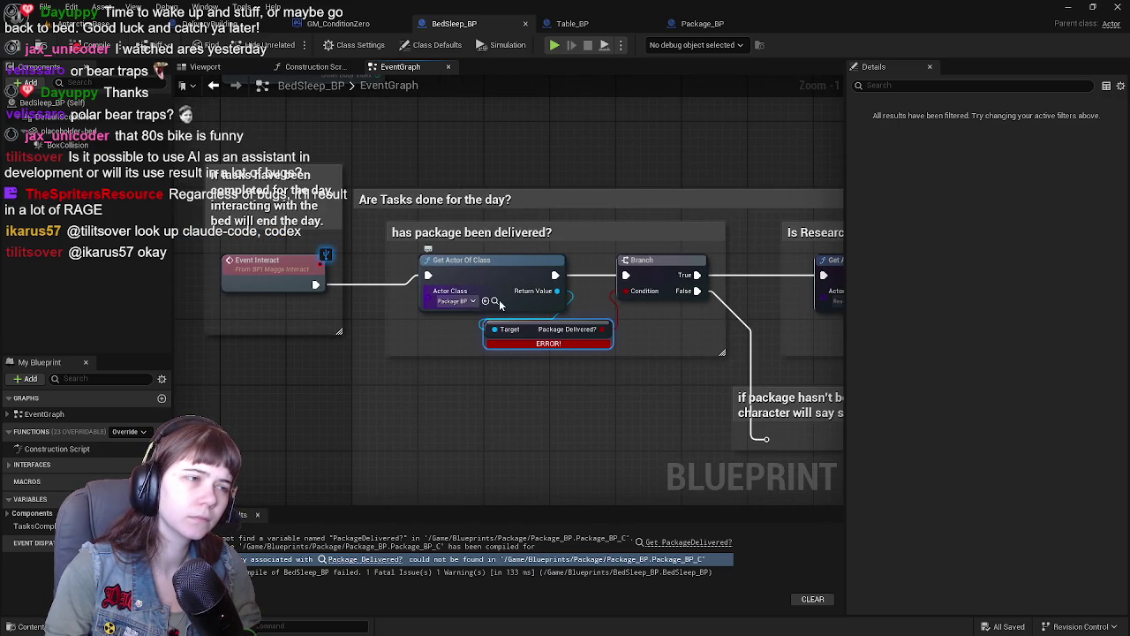
Step: Glance at the Package_BP and Table_BP graphs, then delete BedSleep_BP's broken Package Delivered? node
{"action": "left_click", "coordinate": [702, 24]}
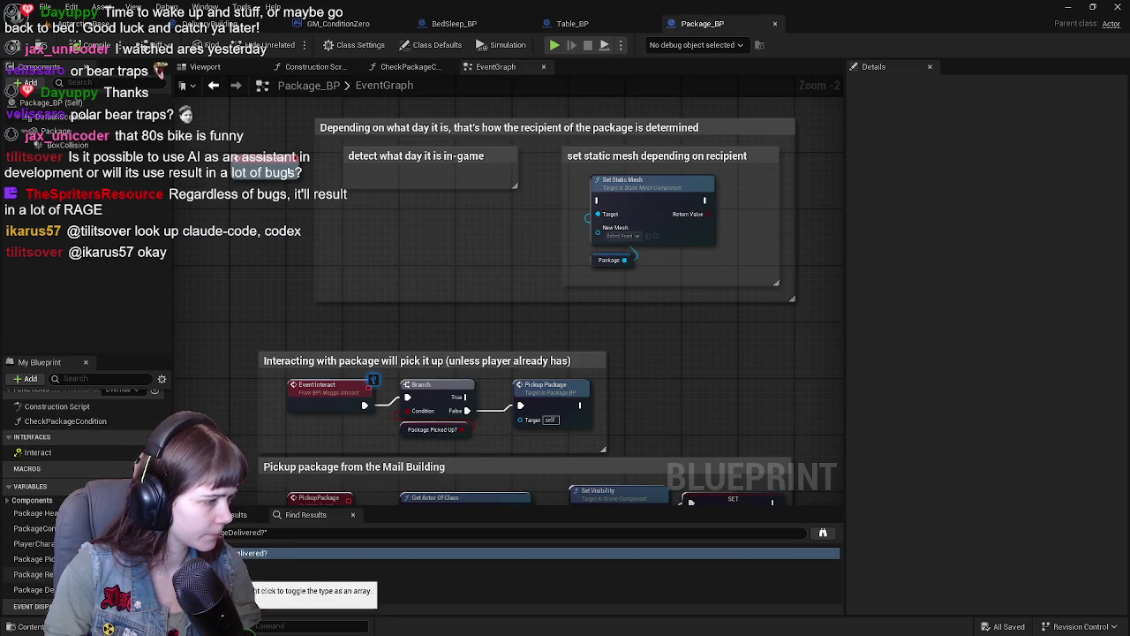
{"action": "left_click", "coordinate": [572, 24]}
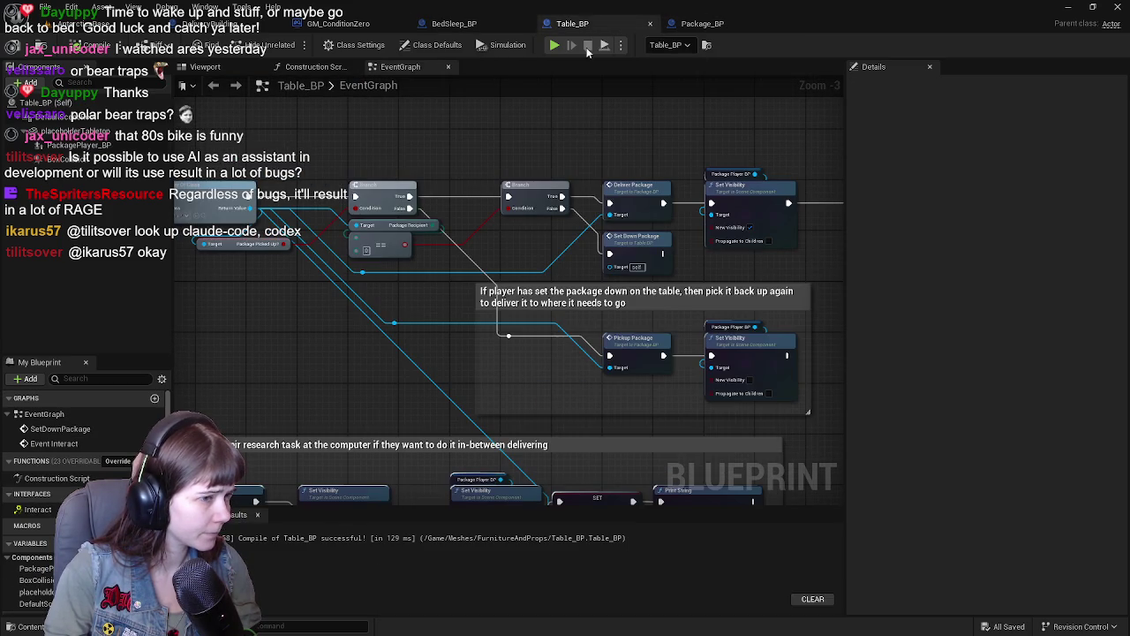
{"action": "left_click", "coordinate": [468, 23]}
{"action": "left_click_drag", "start_coordinate": [629, 350], "coordinate": [478, 320]}
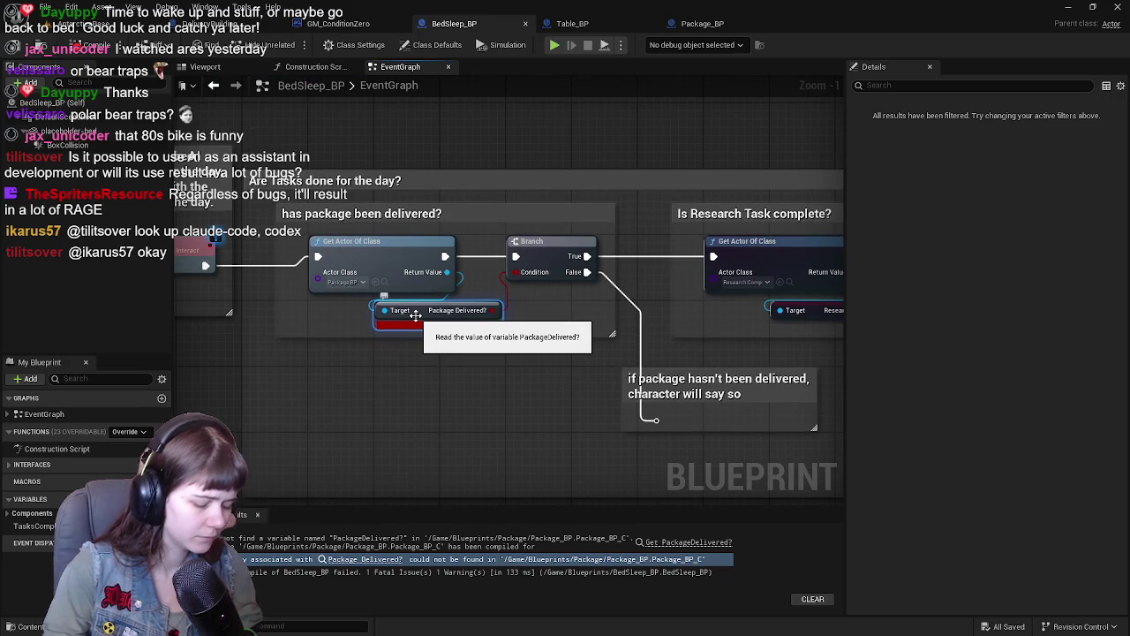
{"action": "key", "text": "Delete"}
{"action": "scroll", "coordinate": [415, 314], "scroll_direction": "down", "scroll_amount": 1}
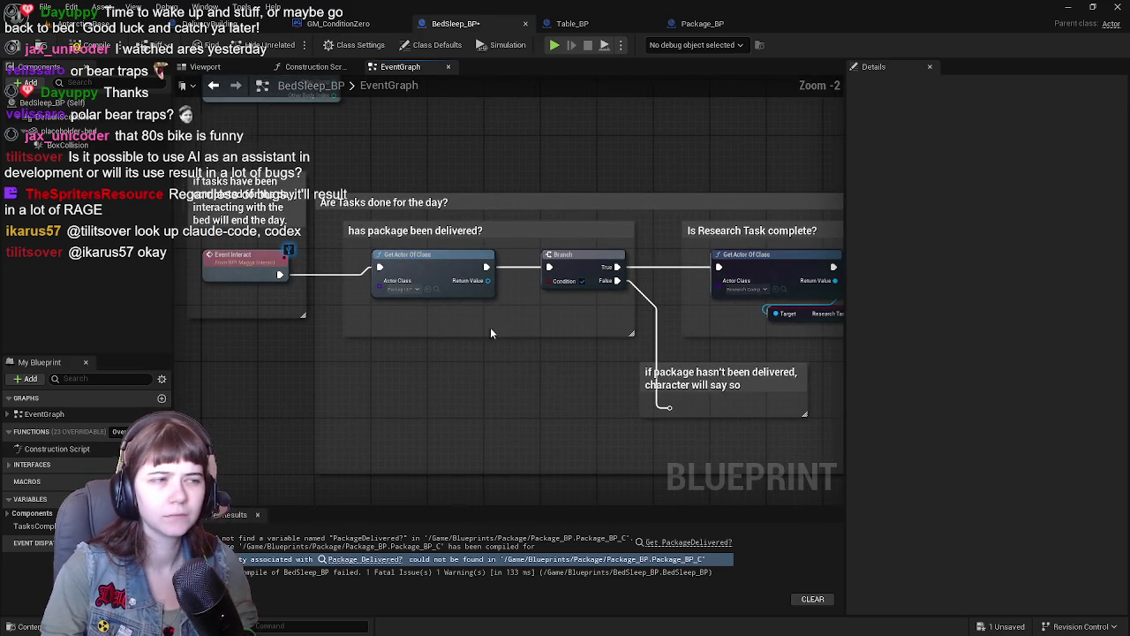
Step: Add a Get Package Delivered? node, wire it into the Branch Condition, and compile
{"action": "left_click_drag", "start_coordinate": [486, 281], "coordinate": [488, 320]}
{"action": "type", "text": "packa"}
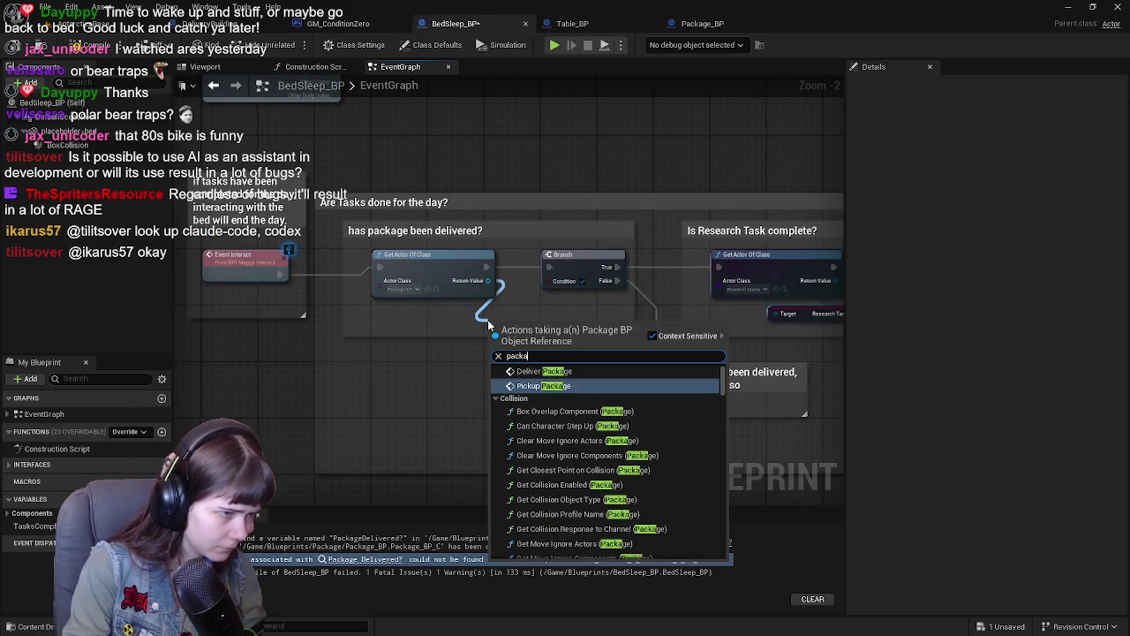
{"action": "type", "text": "ge de"}
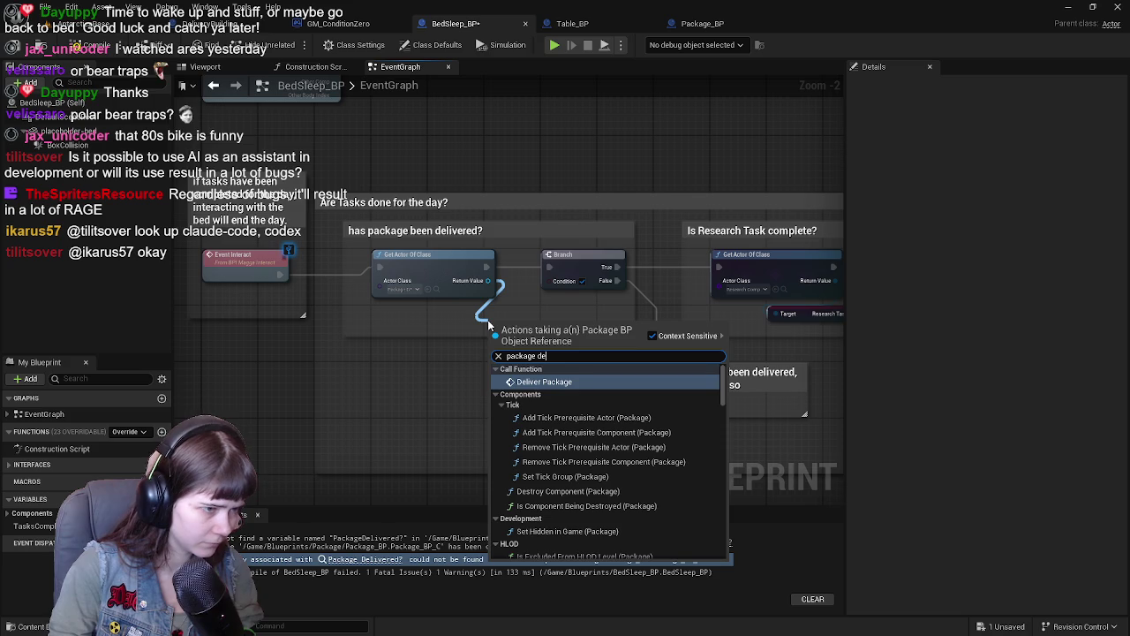
{"action": "type", "text": "l"}
{"action": "left_click", "coordinate": [607, 481]}
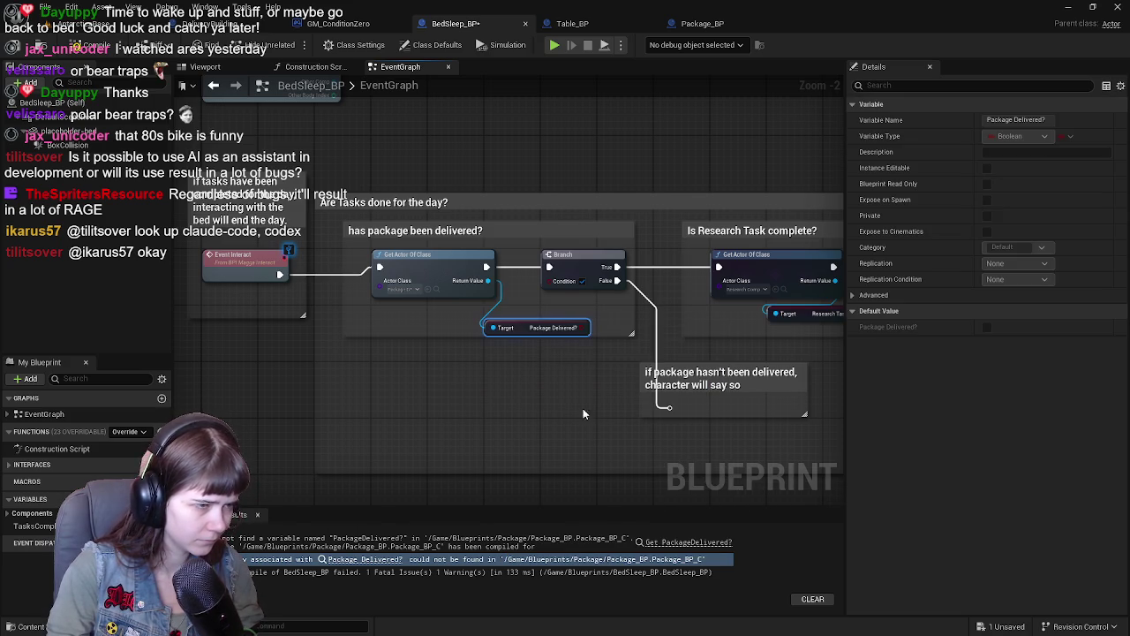
{"action": "left_click_drag", "start_coordinate": [517, 313], "coordinate": [556, 281]}
{"action": "left_click", "coordinate": [87, 49]}
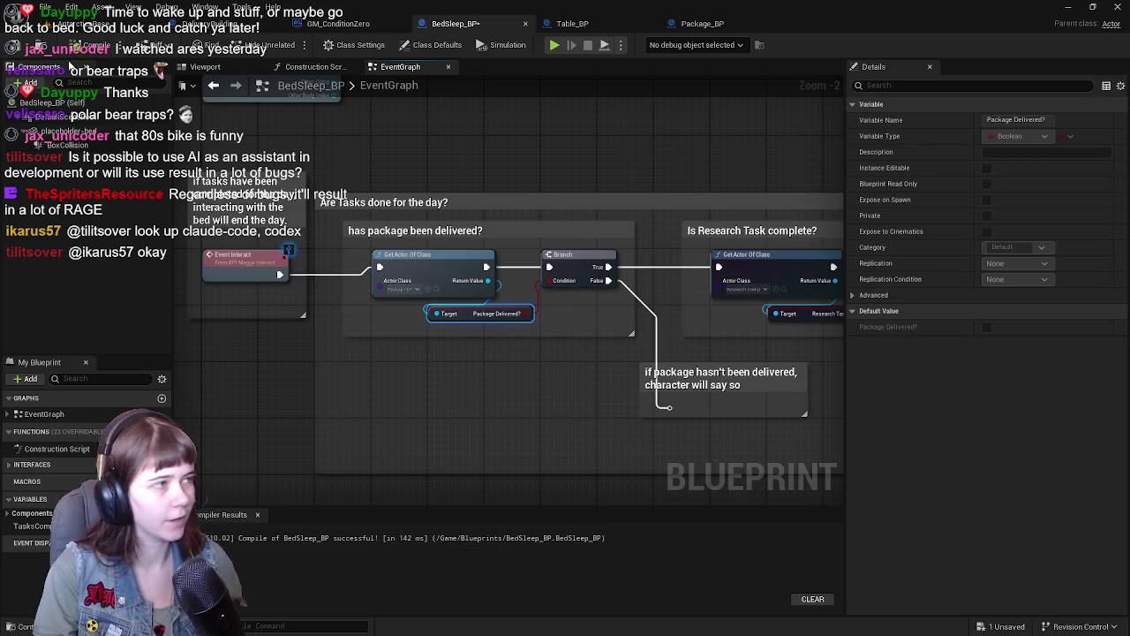
{"action": "scroll", "coordinate": [604, 128], "scroll_direction": "down", "scroll_amount": 1}
{"action": "left_click_drag", "start_coordinate": [604, 128], "coordinate": [415, 123]}
Step: Start a play test in ConditionZero and run through the snow toward the delivery building
{"action": "left_click", "coordinate": [335, 24]}
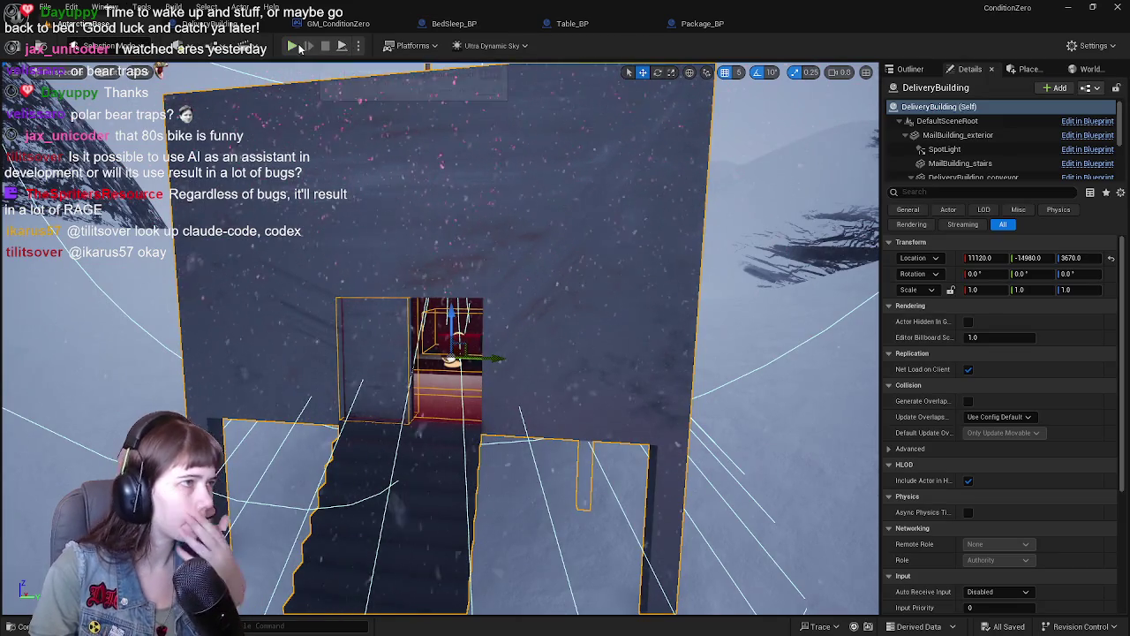
{"action": "key", "text": "alt+p"}
{"action": "key", "text": "w"}
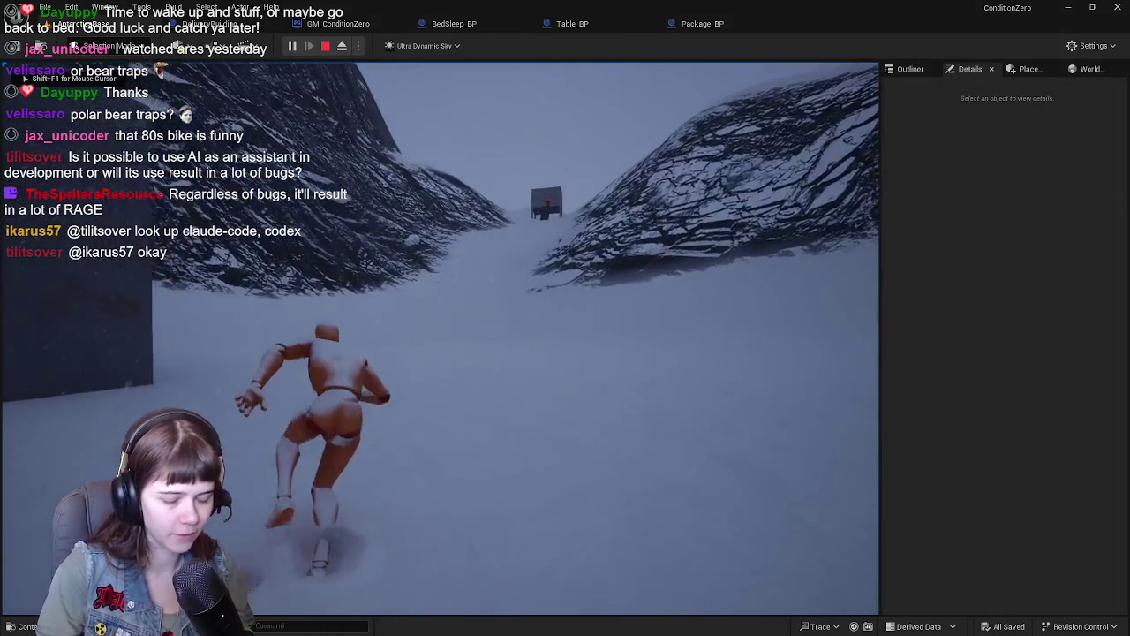
{"action": "key", "text": "w"}
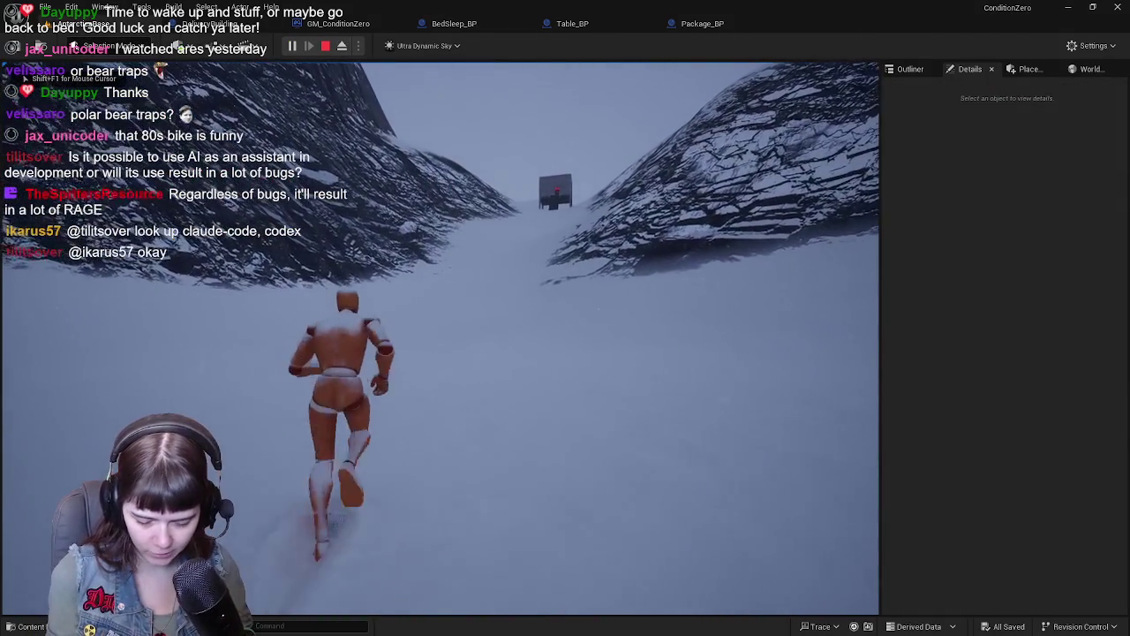
{"action": "key", "text": "w"}
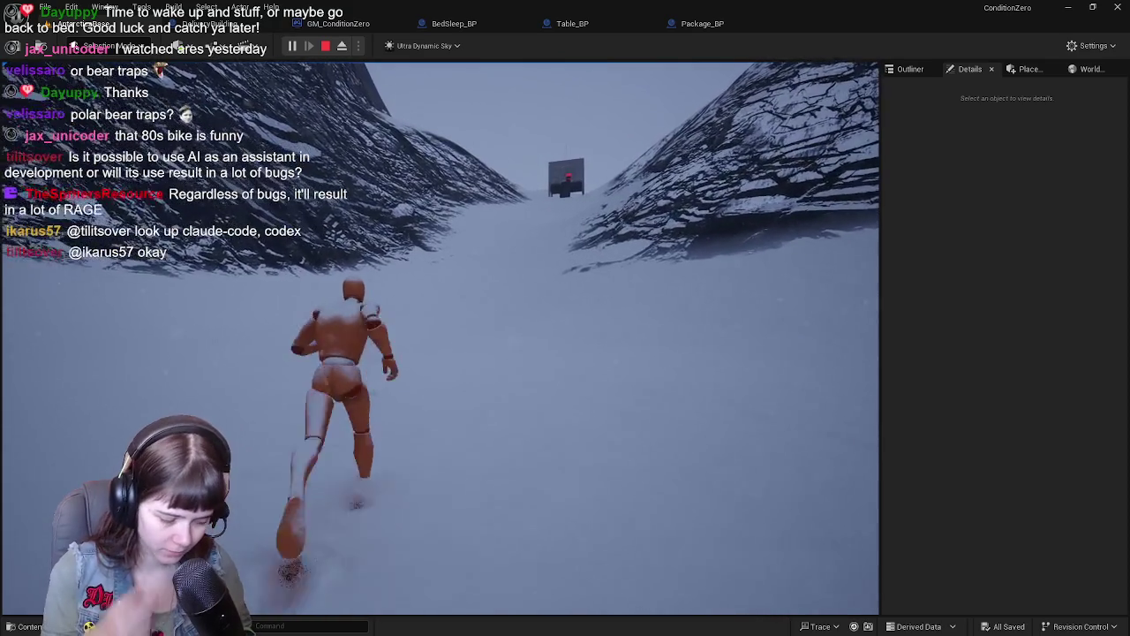
{"action": "key", "text": "w"}
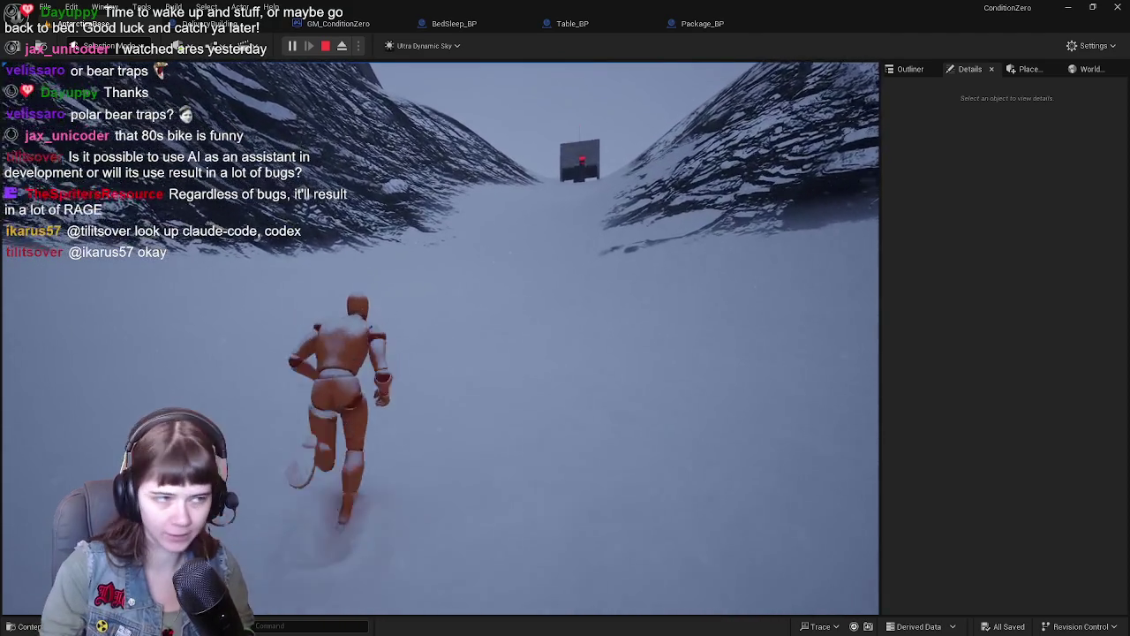
{"action": "key", "text": "w"}
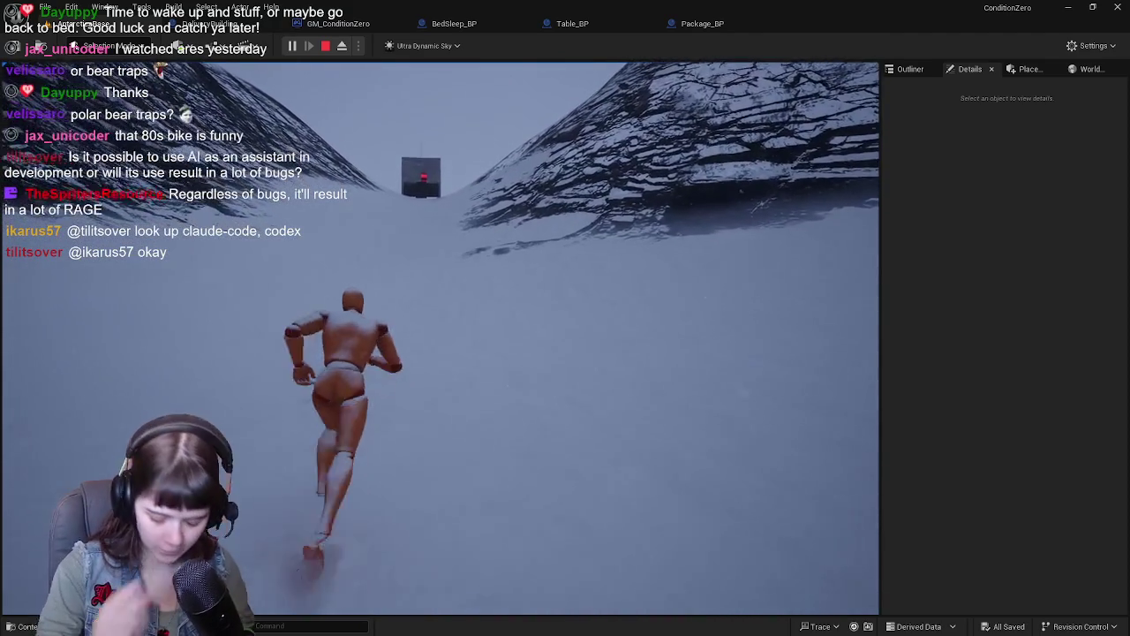
{"action": "key", "text": "w"}
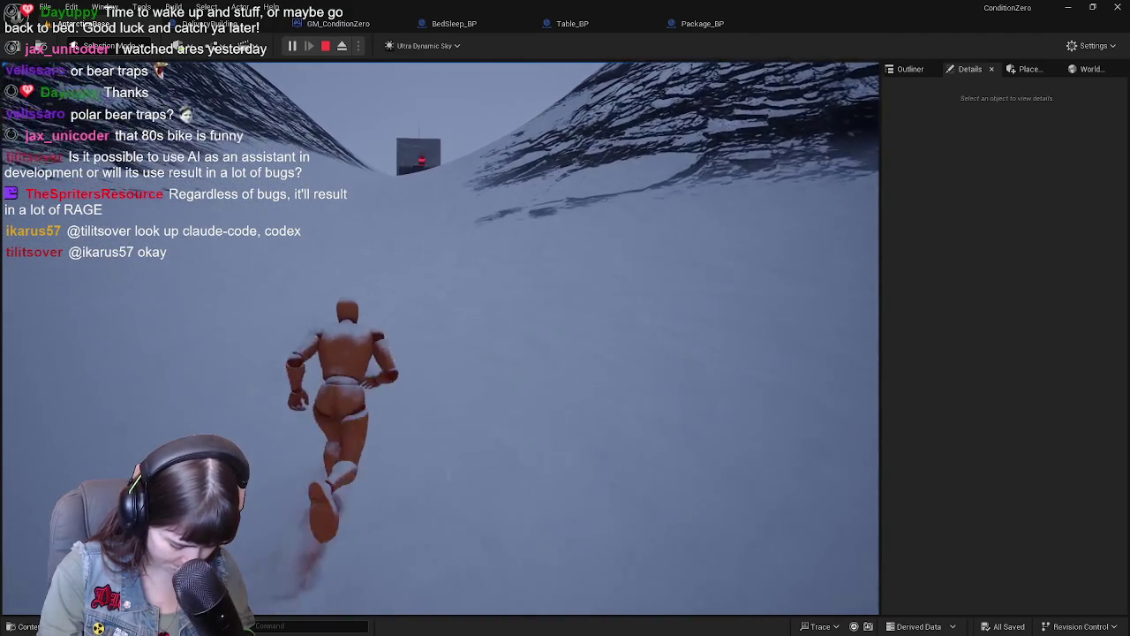
{"action": "key", "text": "w"}
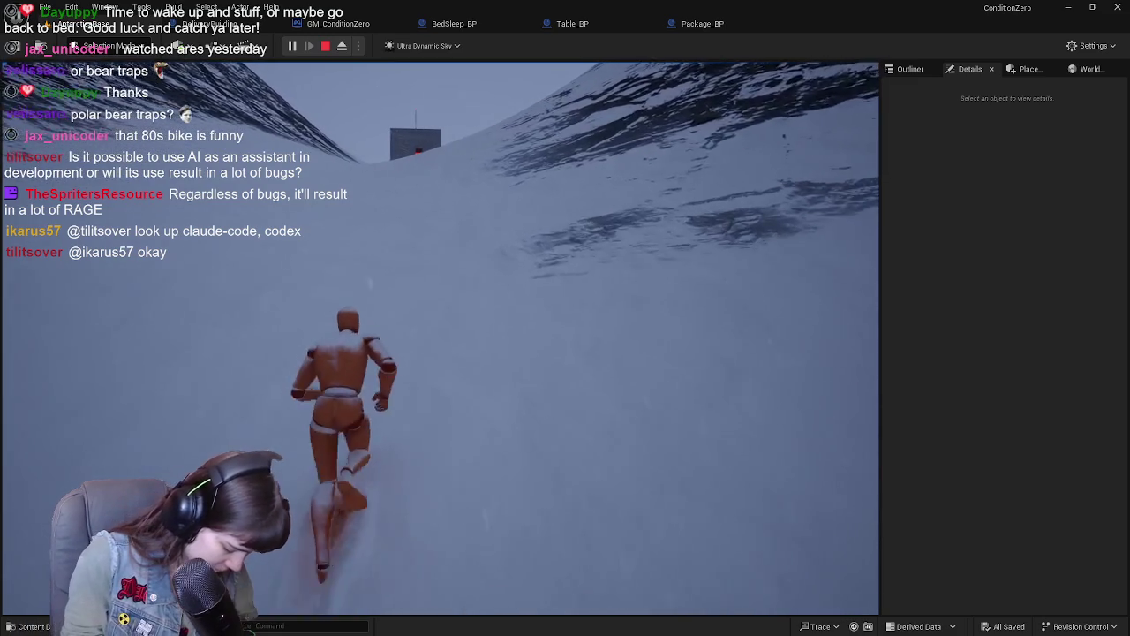
{"action": "key", "text": "w"}
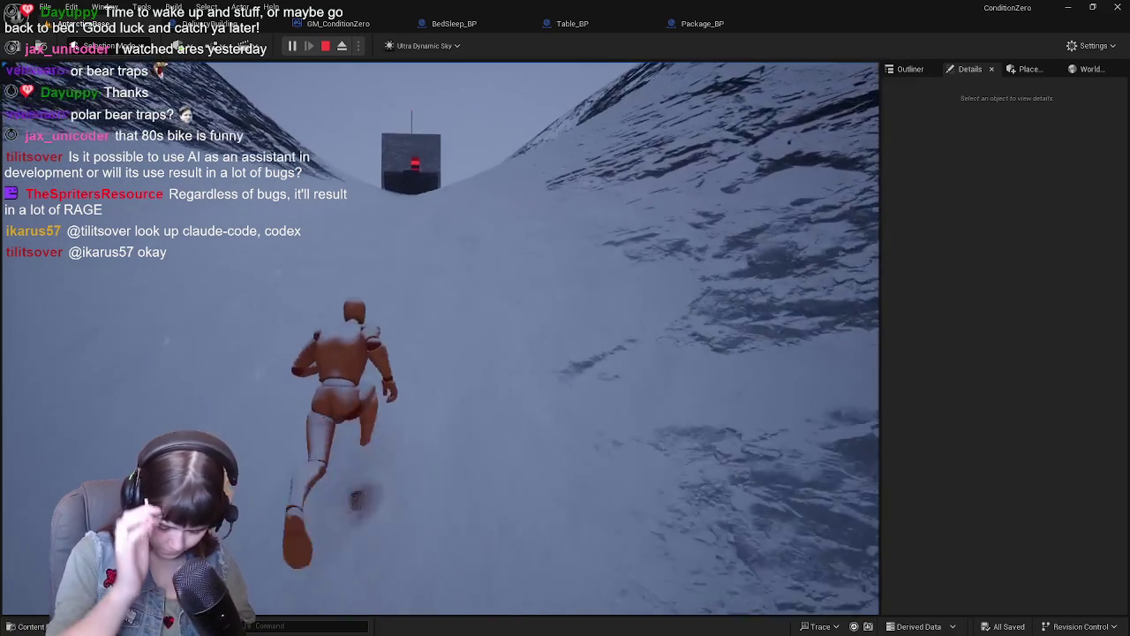
{"action": "key", "text": "w"}
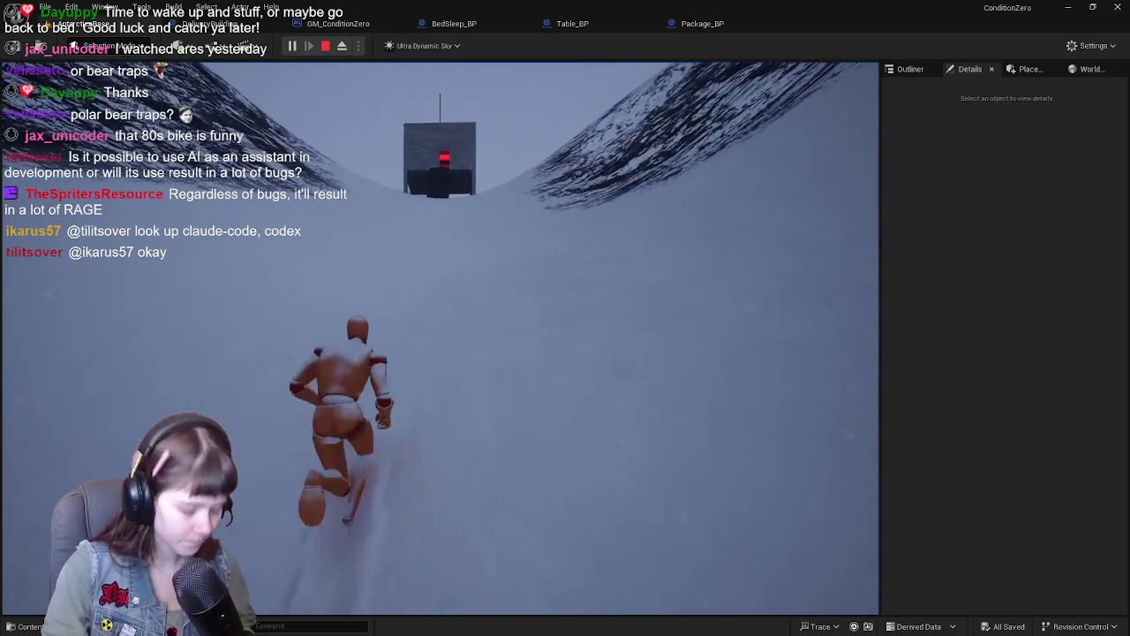
Step: Climb into the red-lit room, pick up the package, stop play, and show the Outliner
{"action": "key", "text": "w"}
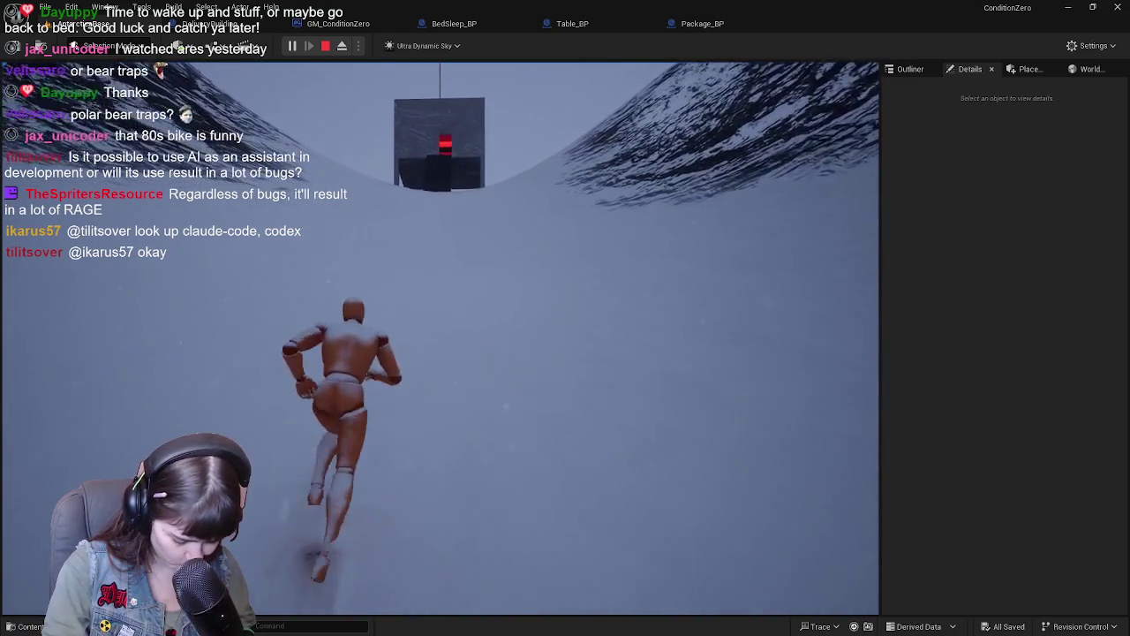
{"action": "key", "text": "w"}
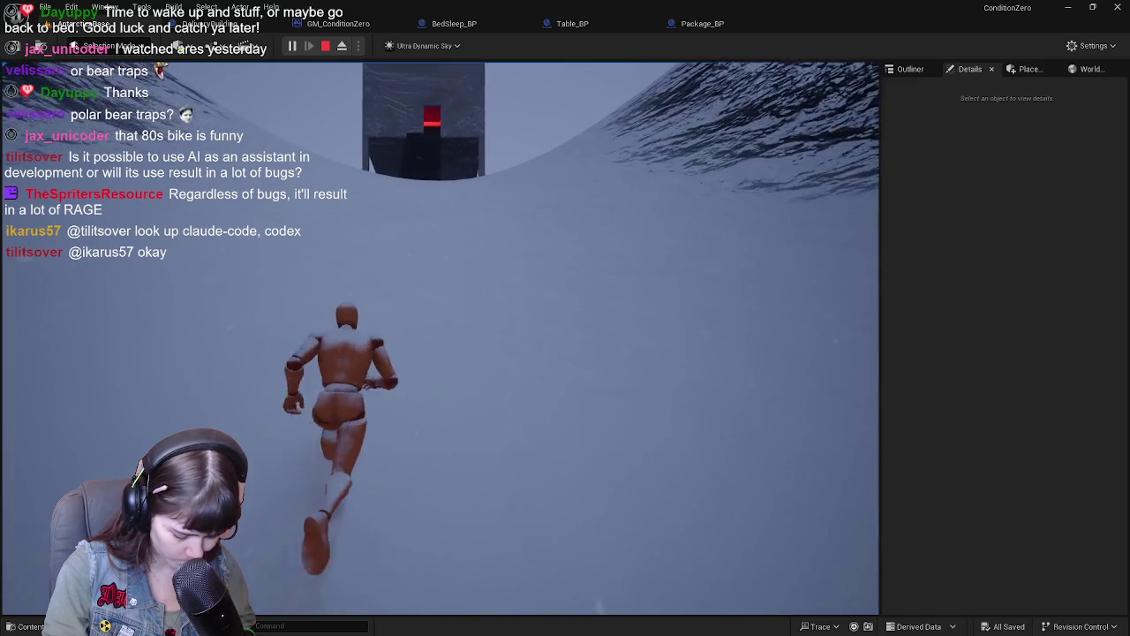
{"action": "key", "text": "w"}
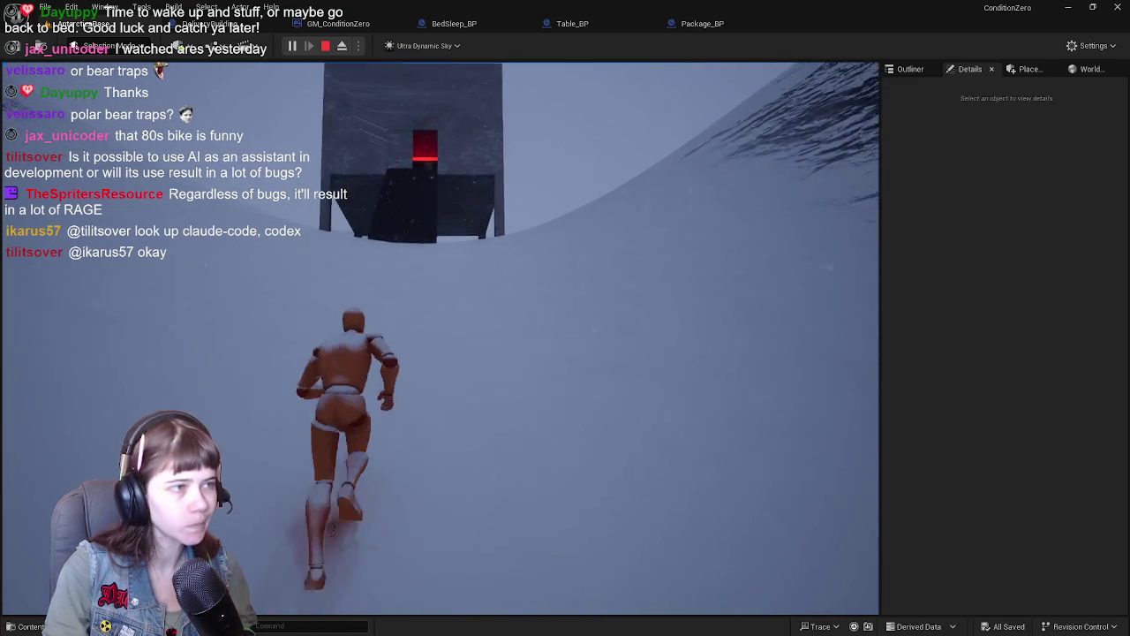
{"action": "key", "text": "w"}
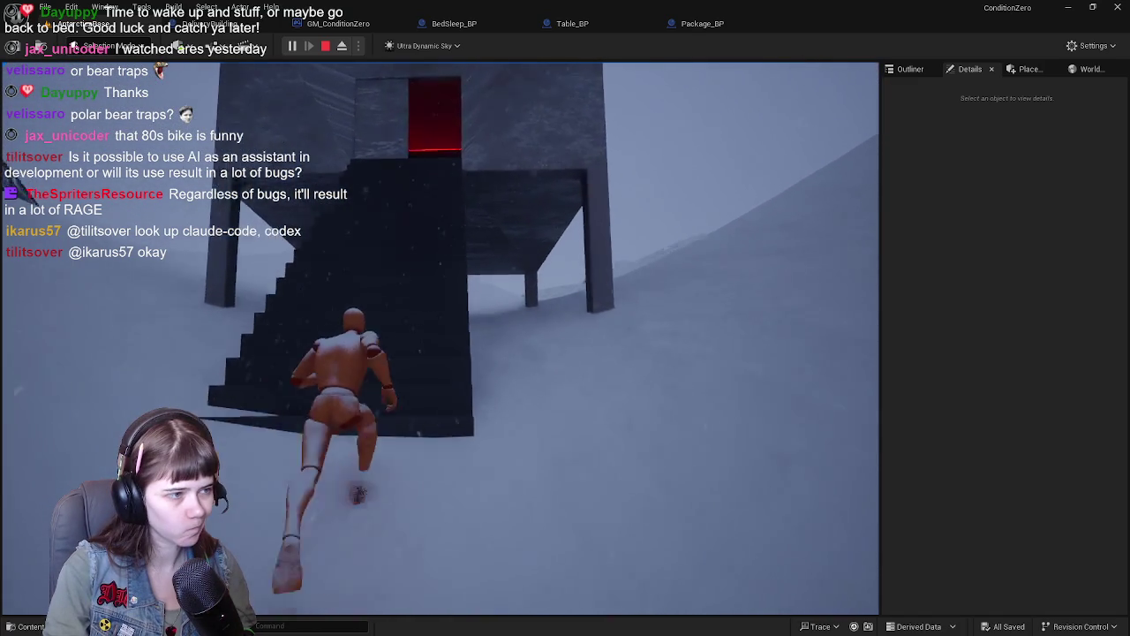
{"action": "key", "text": "w"}
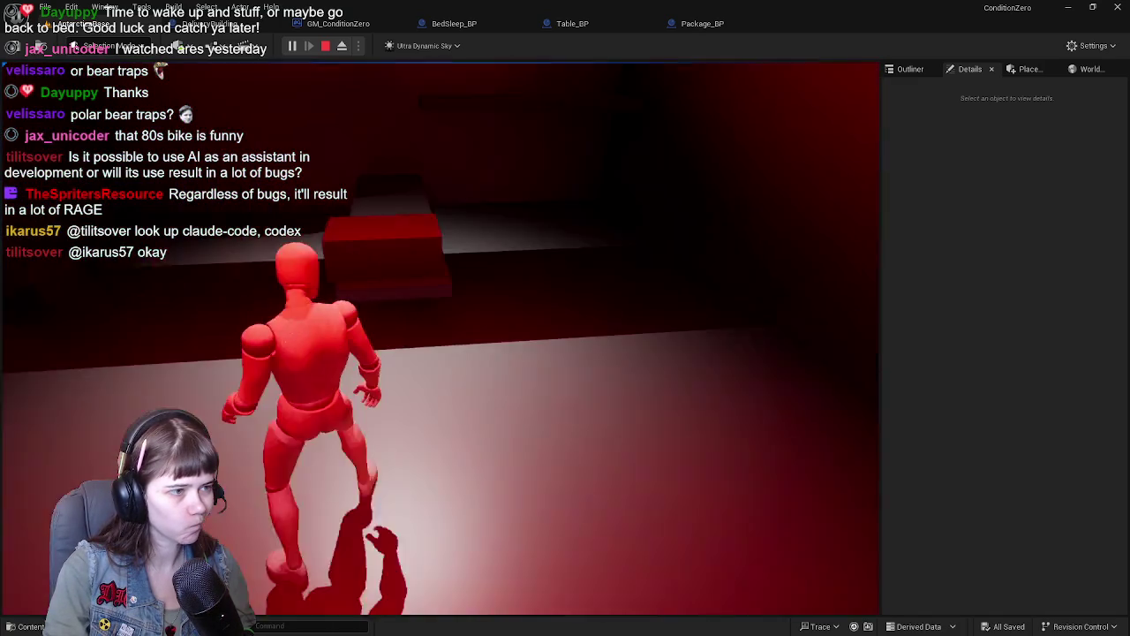
{"action": "key", "text": "w"}
{"action": "key", "text": "e"}
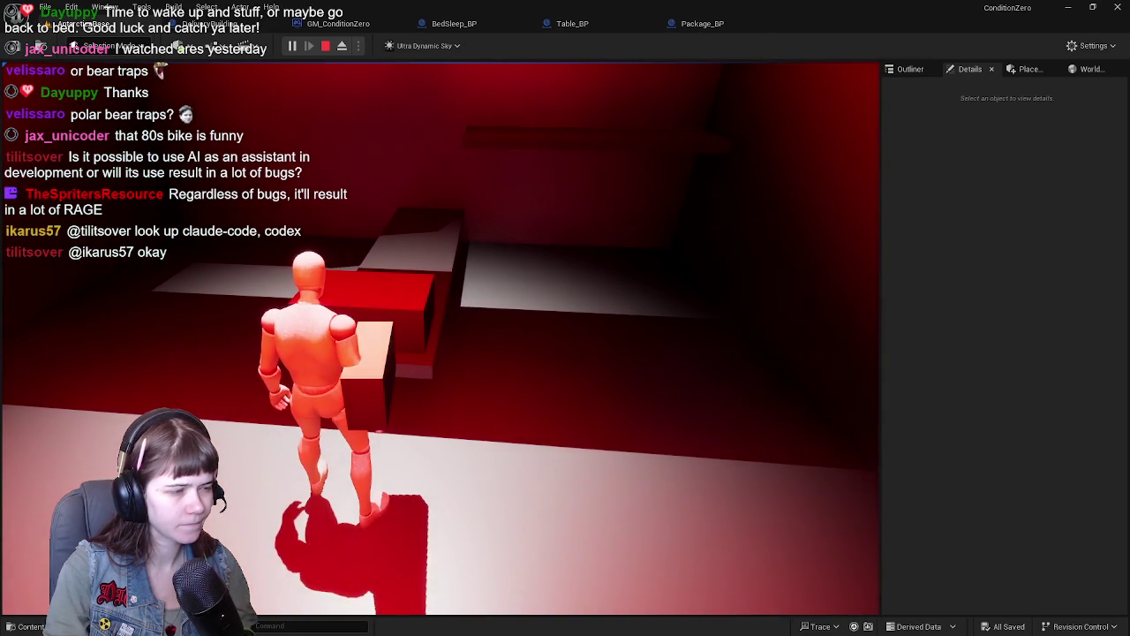
{"action": "key", "text": "Escape"}
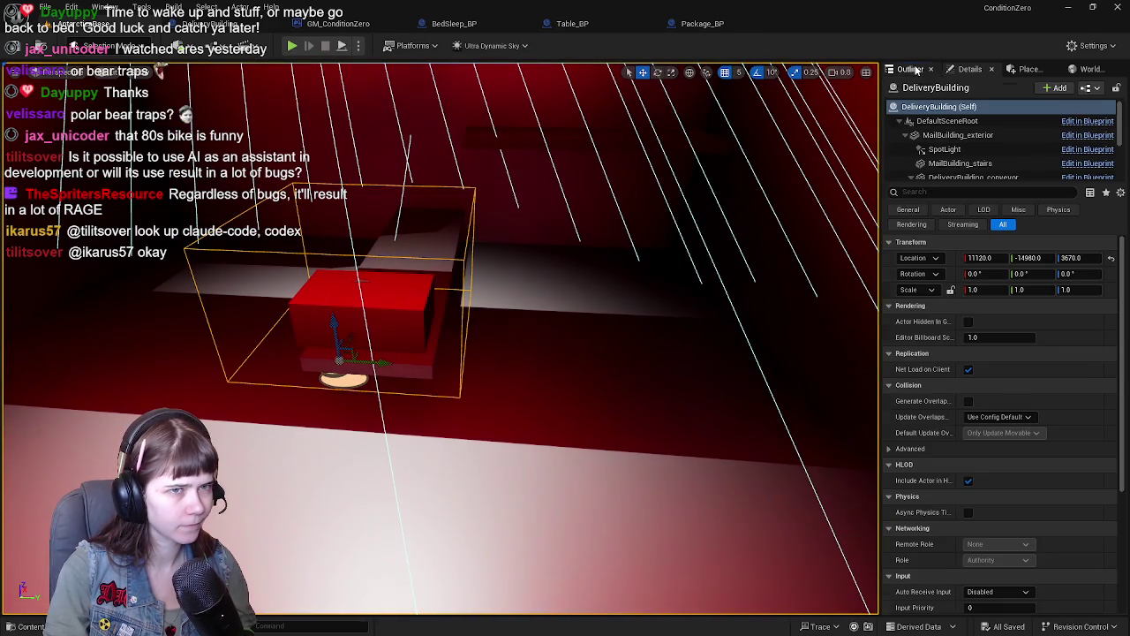
{"action": "left_click", "coordinate": [914, 69]}
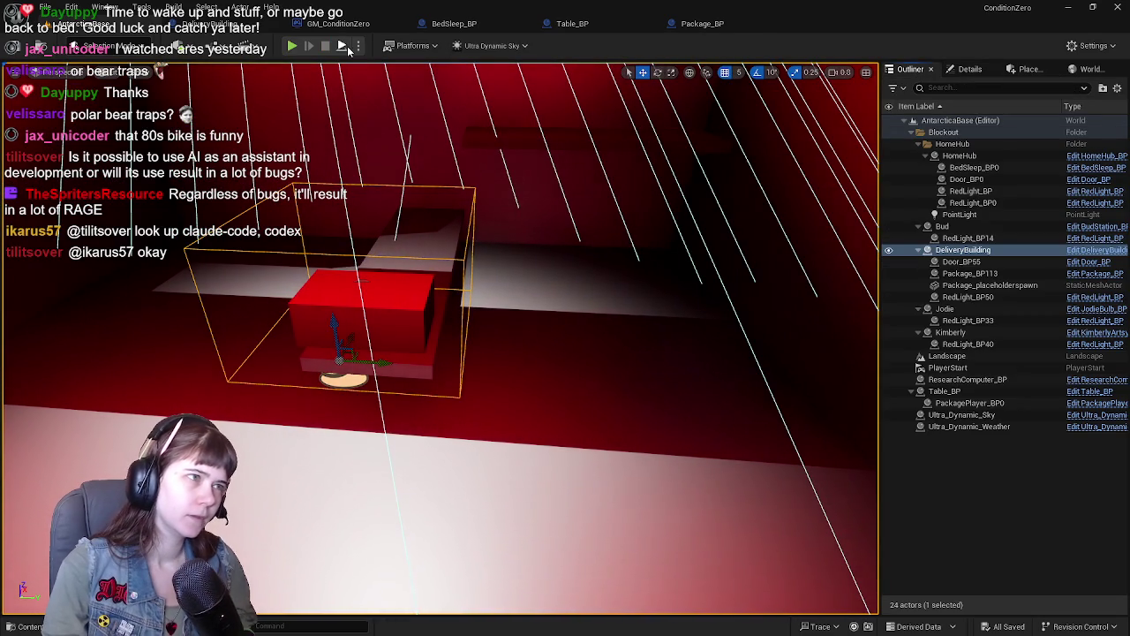
Step: Open the DeliveryBuilding event graph and center the warehouse package visibility nodes
{"action": "left_click", "coordinate": [252, 27]}
{"action": "scroll", "coordinate": [507, 199], "scroll_direction": "down", "scroll_amount": 3}
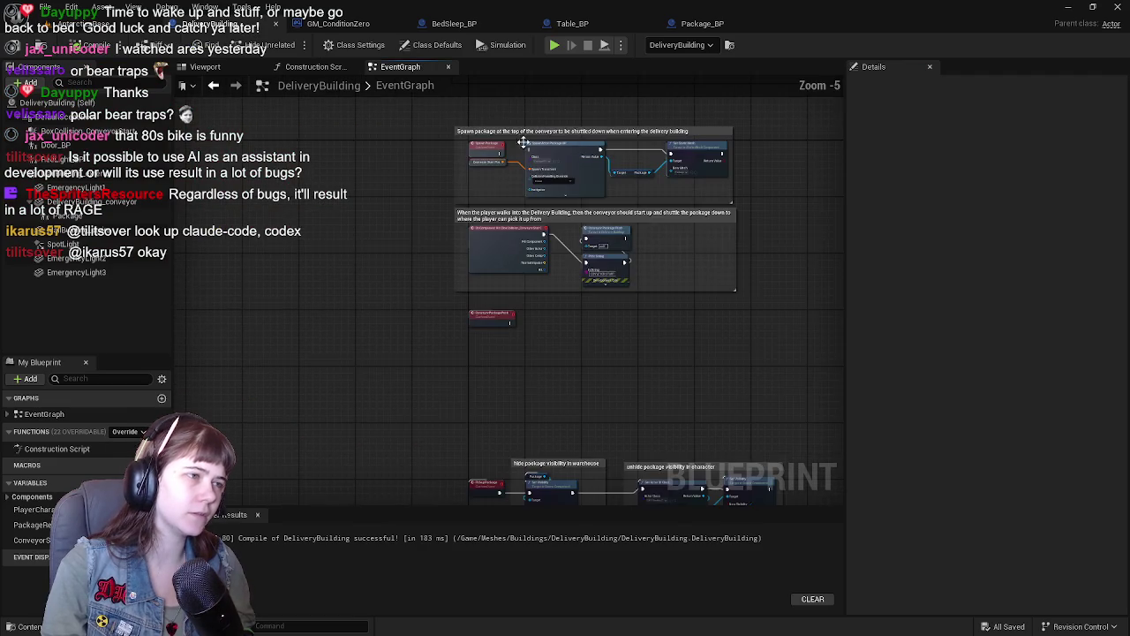
{"action": "scroll", "coordinate": [535, 191], "scroll_direction": "up", "scroll_amount": 2}
{"action": "scroll", "coordinate": [530, 337], "scroll_direction": "down", "scroll_amount": 5}
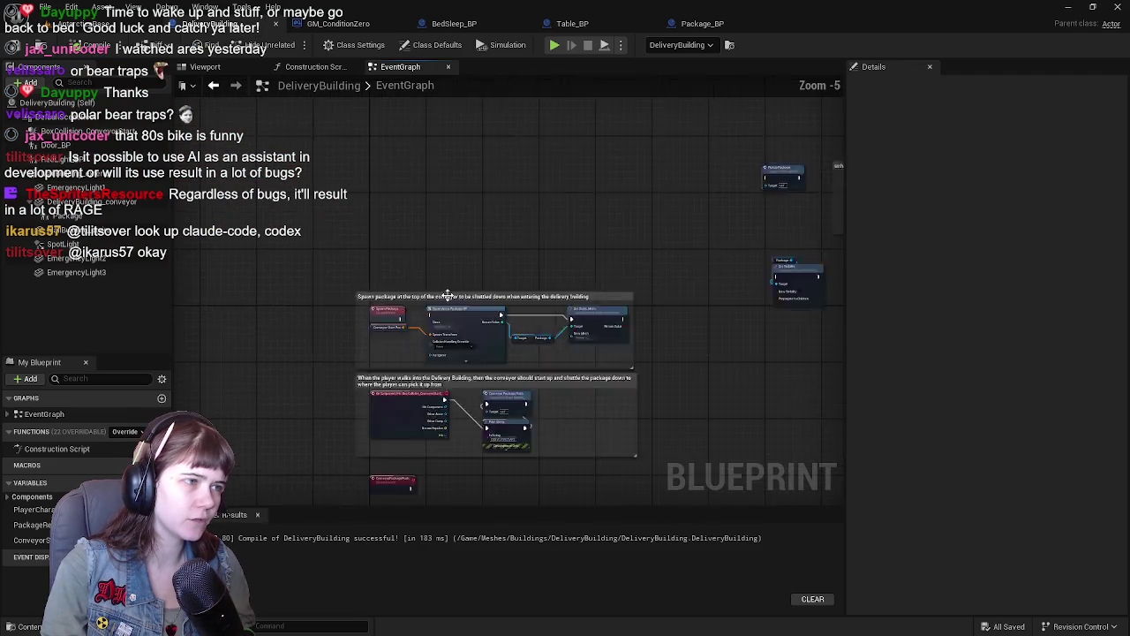
{"action": "scroll", "coordinate": [444, 235], "scroll_direction": "up", "scroll_amount": 4}
{"action": "scroll", "coordinate": [419, 259], "scroll_direction": "up", "scroll_amount": 3}
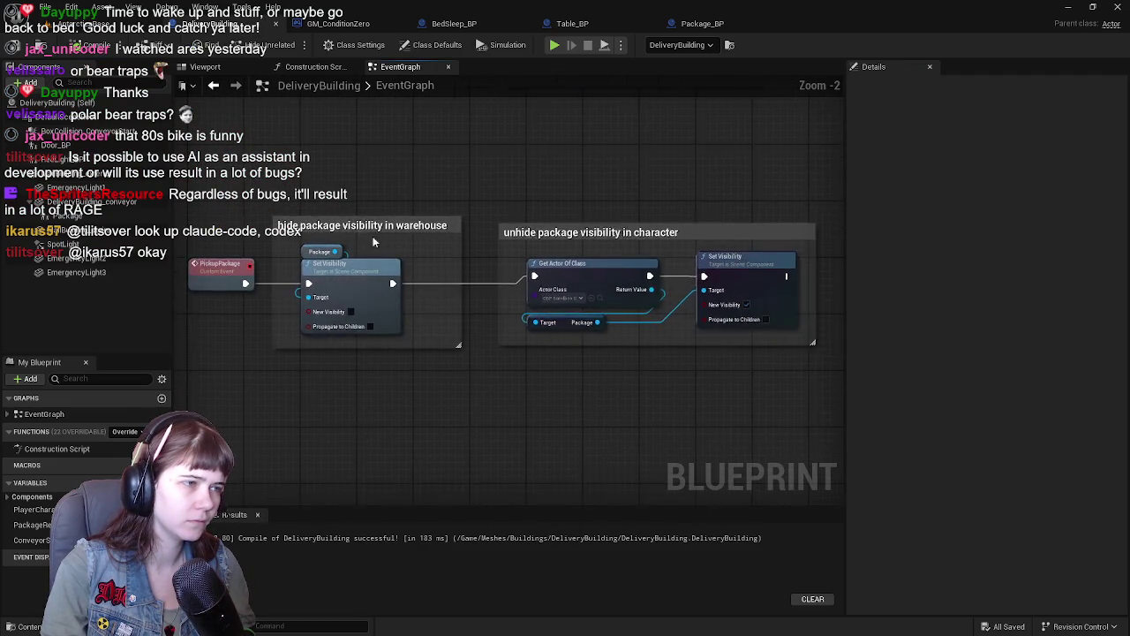
{"action": "left_click", "coordinate": [316, 274]}
{"action": "mouse_move", "coordinate": [316, 274]}
{"action": "left_mouse_down"}
{"action": "mouse_move", "coordinate": [512, 232]}
{"action": "mouse_move", "coordinate": [583, 248]}
{"action": "mouse_move", "coordinate": [499, 255]}
{"action": "mouse_move", "coordinate": [567, 272]}
{"action": "mouse_move", "coordinate": [412, 283]}
{"action": "mouse_move", "coordinate": [551, 283]}
{"action": "mouse_move", "coordinate": [581, 266]}
{"action": "mouse_move", "coordinate": [486, 263]}
{"action": "left_mouse_up"}
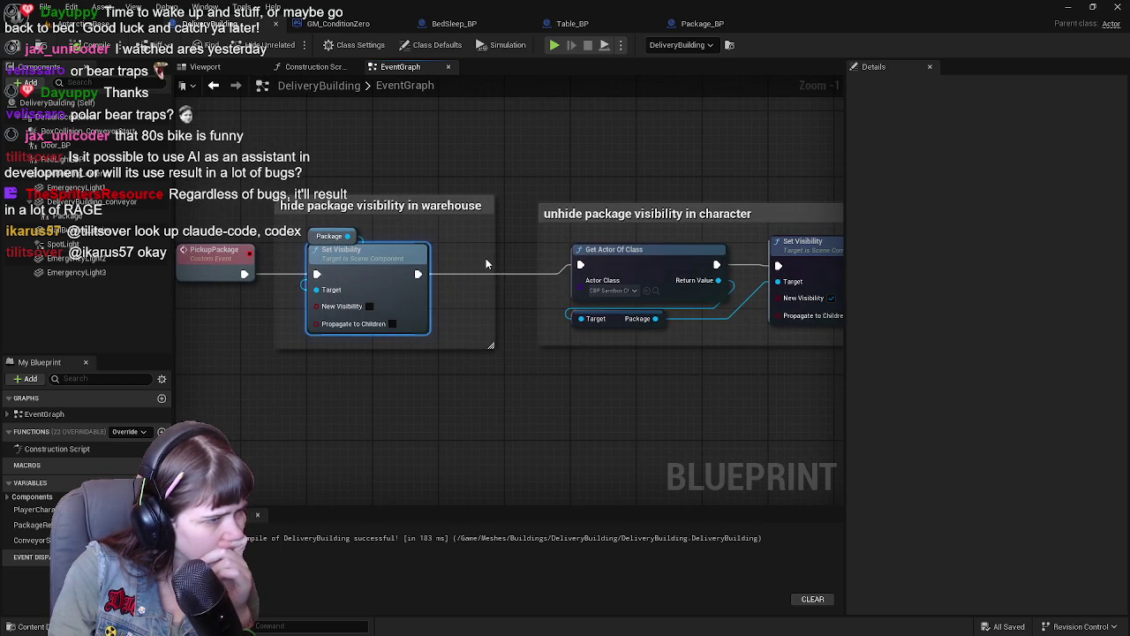
Step: Select the Package and Set Visibility nodes and move the warehouse-hide comment group lower
{"action": "left_click", "coordinate": [55, 217]}
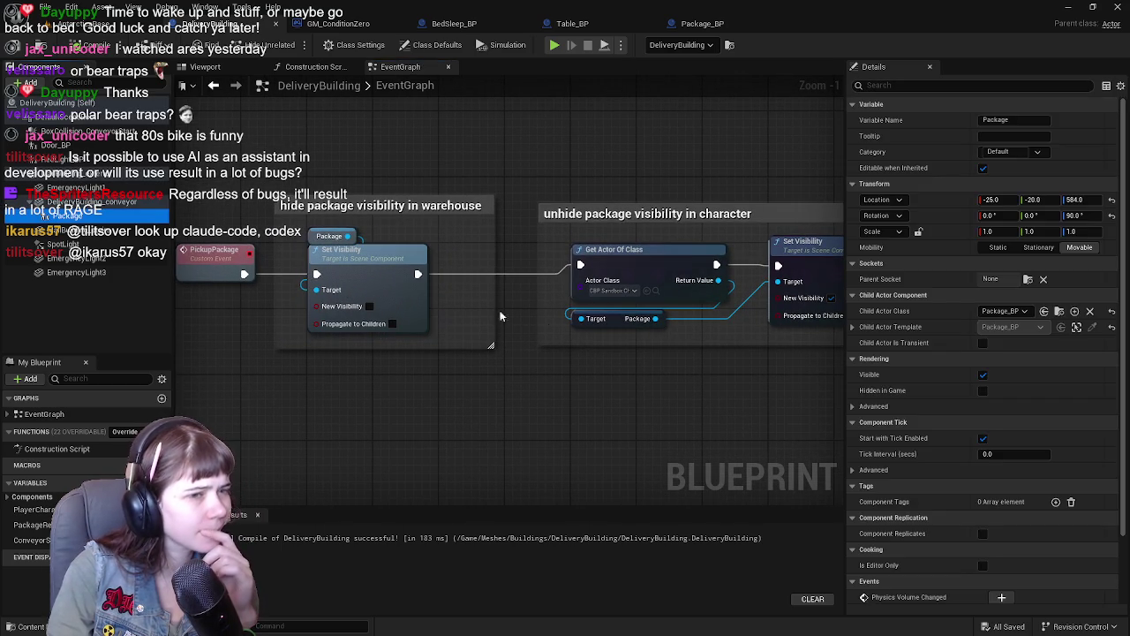
{"action": "scroll", "coordinate": [978, 436], "scroll_direction": "down", "scroll_amount": 3}
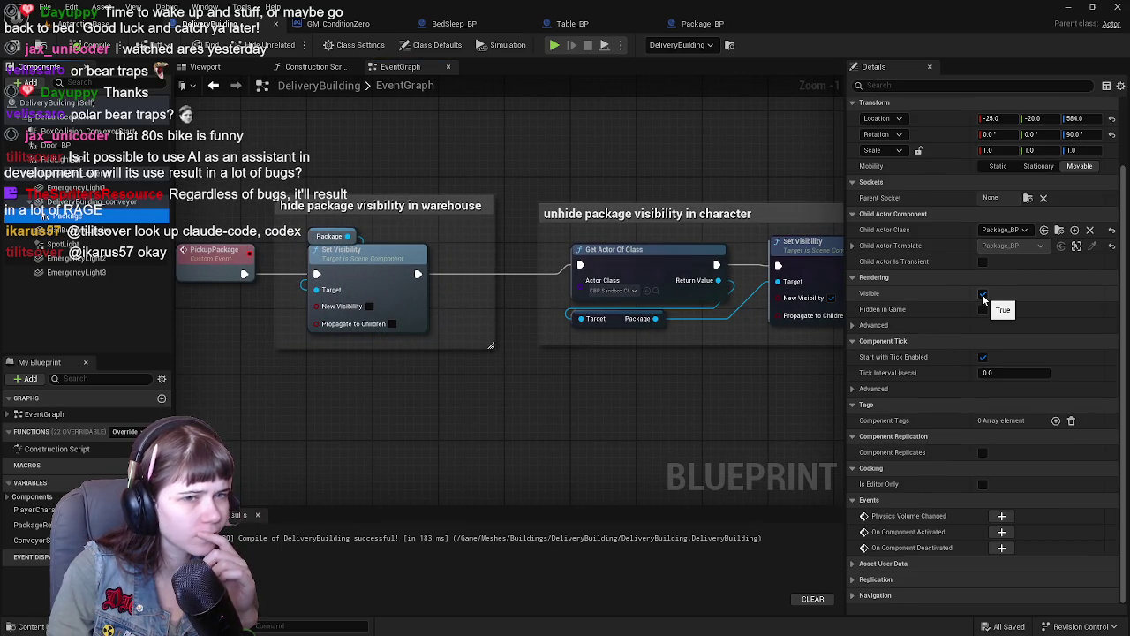
{"action": "mouse_move", "coordinate": [431, 402]}
{"action": "left_mouse_down"}
{"action": "mouse_move", "coordinate": [553, 403]}
{"action": "mouse_move", "coordinate": [447, 404]}
{"action": "left_mouse_up"}
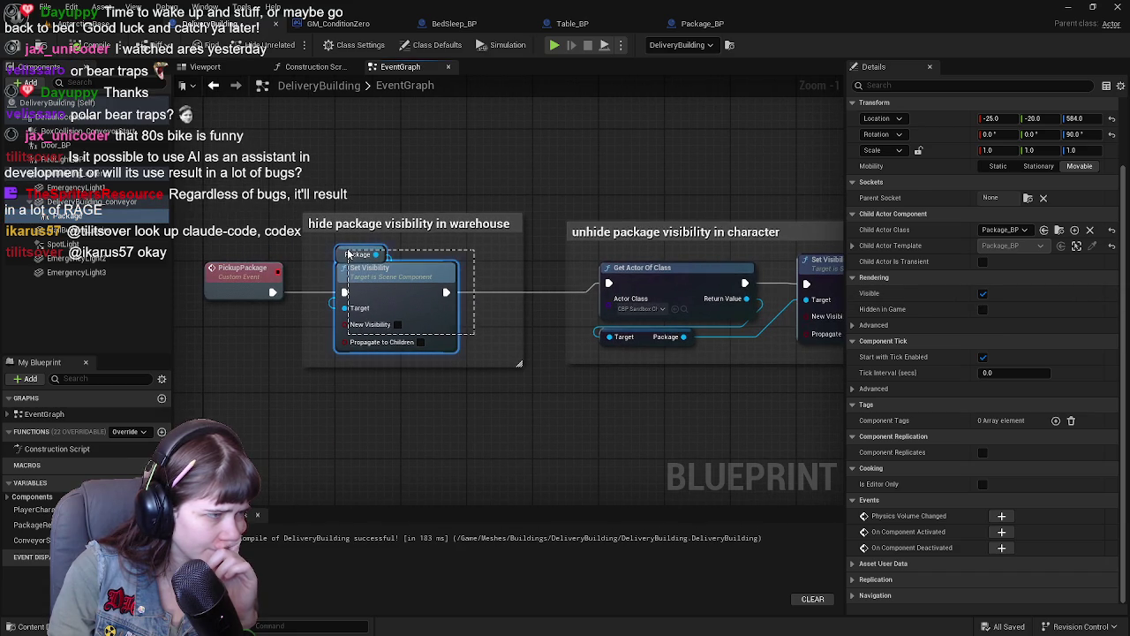
{"action": "left_click_drag", "start_coordinate": [348, 253], "coordinate": [349, 255]}
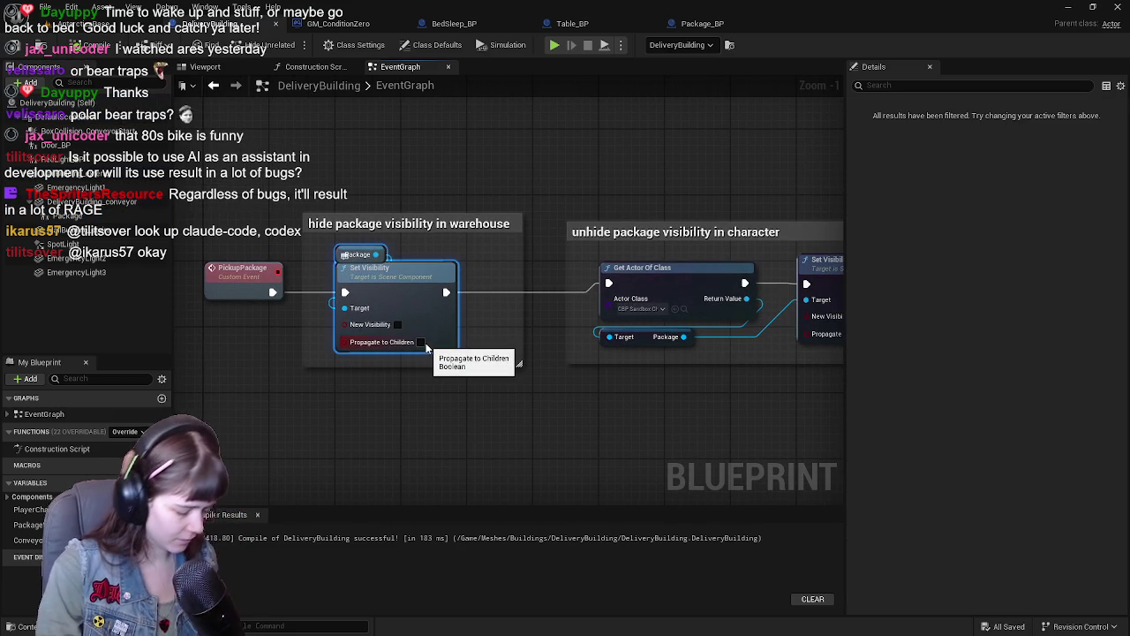
{"action": "mouse_move", "coordinate": [388, 265]}
{"action": "left_mouse_down"}
{"action": "mouse_move", "coordinate": [389, 499]}
{"action": "mouse_move", "coordinate": [387, 462]}
{"action": "left_mouse_up"}
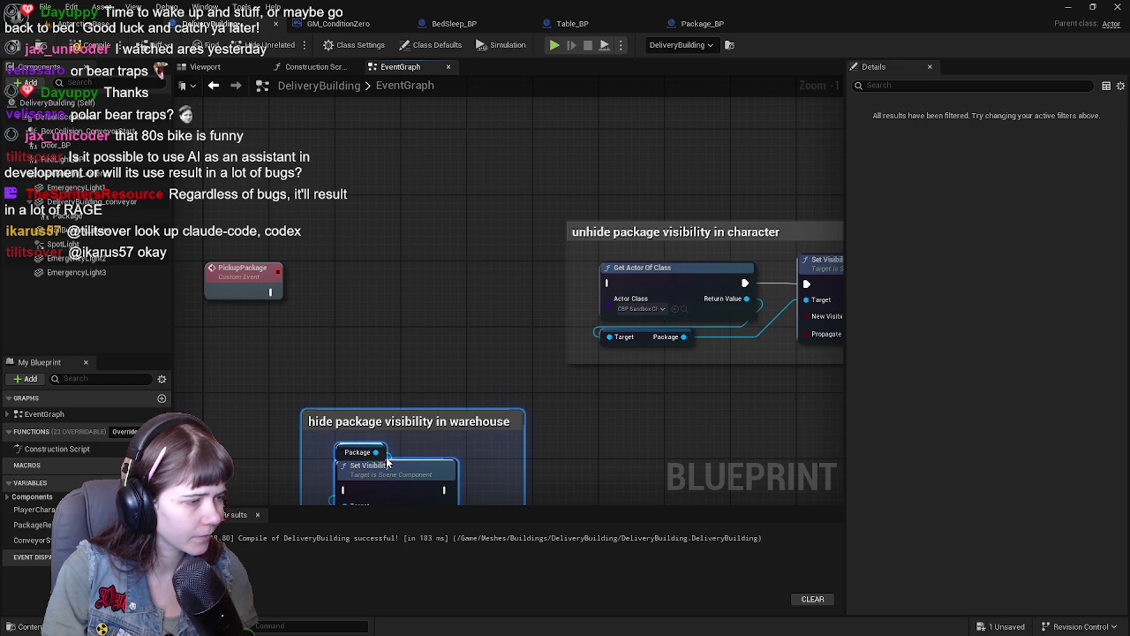
Step: Color the 'hide package visibility in warehouse' comment red, with green and blue at 0
{"action": "left_click", "coordinate": [457, 415]}
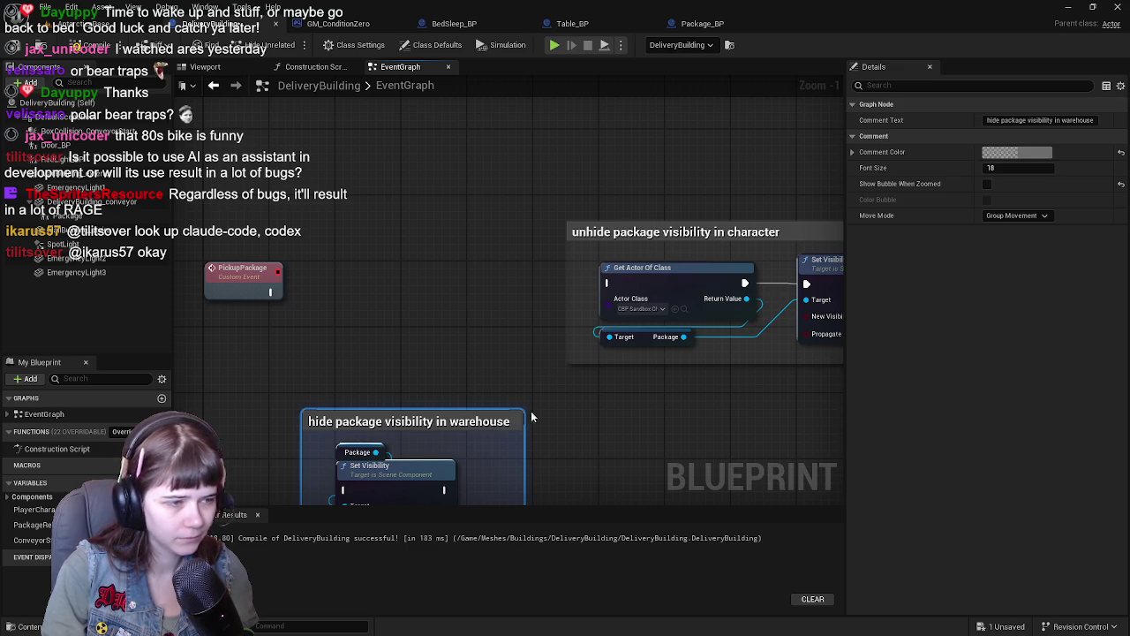
{"action": "left_click", "coordinate": [1036, 159]}
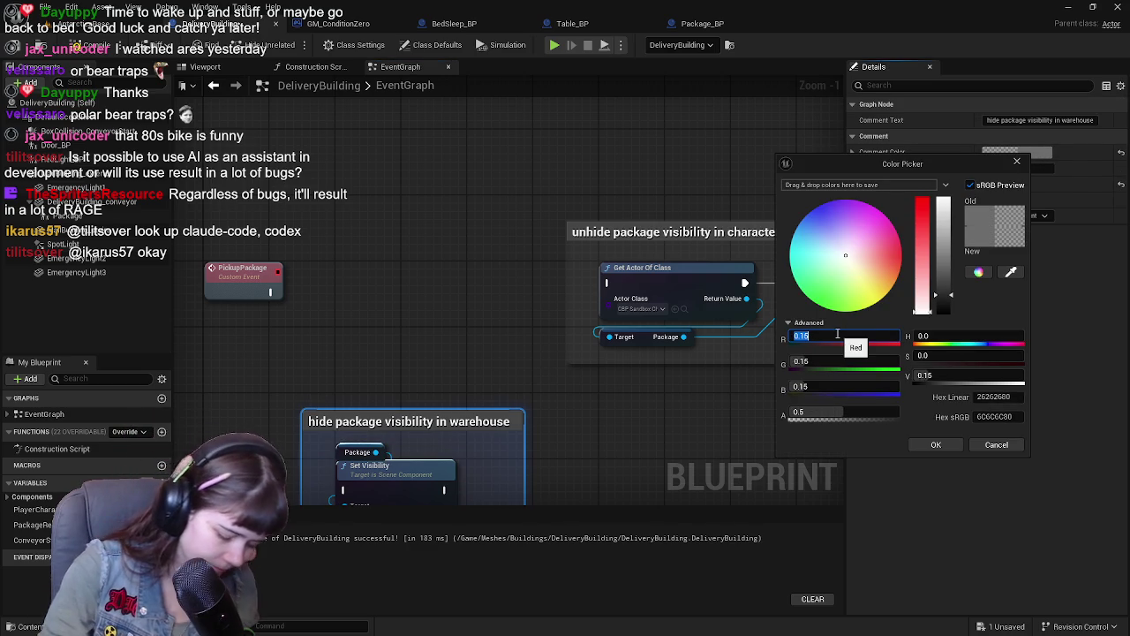
{"action": "type", "text": "1"}
{"action": "key", "text": "Tab"}
{"action": "type", "text": "0"}
{"action": "key", "text": "Tab"}
{"action": "type", "text": "0"}
{"action": "key", "text": "Return"}
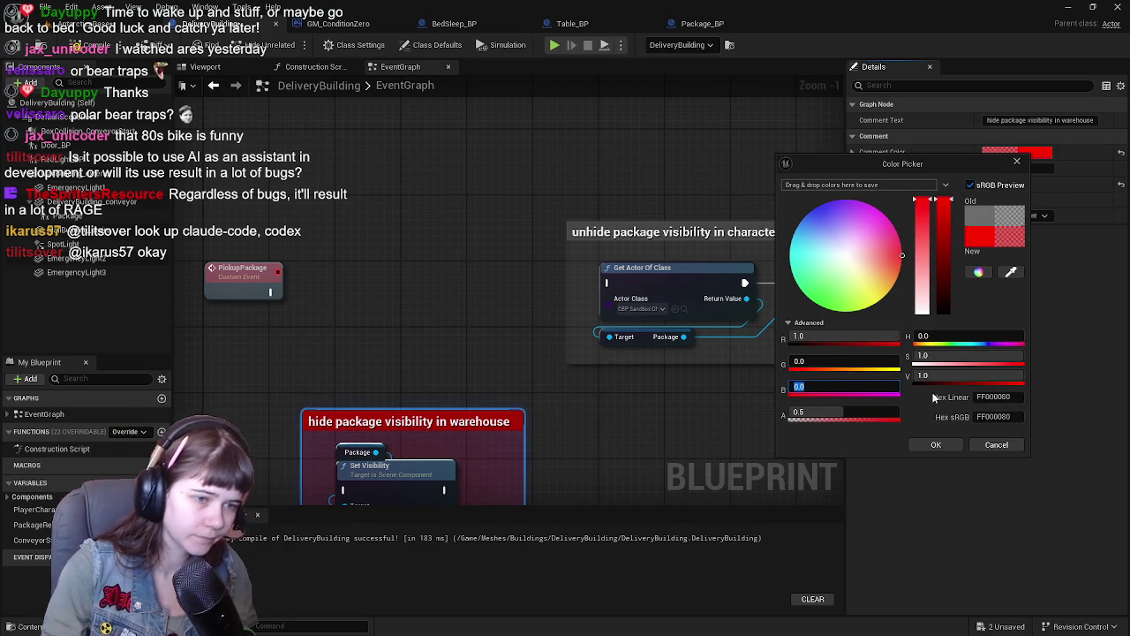
{"action": "left_click", "coordinate": [937, 446]}
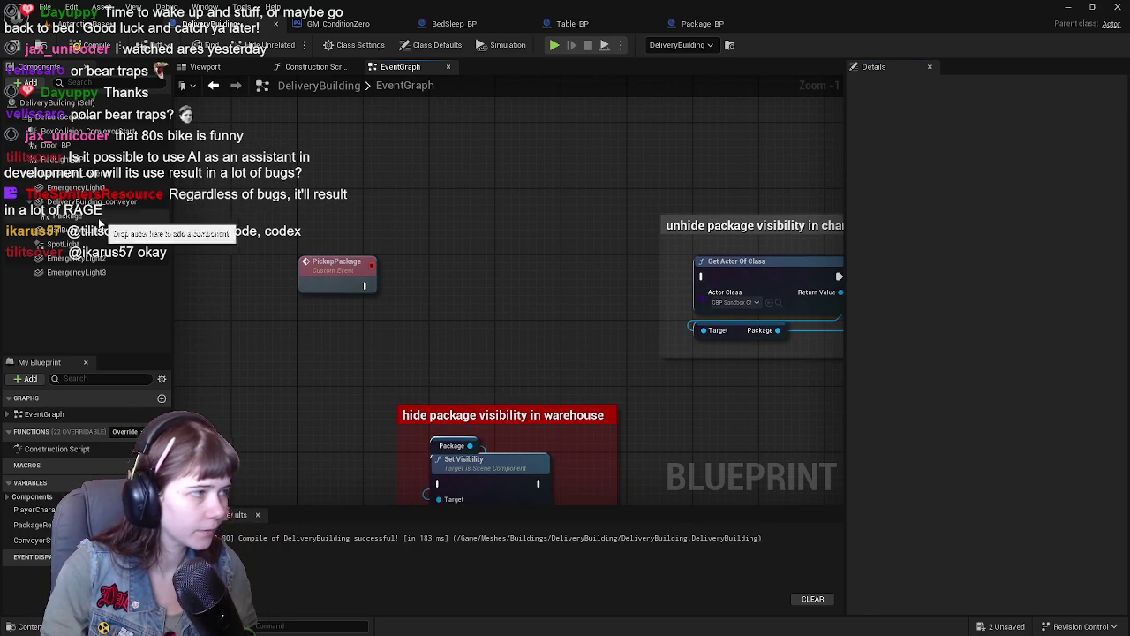
Step: Insert Destroy Component on Package between PickupPackage and Get Actor Of Class, then save all
{"action": "mouse_move", "coordinate": [53, 216]}
{"action": "left_mouse_down"}
{"action": "mouse_move", "coordinate": [450, 268]}
{"action": "mouse_move", "coordinate": [435, 263]}
{"action": "mouse_move", "coordinate": [430, 282]}
{"action": "left_mouse_up"}
{"action": "type", "text": "destory"}
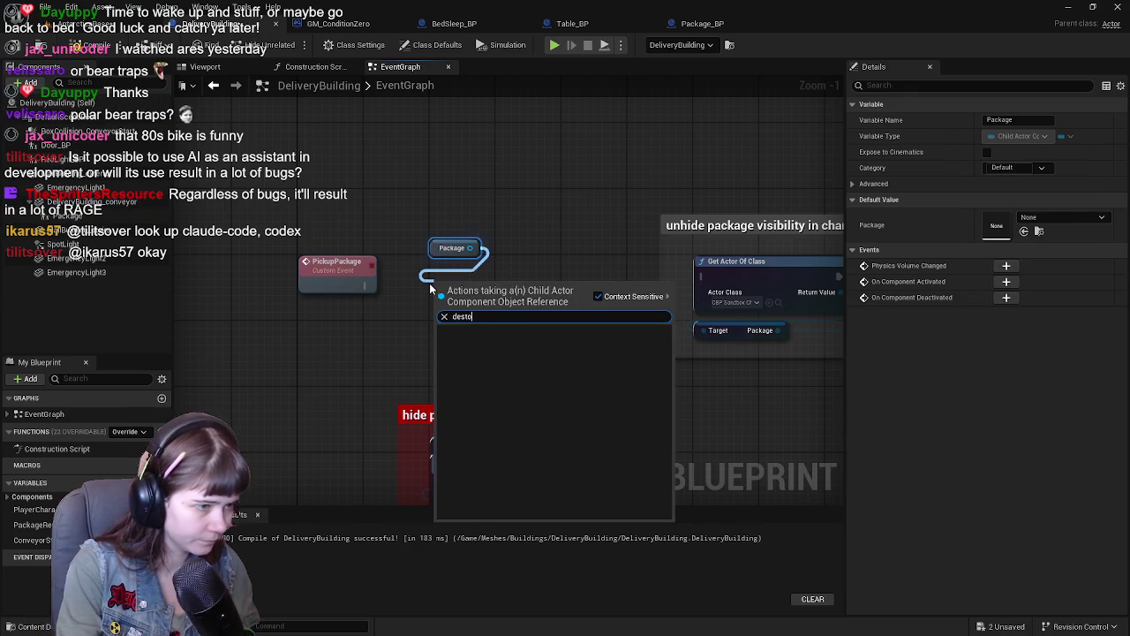
{"action": "key", "text": "BackSpace"}
{"action": "key", "text": "BackSpace"}
{"action": "key", "text": "BackSpace"}
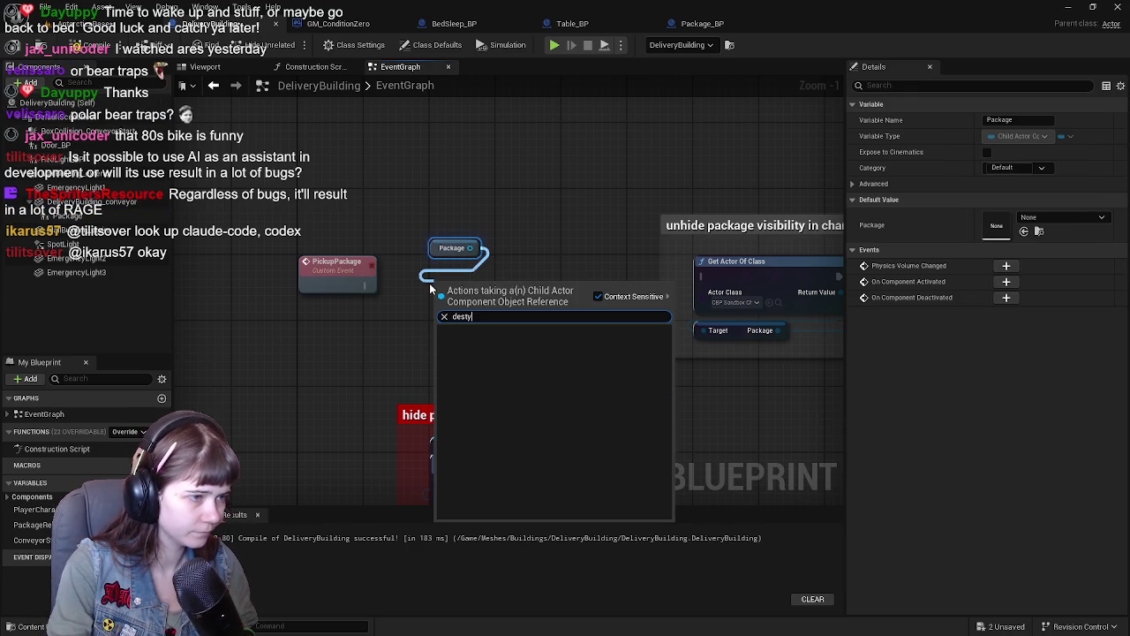
{"action": "key", "text": "Return"}
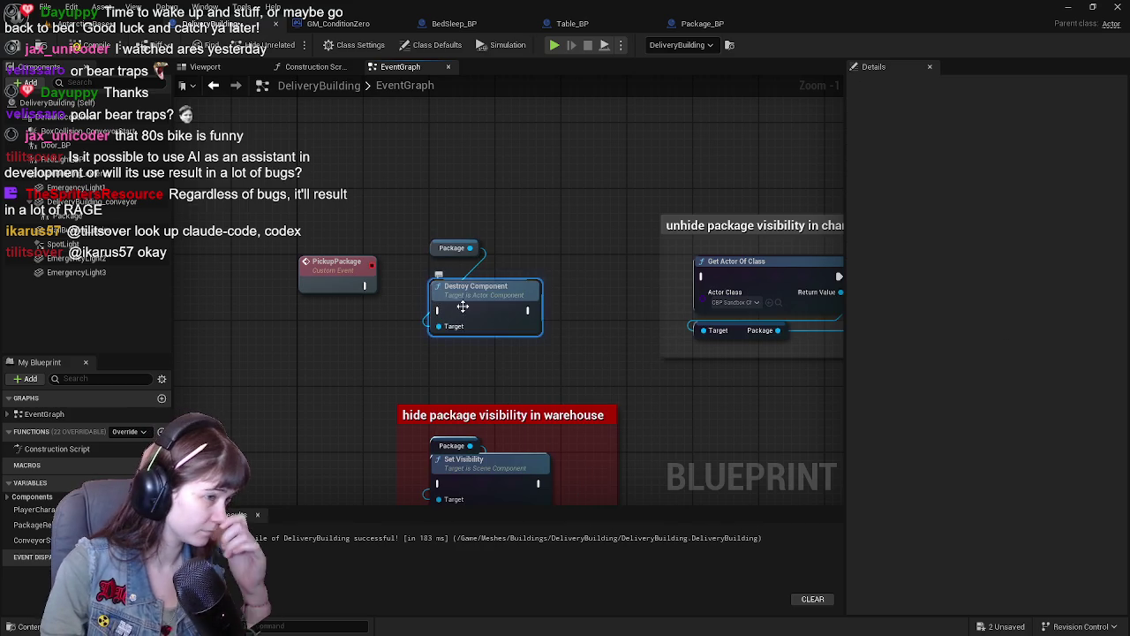
{"action": "left_click_drag", "start_coordinate": [366, 285], "coordinate": [412, 293]}
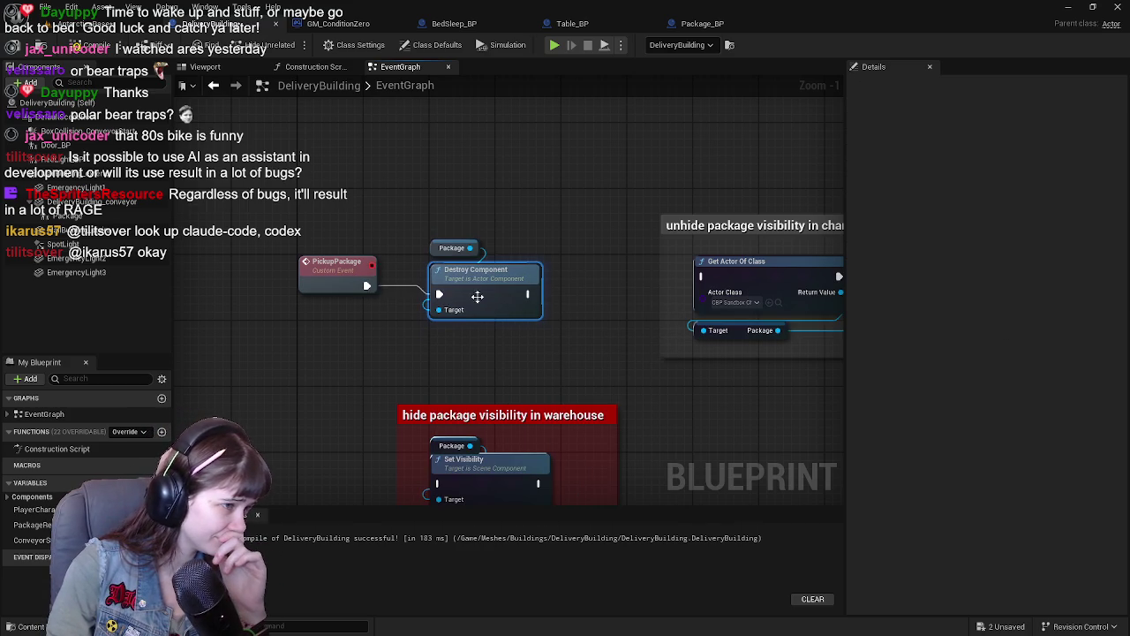
{"action": "left_click_drag", "start_coordinate": [529, 294], "coordinate": [703, 279]}
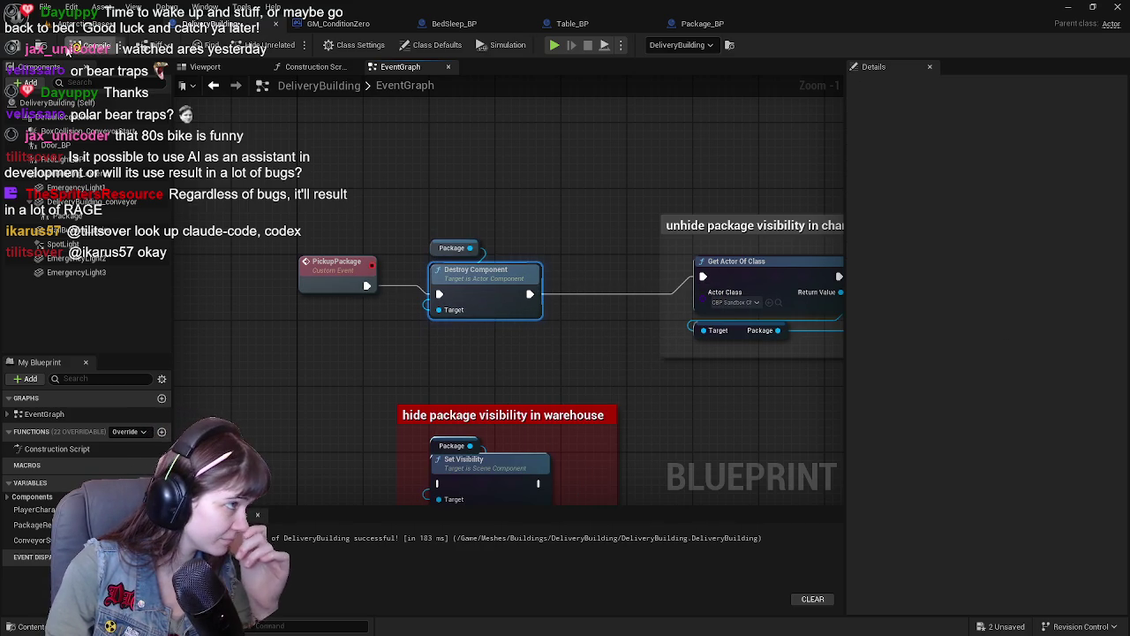
{"action": "left_click", "coordinate": [93, 24]}
{"action": "left_click", "coordinate": [15, 48]}
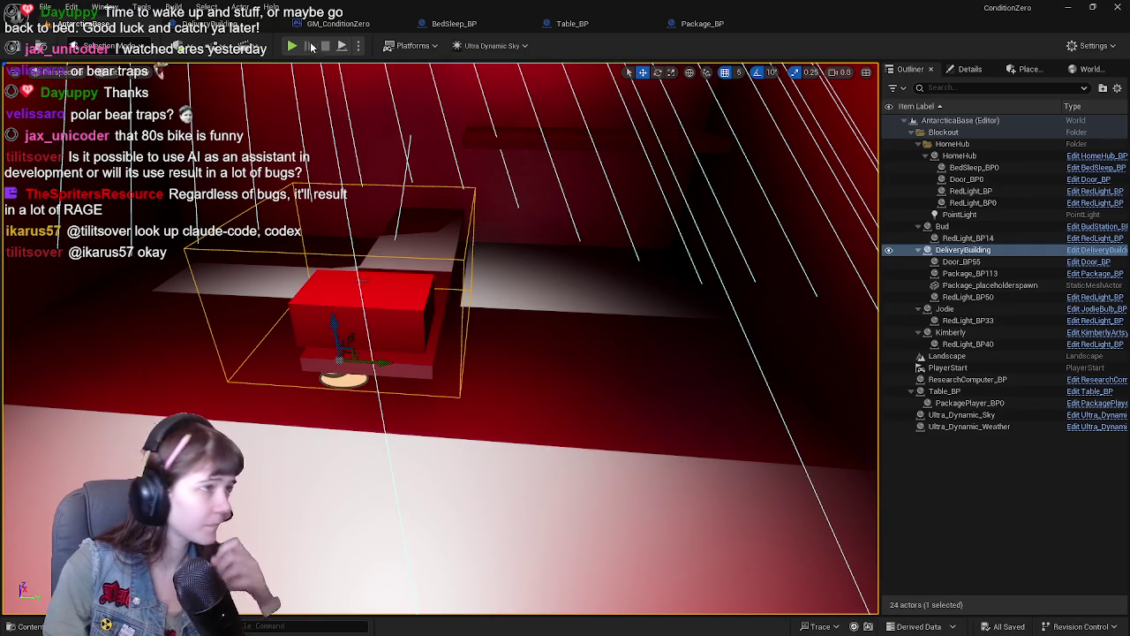
Step: Play-test running up the stairs into the delivery building, grab the package, then stop playing
{"action": "key", "text": "alt+p"}
{"action": "key", "text": "w"}
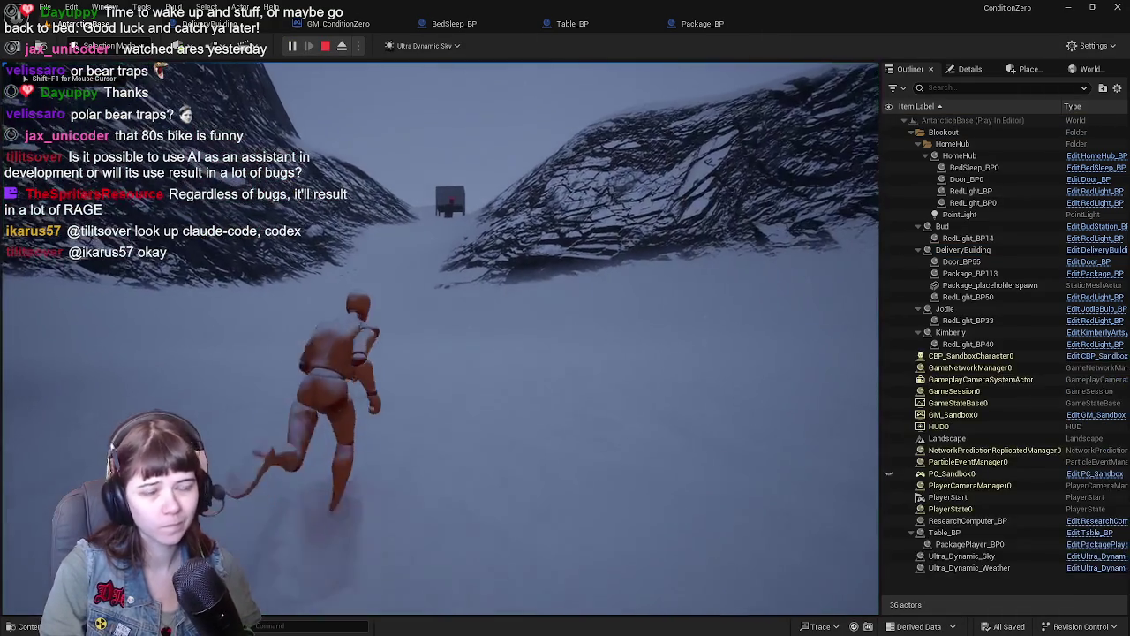
{"action": "key", "text": "w"}
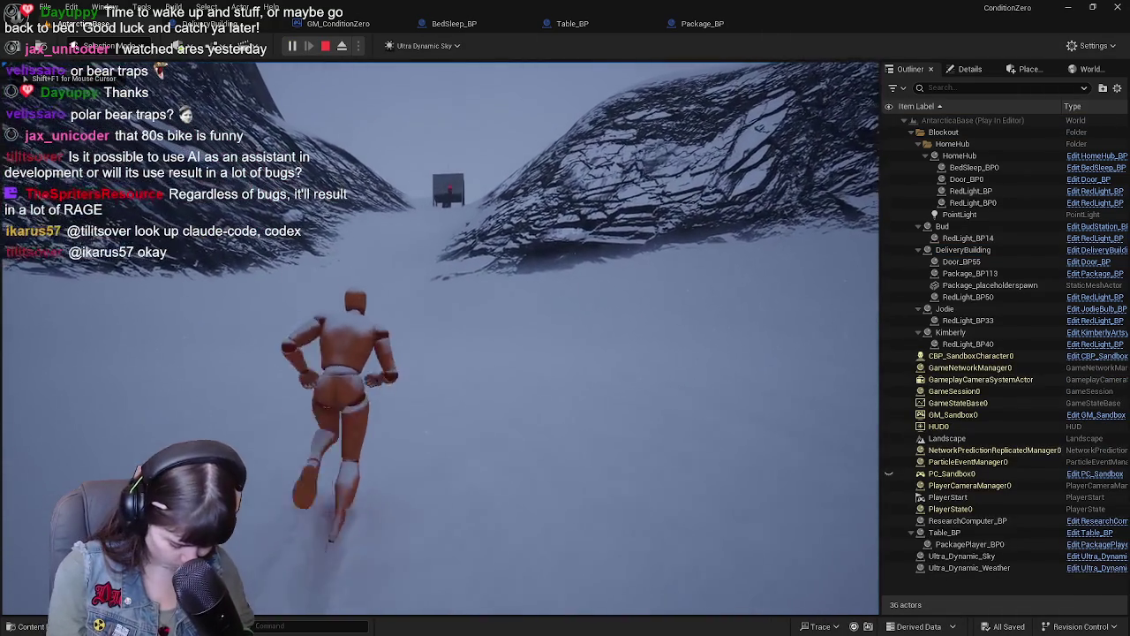
{"action": "key", "text": "w"}
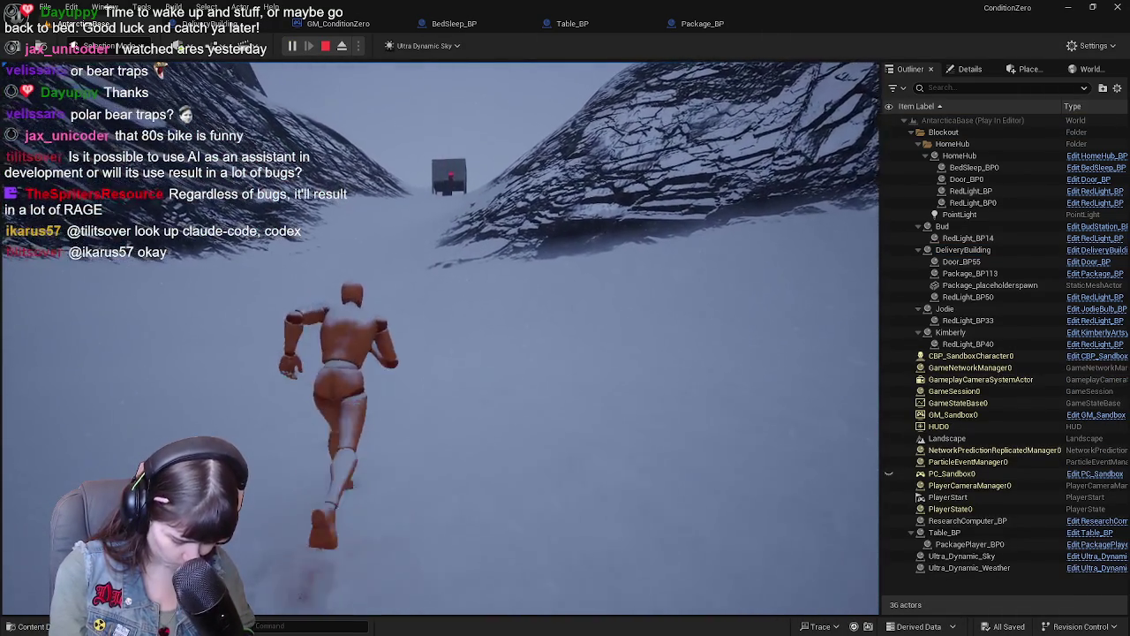
{"action": "key", "text": "w"}
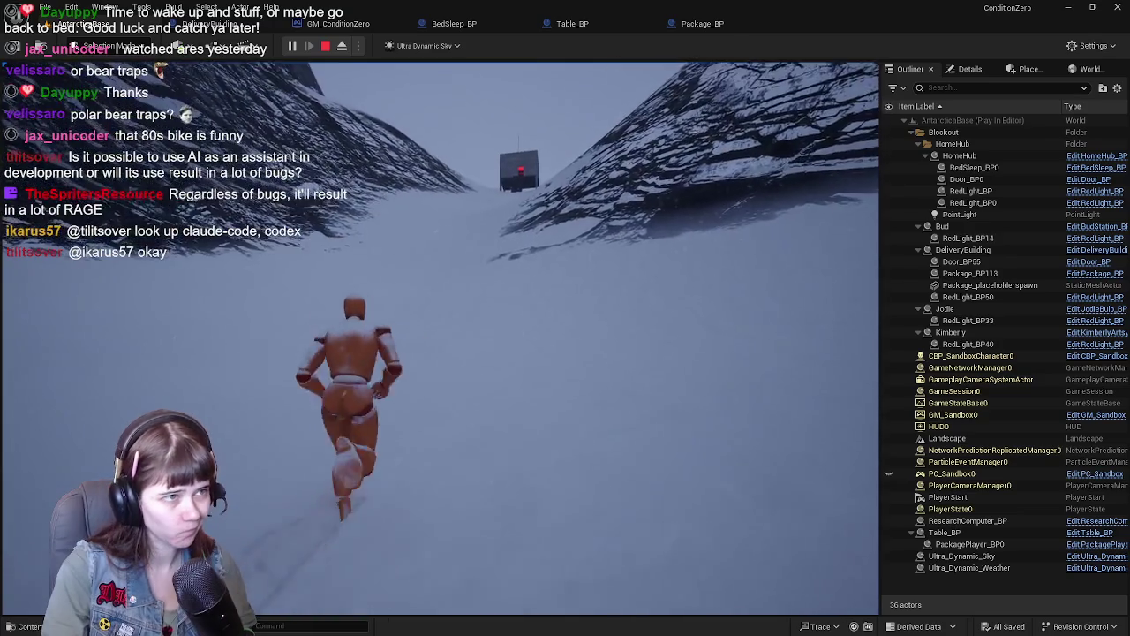
{"action": "key", "text": "w"}
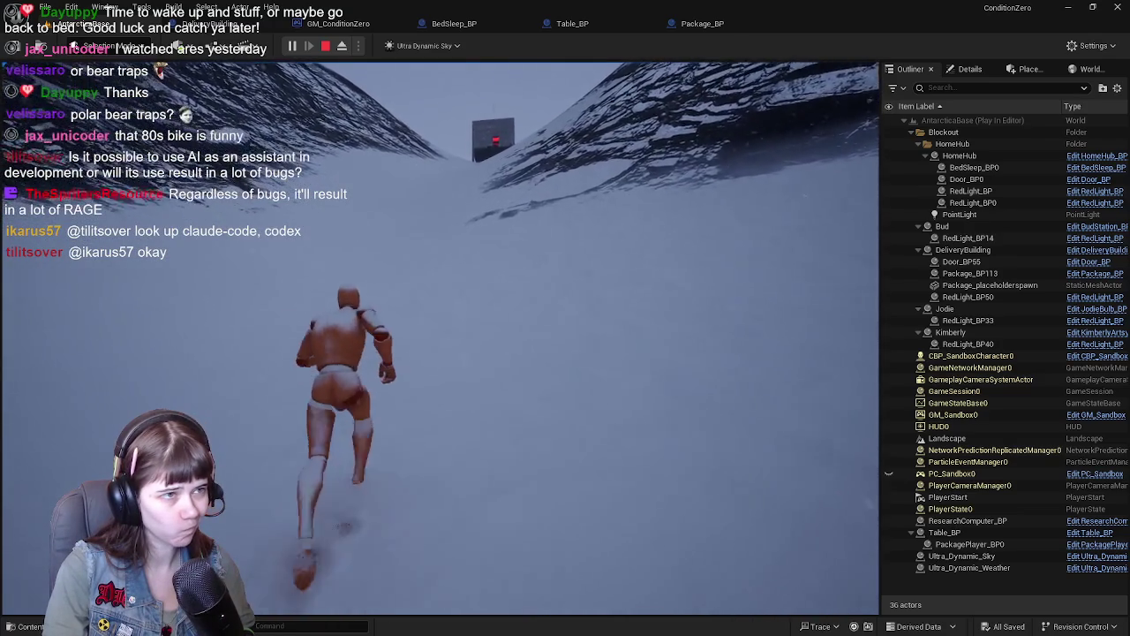
{"action": "key", "text": "w"}
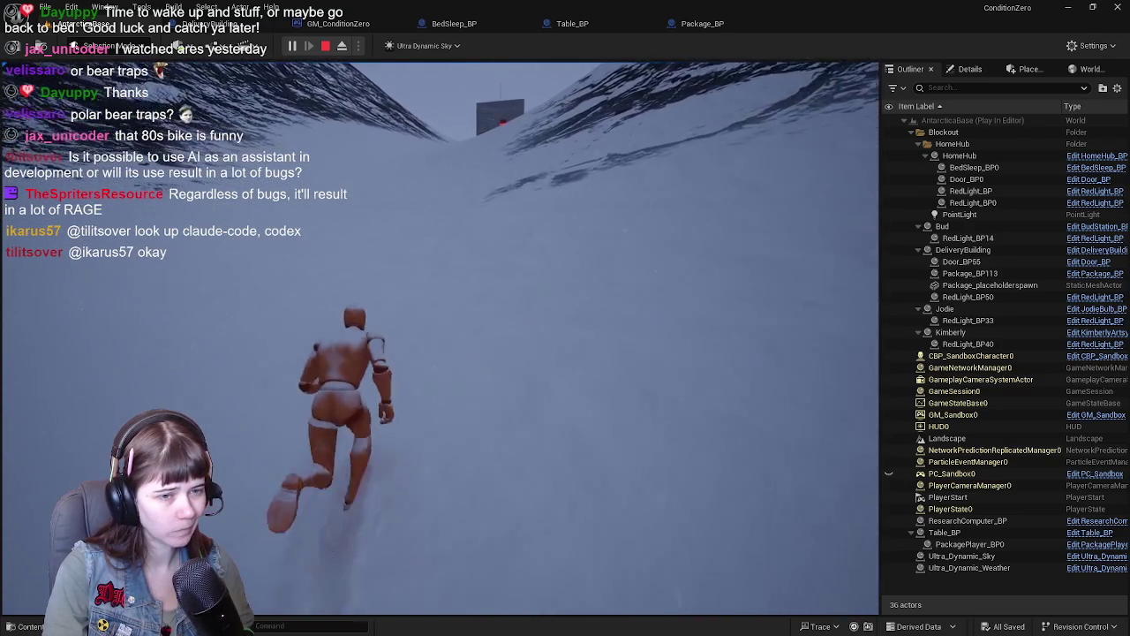
{"action": "key", "text": "w"}
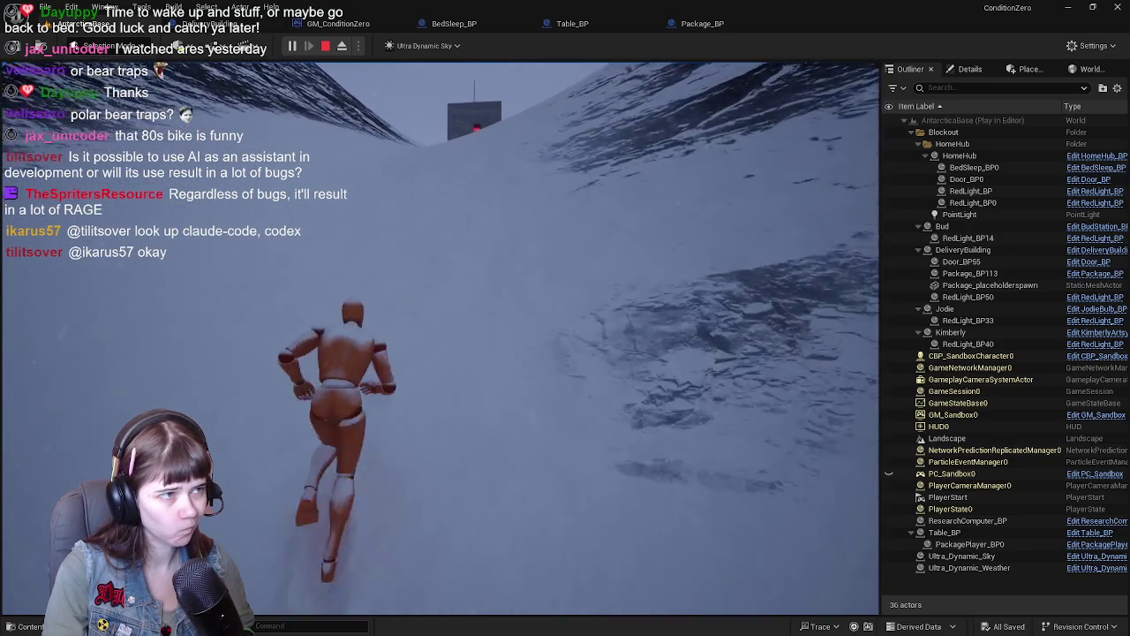
{"action": "key", "text": "w"}
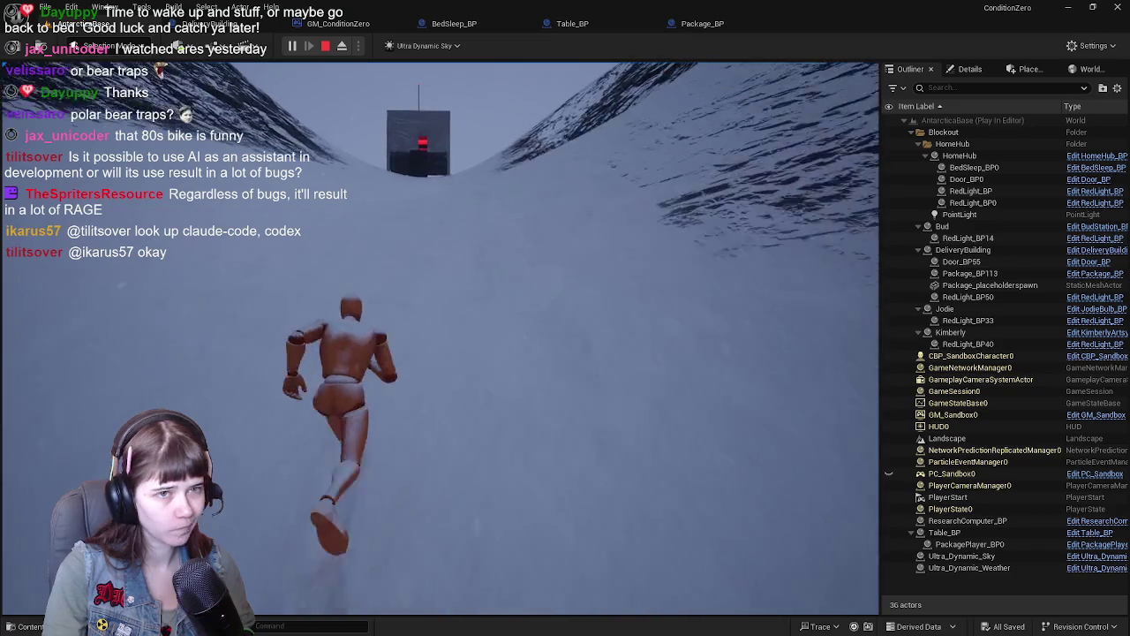
{"action": "key", "text": "w"}
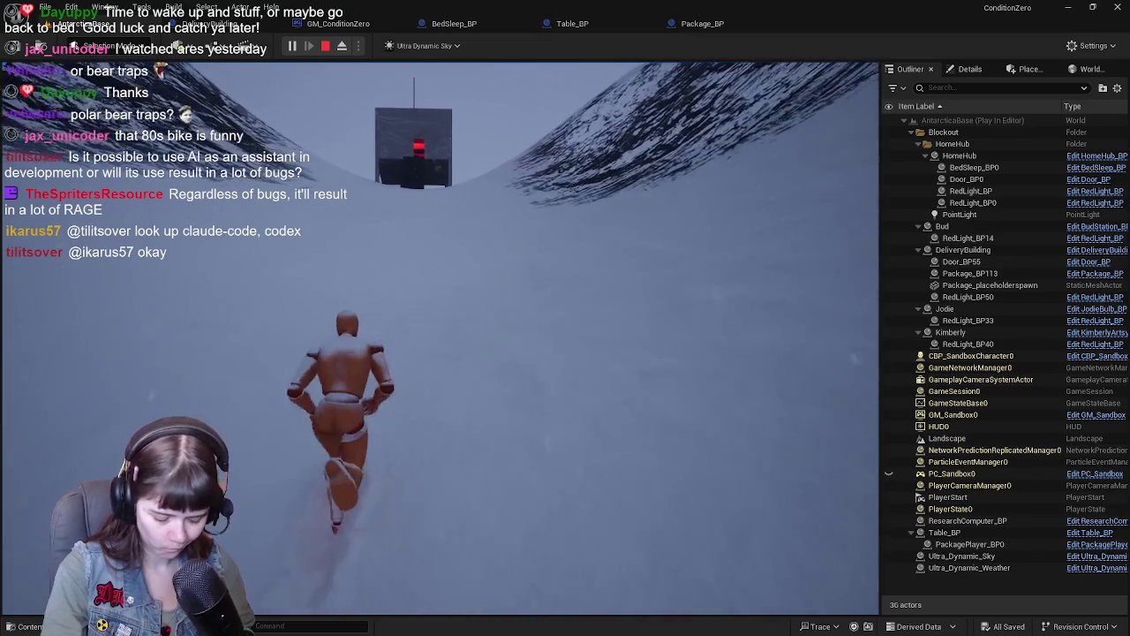
{"action": "key", "text": "w"}
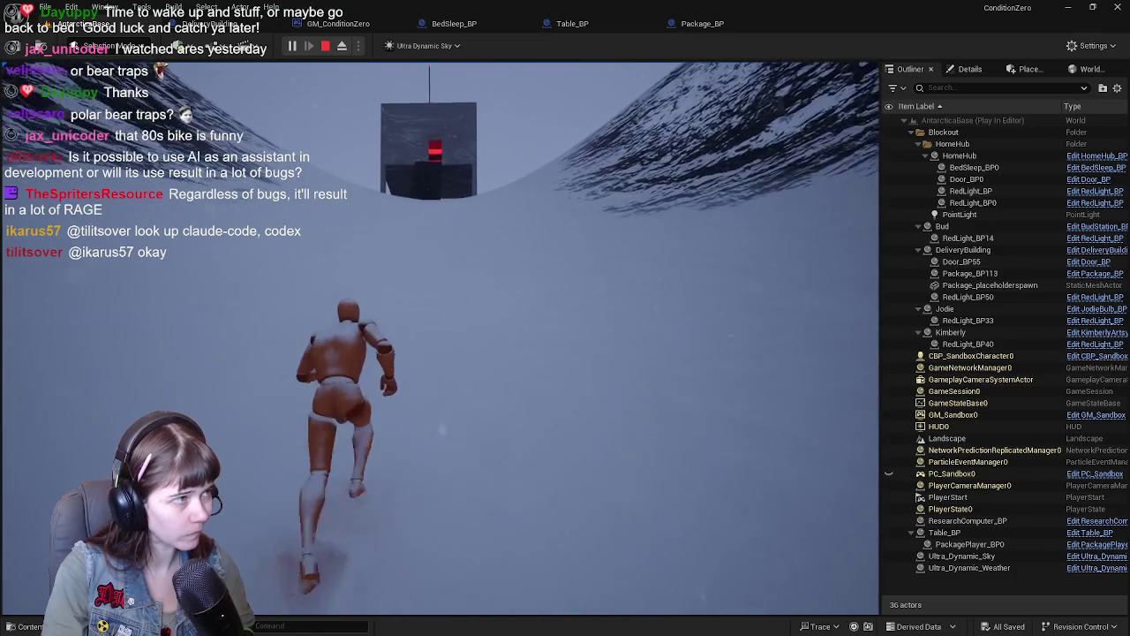
{"action": "key", "text": "w"}
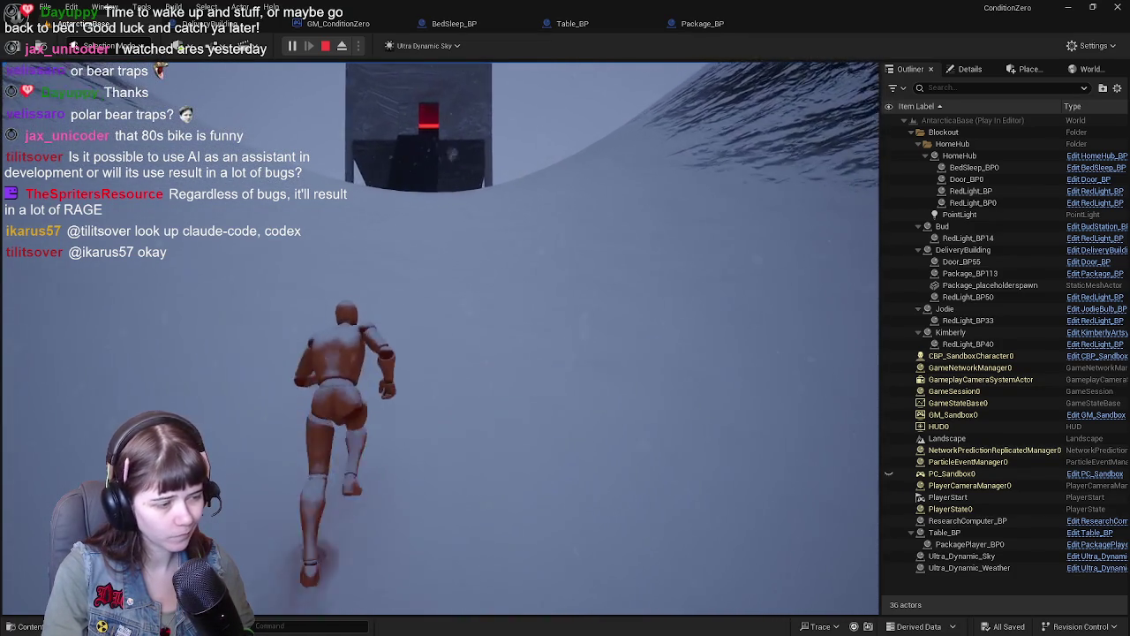
{"action": "key", "text": "w"}
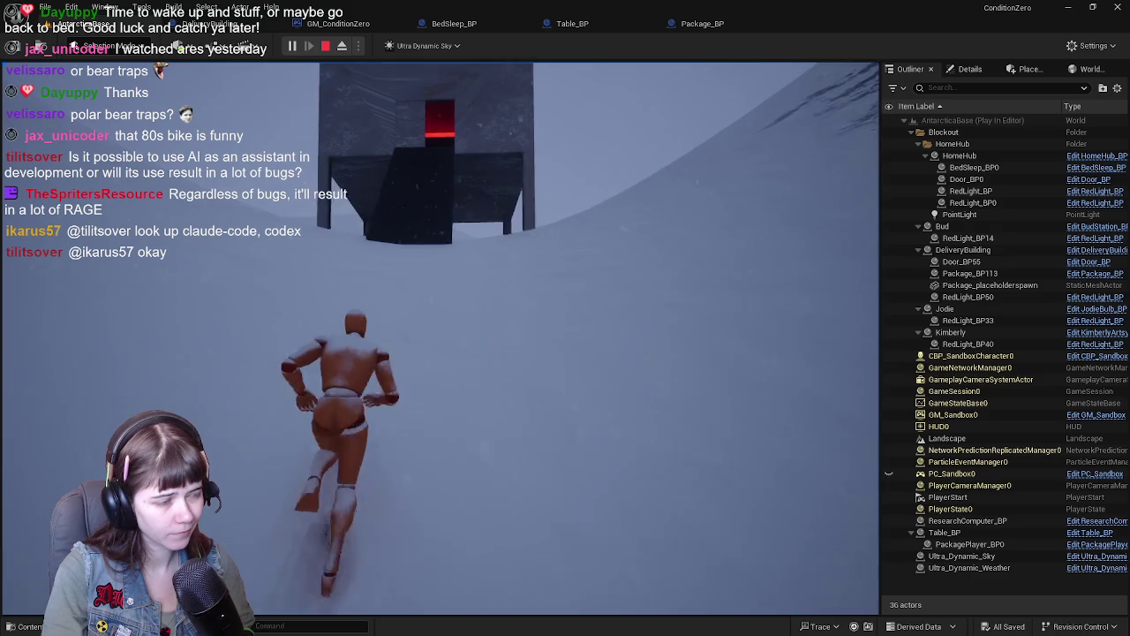
{"action": "key", "text": "w"}
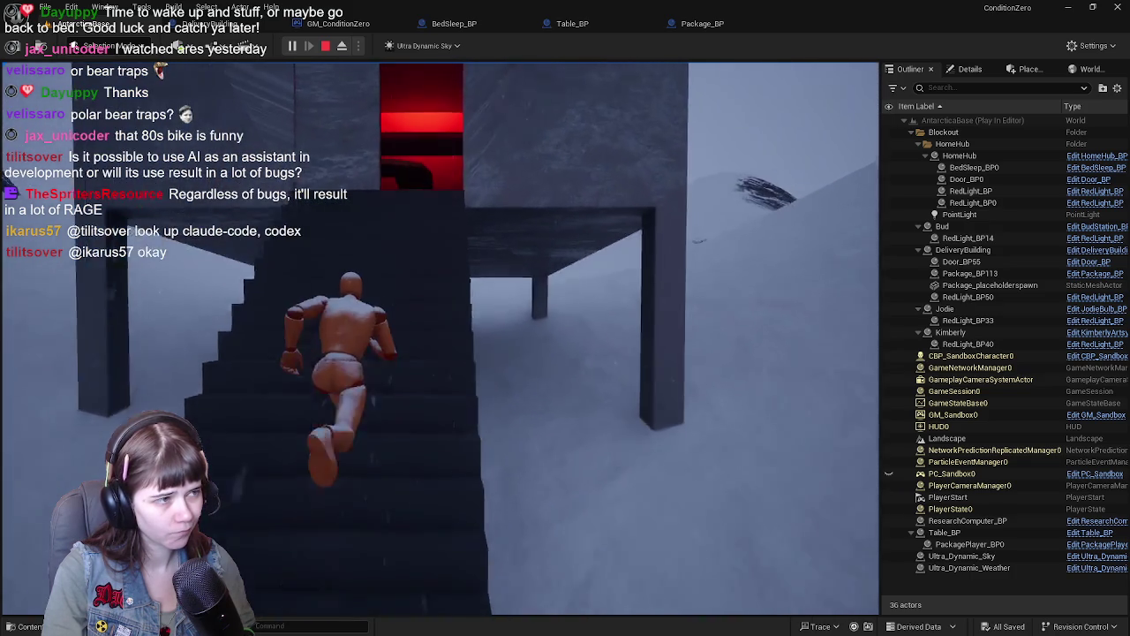
{"action": "key", "text": "w"}
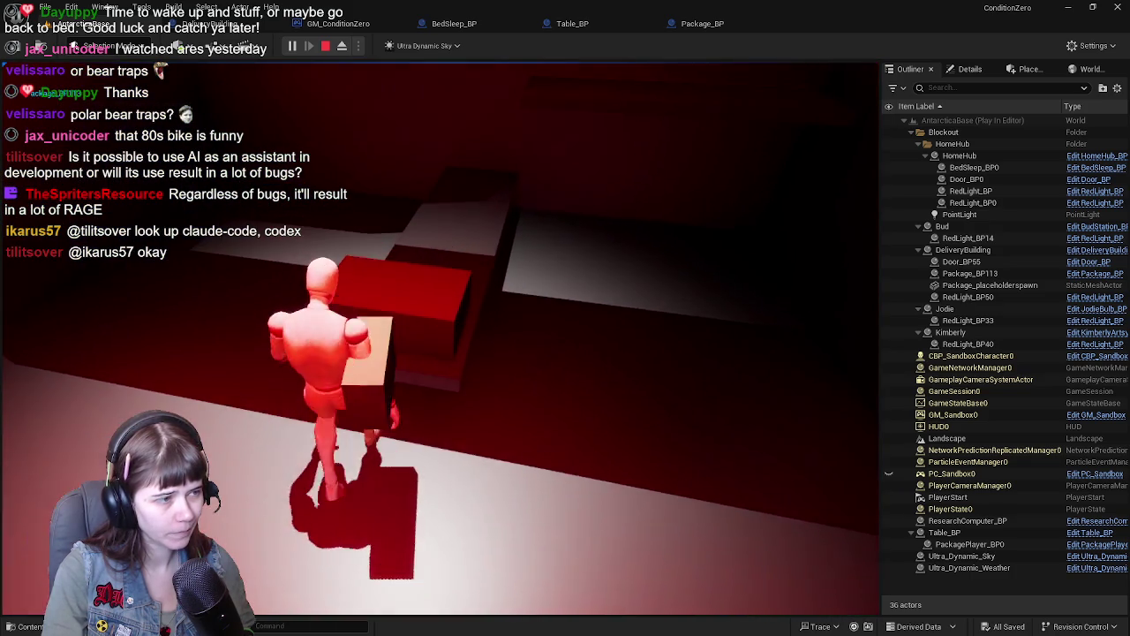
{"action": "key", "text": "w"}
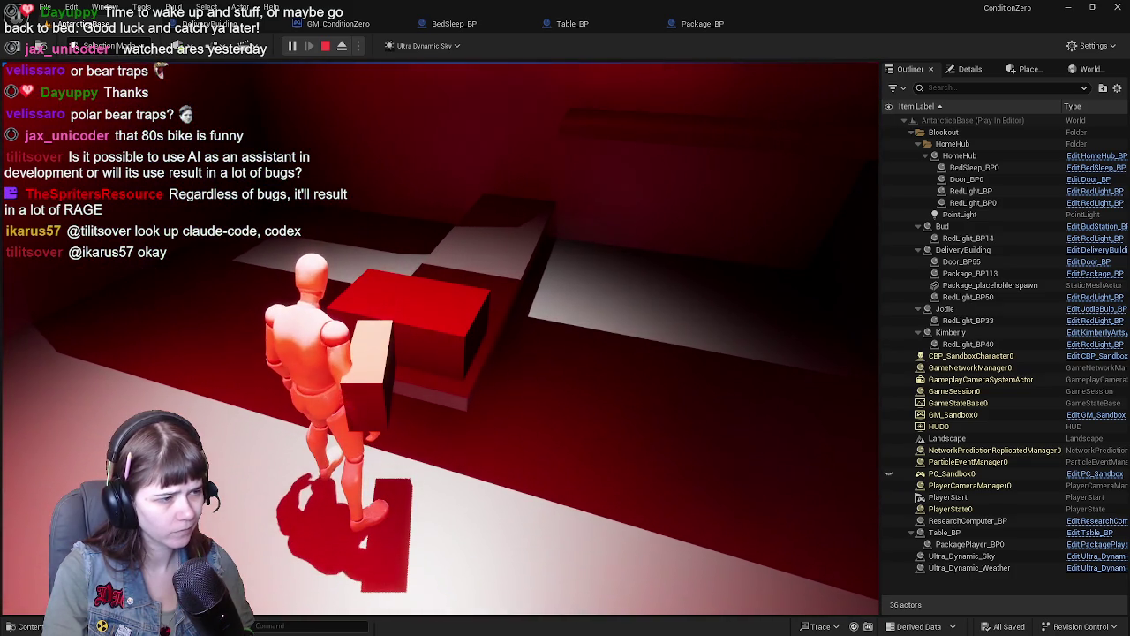
{"action": "key", "text": "Escape"}
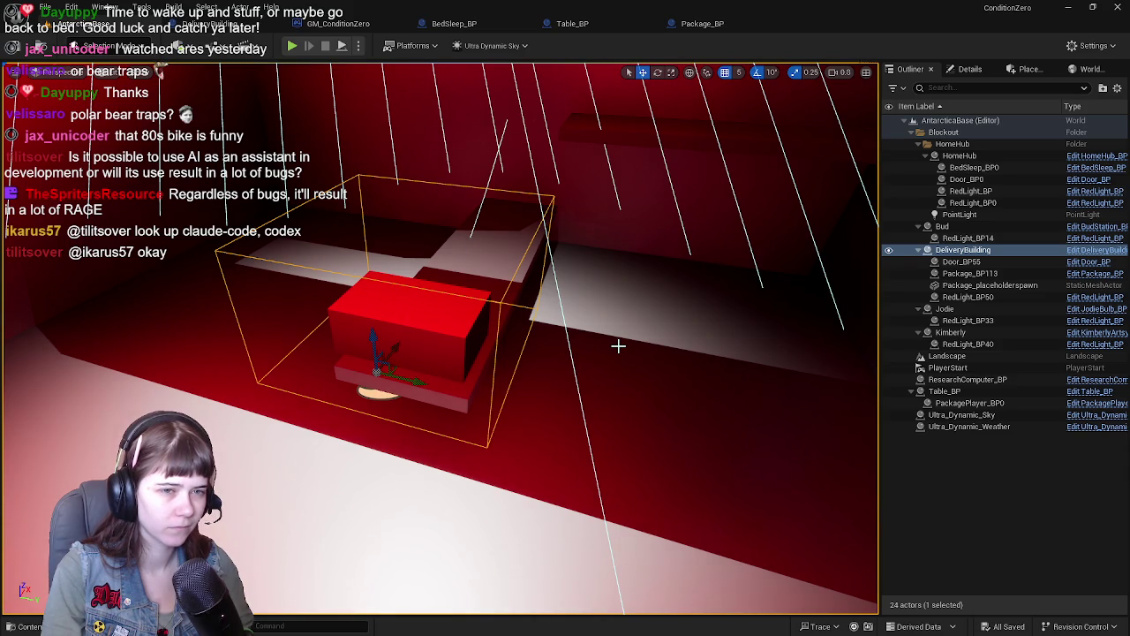
Step: In DeliveryBuilding's event graph, disconnect Destroy Component from PickupPackage and move it down-left
{"action": "left_click", "coordinate": [970, 69]}
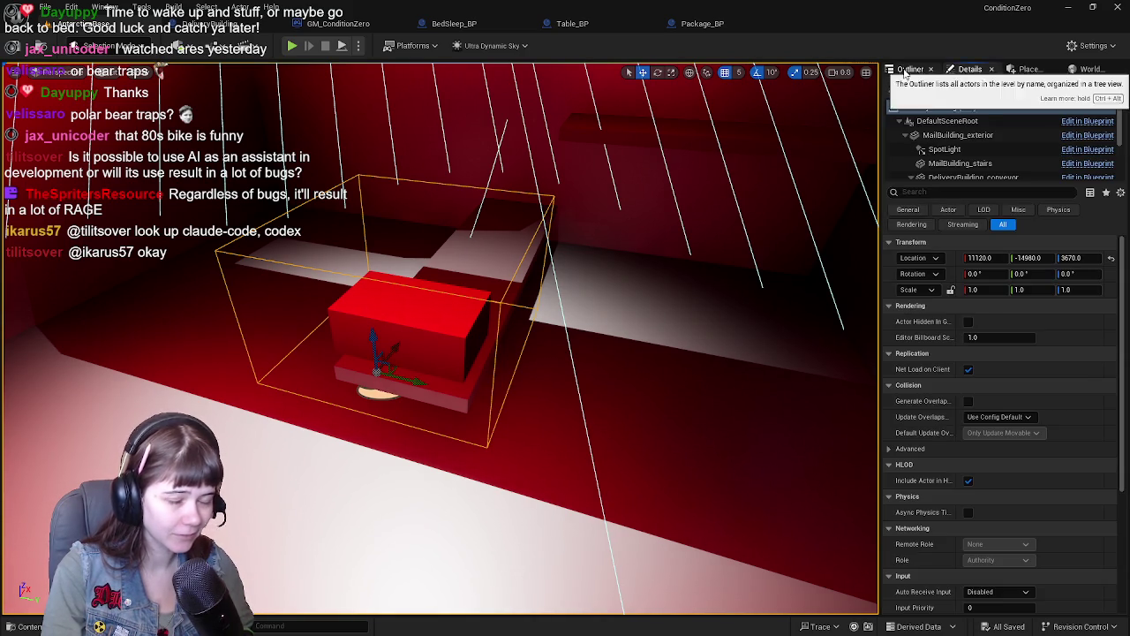
{"action": "left_click", "coordinate": [911, 68]}
{"action": "left_click", "coordinate": [214, 27]}
{"action": "mouse_move", "coordinate": [443, 221]}
{"action": "left_mouse_down"}
{"action": "mouse_move", "coordinate": [530, 313]}
{"action": "mouse_move", "coordinate": [486, 316]}
{"action": "left_mouse_up"}
{"action": "left_click", "coordinate": [439, 294], "text": "alt"}
{"action": "mouse_move", "coordinate": [500, 303]}
{"action": "left_mouse_down"}
{"action": "mouse_move", "coordinate": [322, 408]}
{"action": "mouse_move", "coordinate": [300, 454]}
{"action": "mouse_move", "coordinate": [474, 314]}
{"action": "mouse_move", "coordinate": [383, 313]}
{"action": "left_mouse_up"}
Step: Wrap Package and Destroy Component in an untitled comment colored pure red (1, 0, 0)
{"action": "key", "text": "c"}
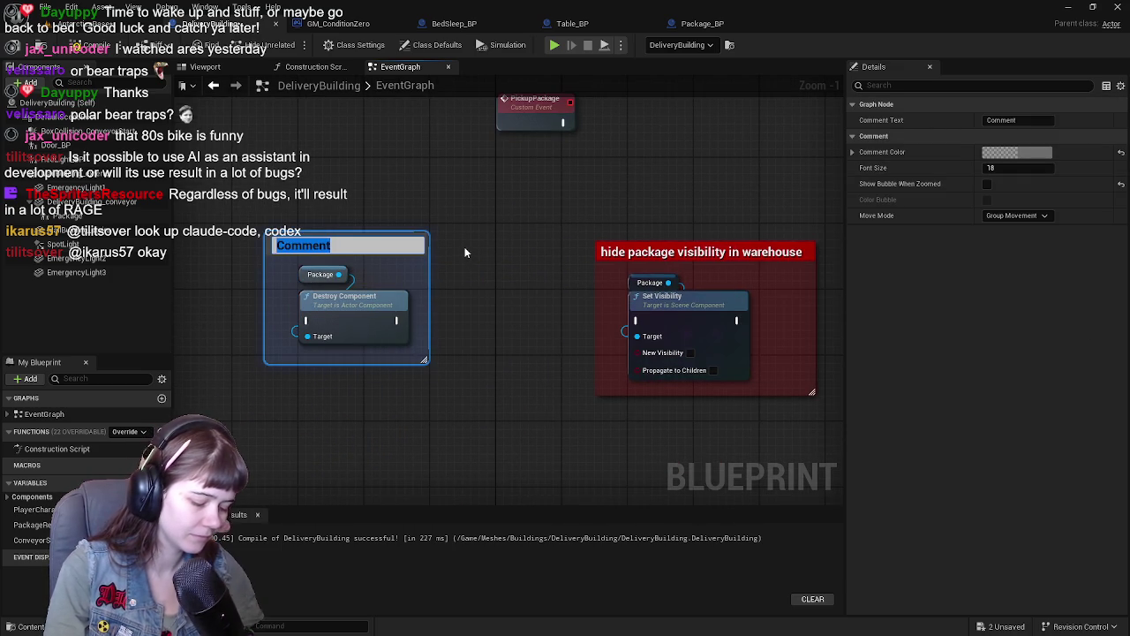
{"action": "key", "text": "BackSpace"}
{"action": "left_click", "coordinate": [1015, 152]}
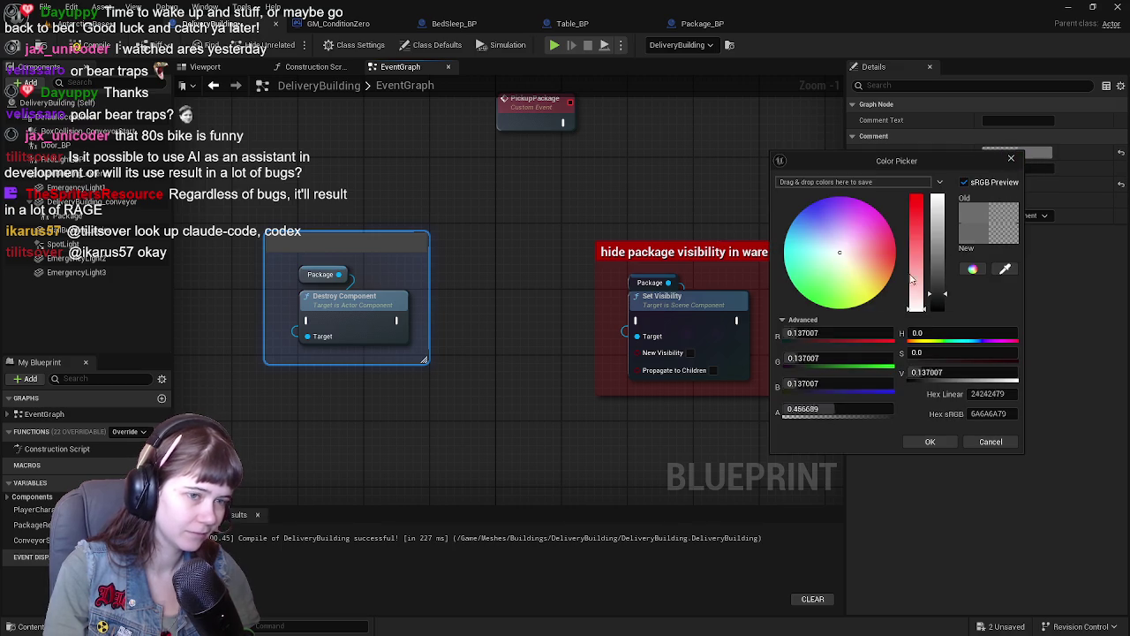
{"action": "left_click", "coordinate": [815, 333]}
{"action": "type", "text": "1"}
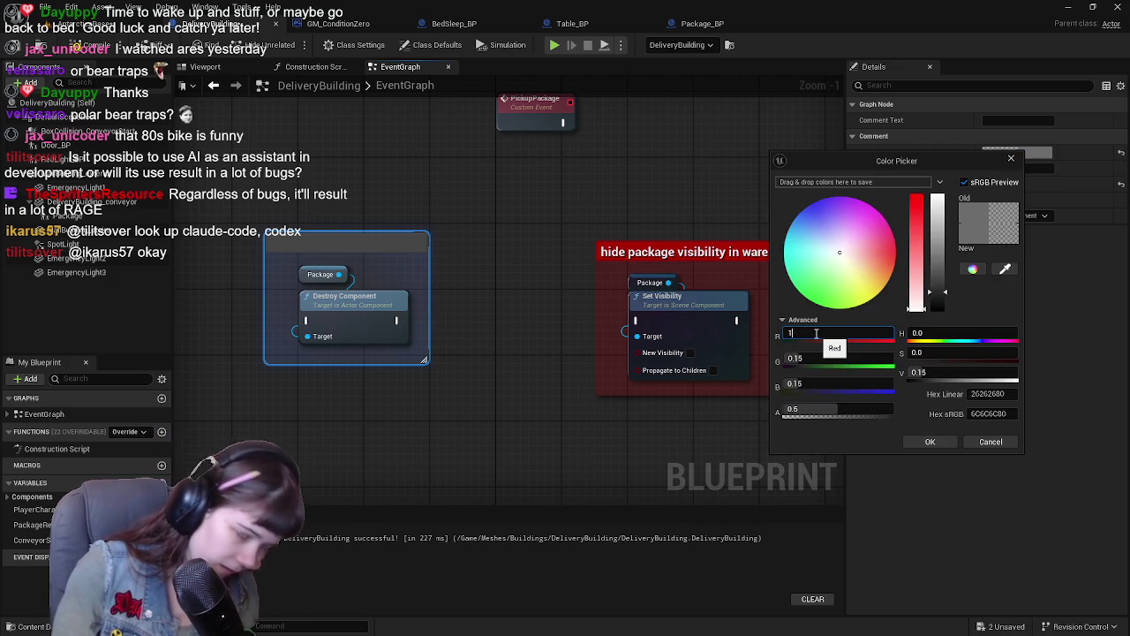
{"action": "key", "text": "Tab"}
{"action": "type", "text": "0"}
{"action": "key", "text": "Tab"}
{"action": "type", "text": "0"}
{"action": "key", "text": "Return"}
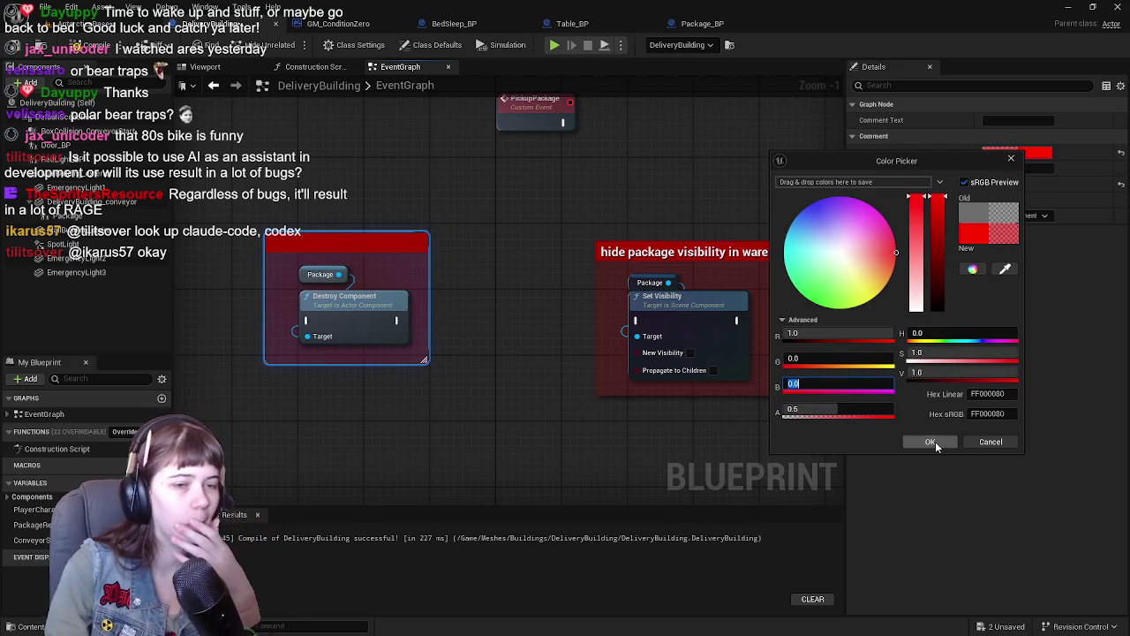
{"action": "left_click", "coordinate": [937, 448]}
{"action": "mouse_move", "coordinate": [533, 245]}
{"action": "left_mouse_down"}
{"action": "mouse_move", "coordinate": [427, 222]}
{"action": "mouse_move", "coordinate": [449, 267]}
{"action": "left_mouse_up"}
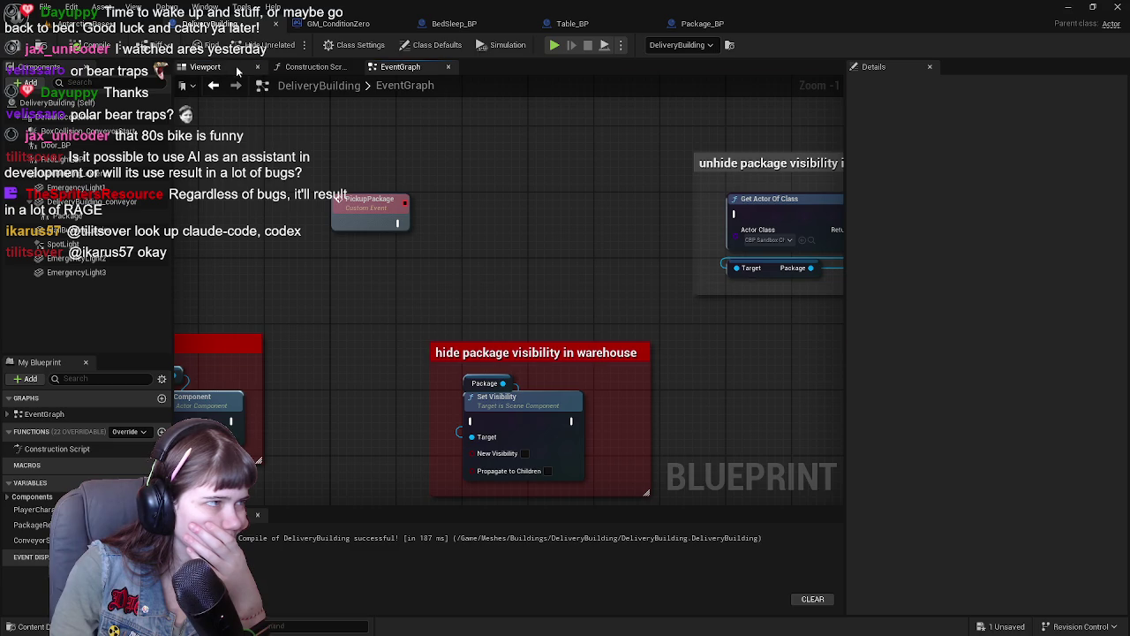
Step: Select the Package component in the viewport and place a Package getter in the event graph
{"action": "left_click", "coordinate": [205, 66]}
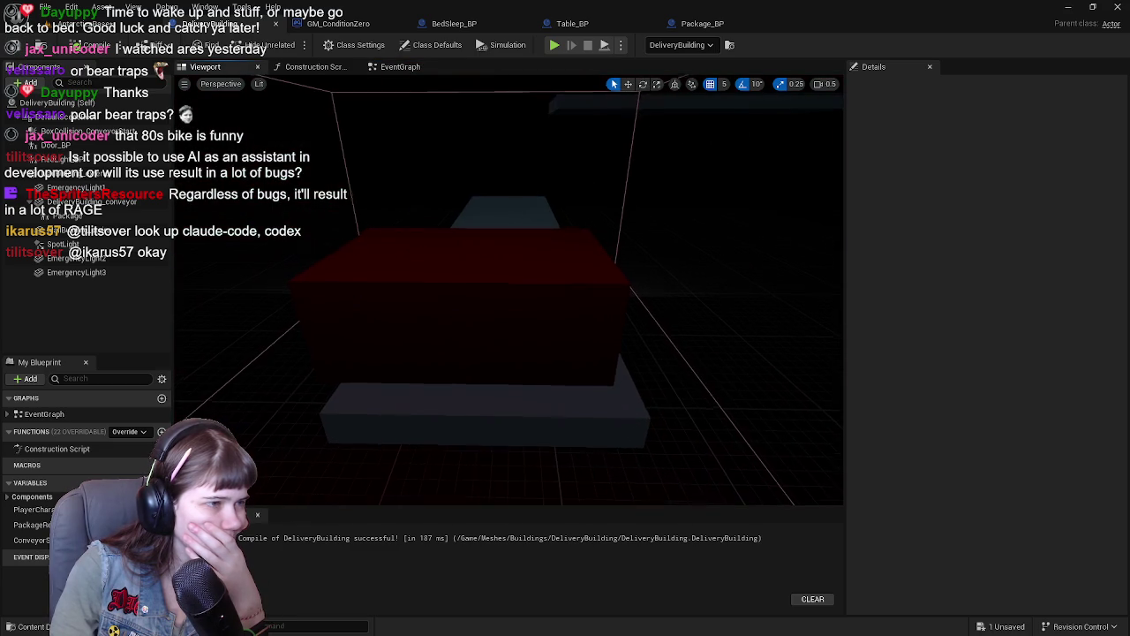
{"action": "left_click", "coordinate": [53, 215]}
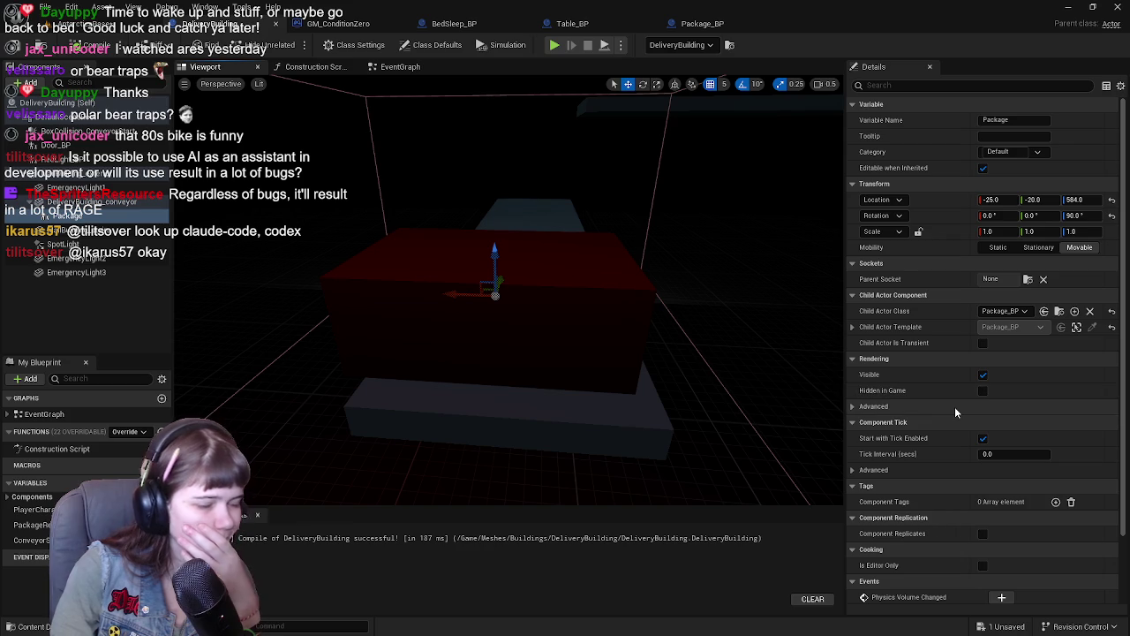
{"action": "left_click", "coordinate": [397, 67]}
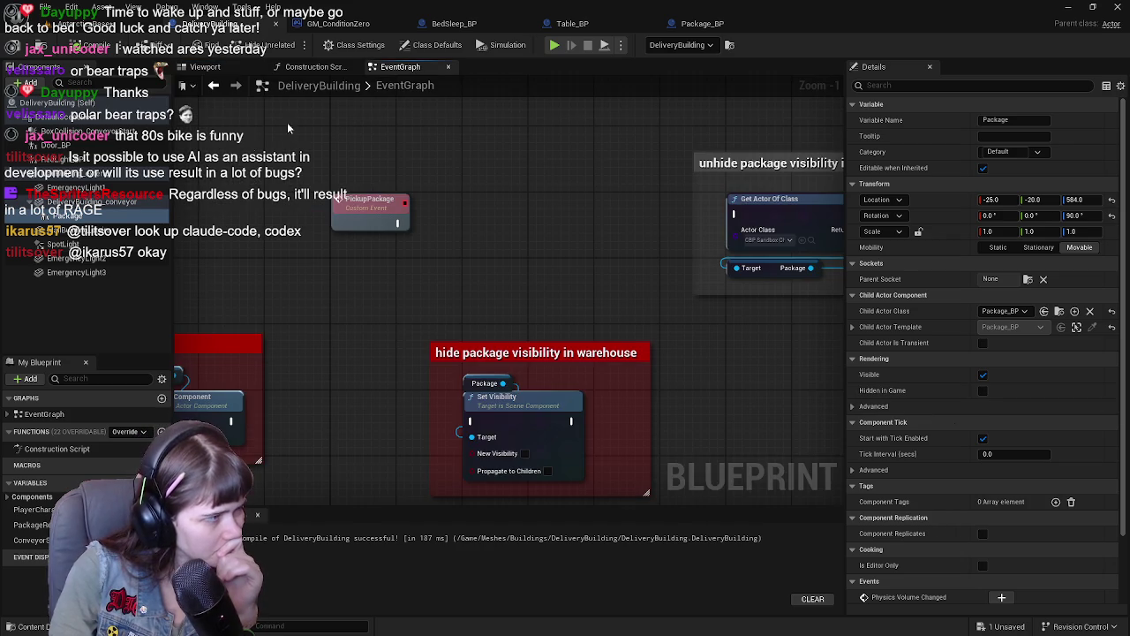
{"action": "left_click_drag", "start_coordinate": [66, 221], "coordinate": [459, 273]}
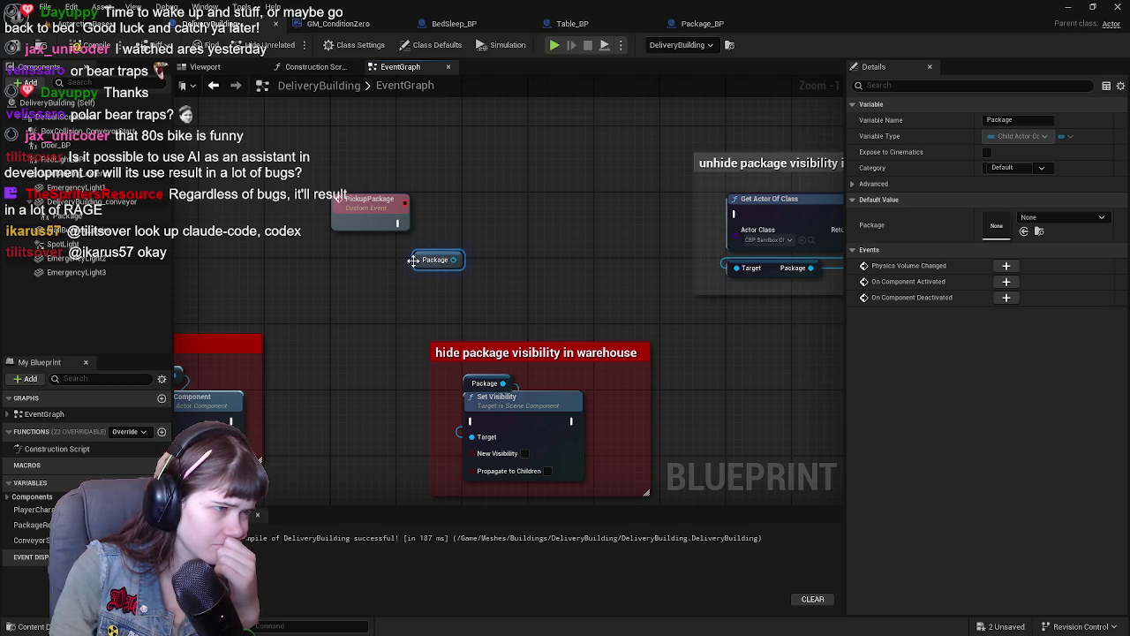
{"action": "left_click_drag", "start_coordinate": [415, 265], "coordinate": [341, 265]}
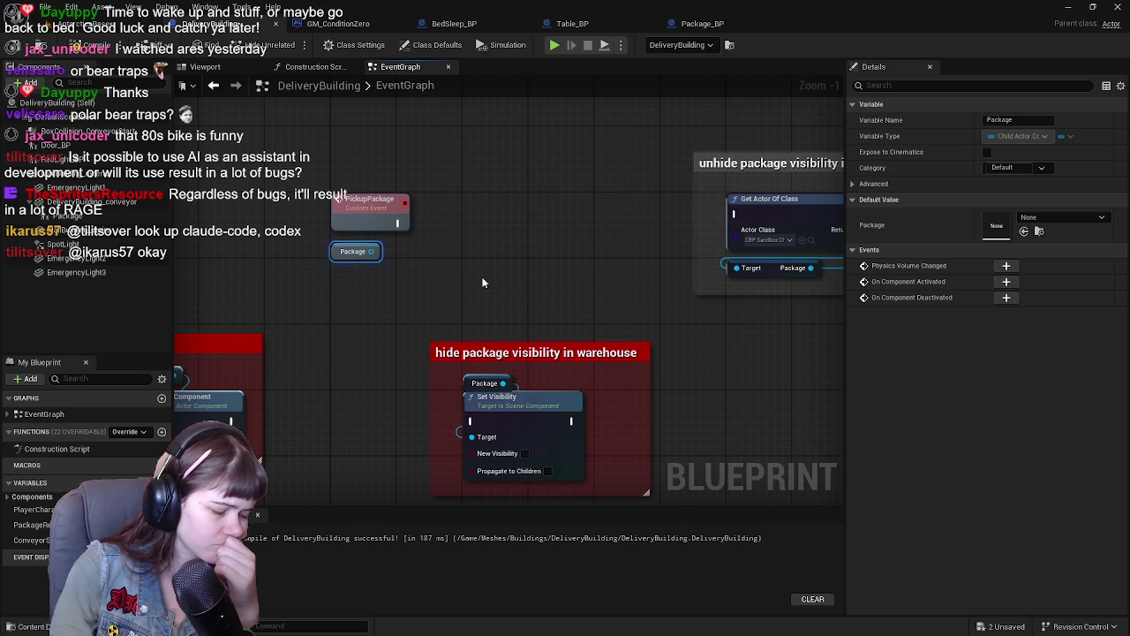
Step: Add Set Relative Scale 3D (0,0,0) on Package between PickupPackage and Get Actor Of Class
{"action": "mouse_move", "coordinate": [335, 252]}
{"action": "left_mouse_down"}
{"action": "mouse_move", "coordinate": [455, 189]}
{"action": "mouse_move", "coordinate": [491, 227]}
{"action": "mouse_move", "coordinate": [462, 244]}
{"action": "left_mouse_up"}
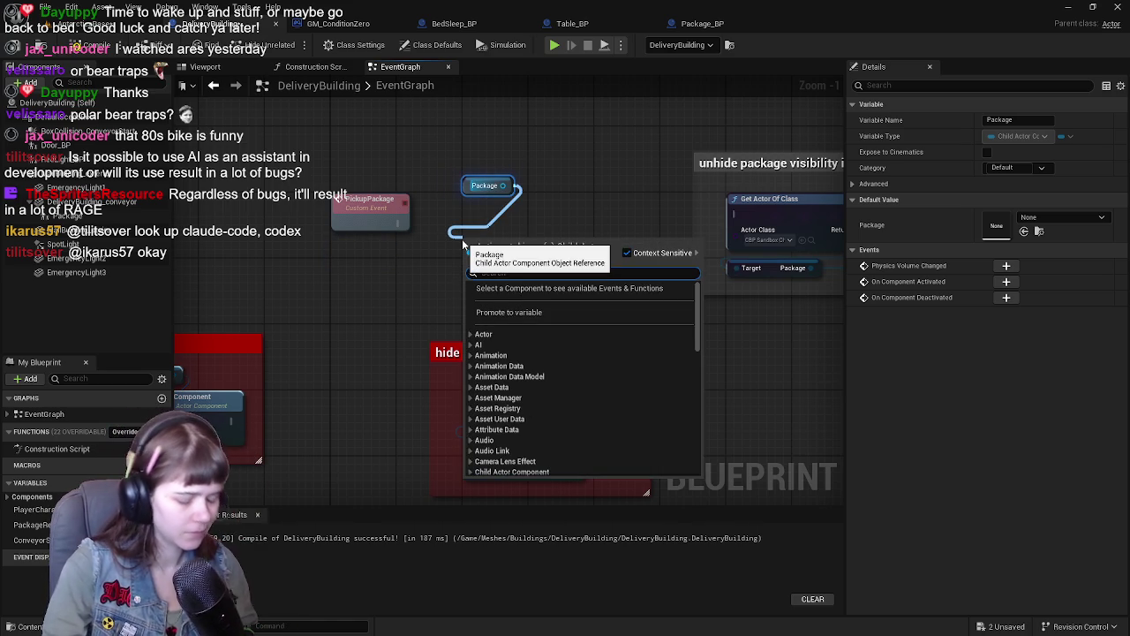
{"action": "type", "text": "set"}
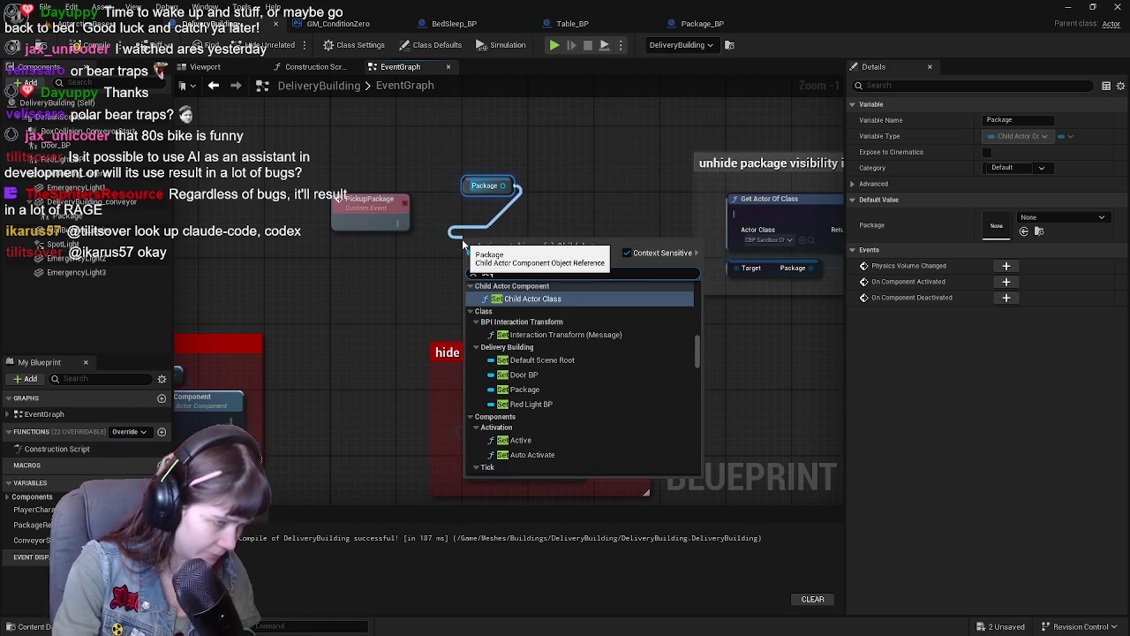
{"action": "type", "text": " scal"}
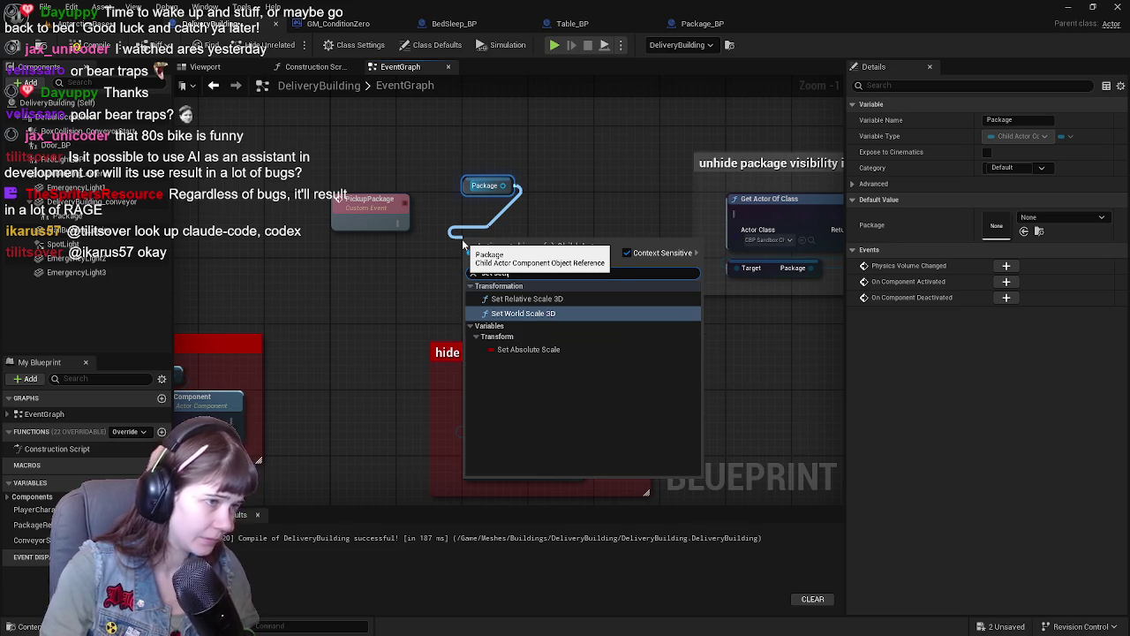
{"action": "left_click", "coordinate": [527, 299]}
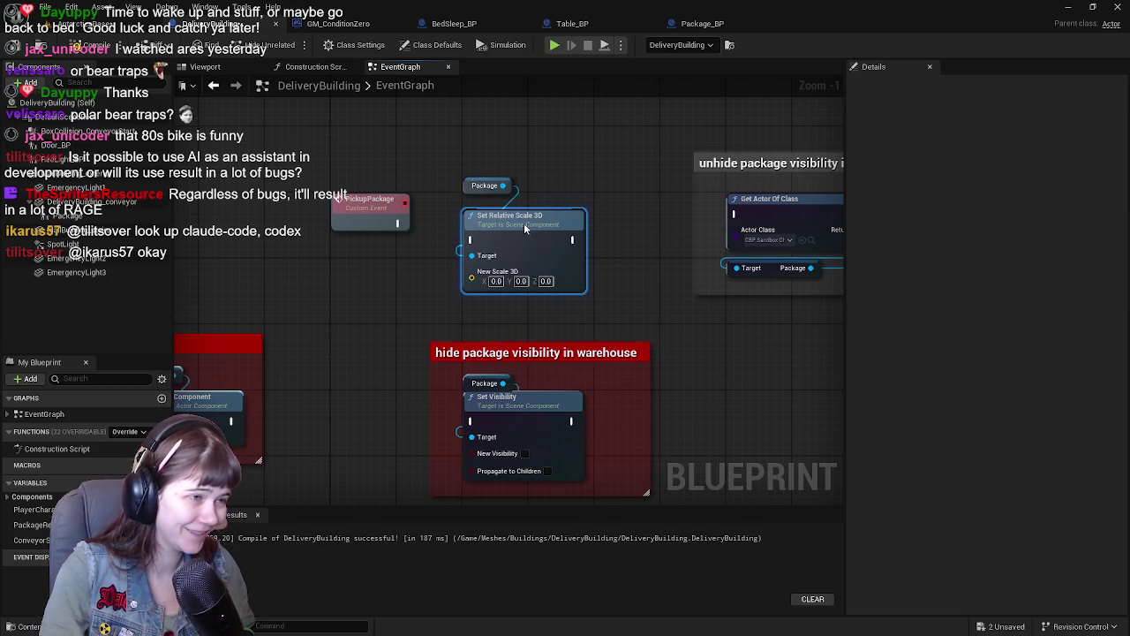
{"action": "left_click_drag", "start_coordinate": [399, 223], "coordinate": [477, 239]}
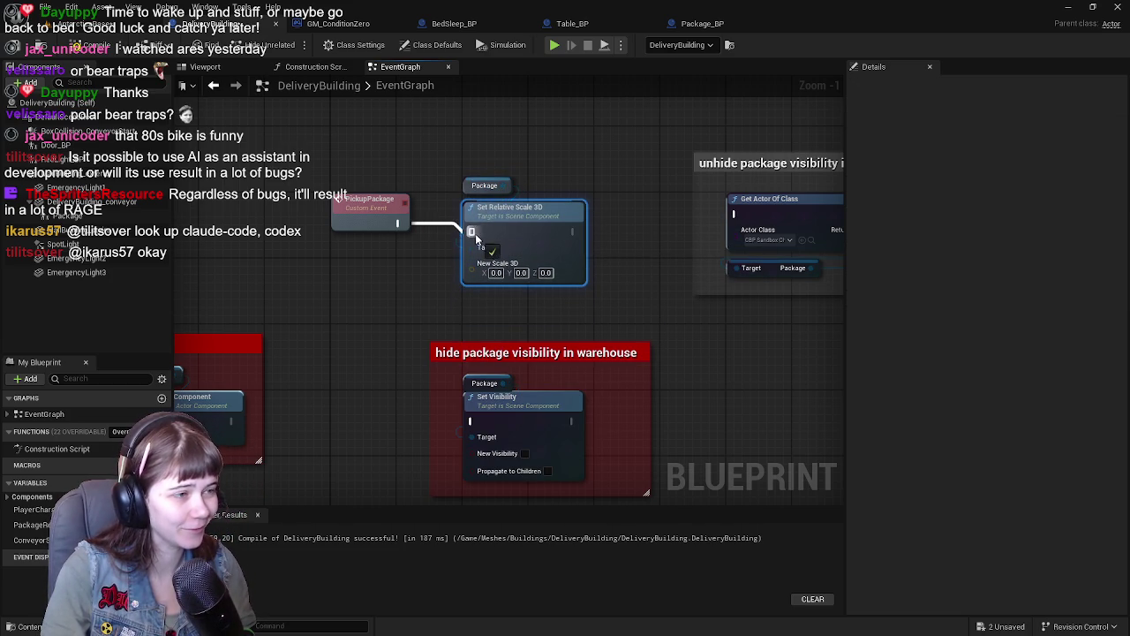
{"action": "left_click_drag", "start_coordinate": [573, 232], "coordinate": [735, 214]}
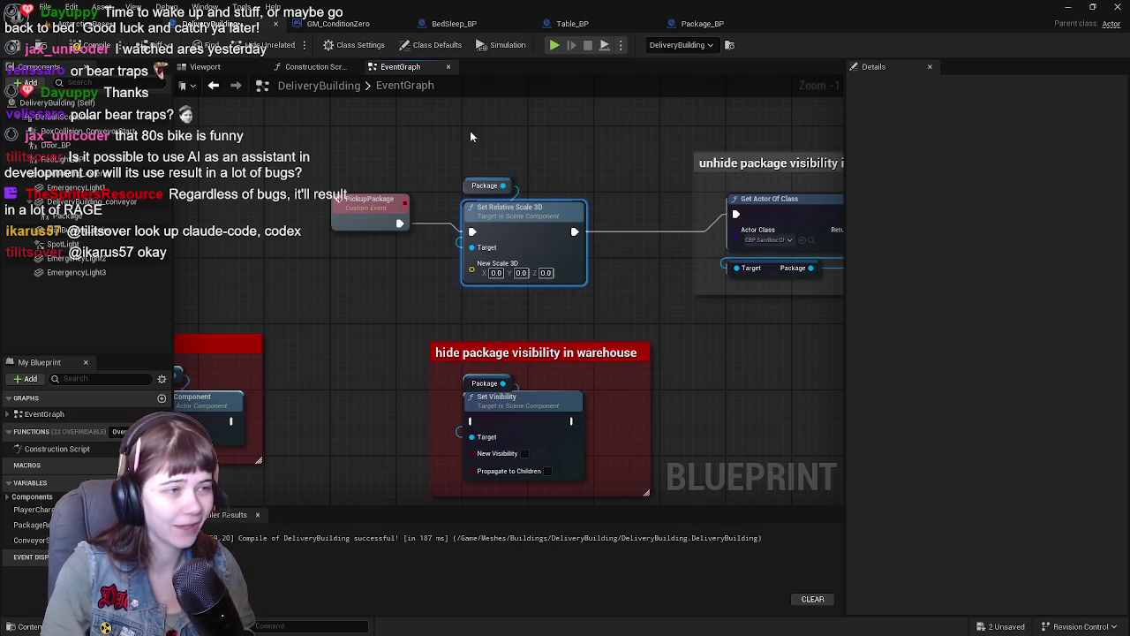
{"action": "left_click", "coordinate": [520, 217]}
{"action": "left_click_drag", "start_coordinate": [519, 217], "coordinate": [519, 210]}
{"action": "left_click", "coordinate": [505, 161]}
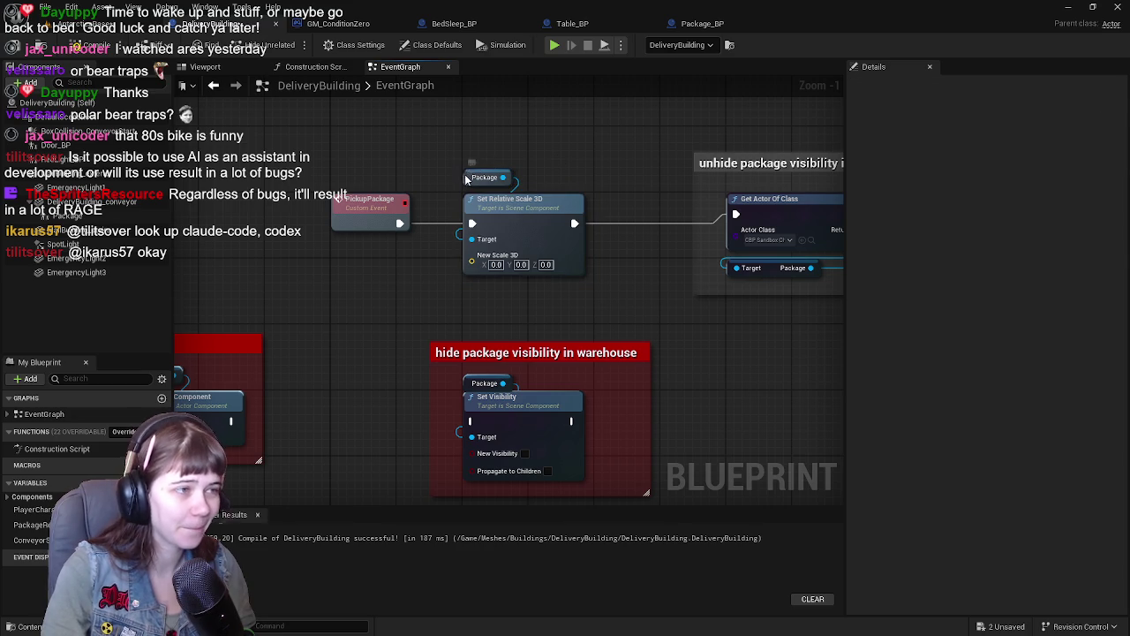
{"action": "left_click_drag", "start_coordinate": [466, 179], "coordinate": [459, 186]}
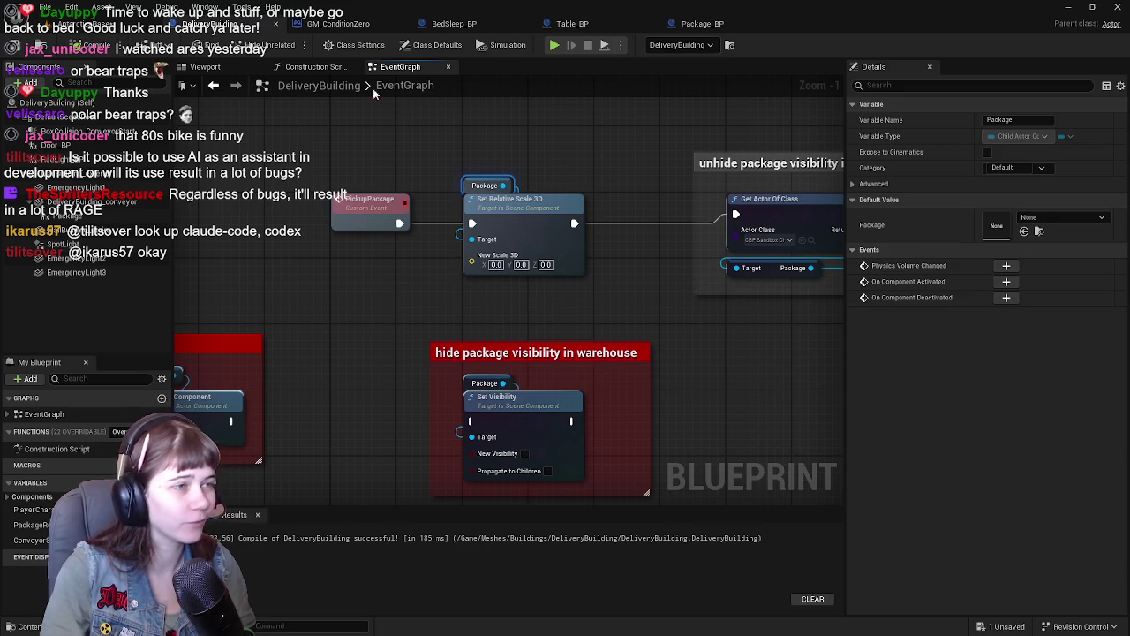
{"action": "left_click", "coordinate": [79, 23]}
Step: Save, play-test carrying the package to the red table, then end the session
{"action": "key", "text": "ctrl+s"}
{"action": "key", "text": "alt+p"}
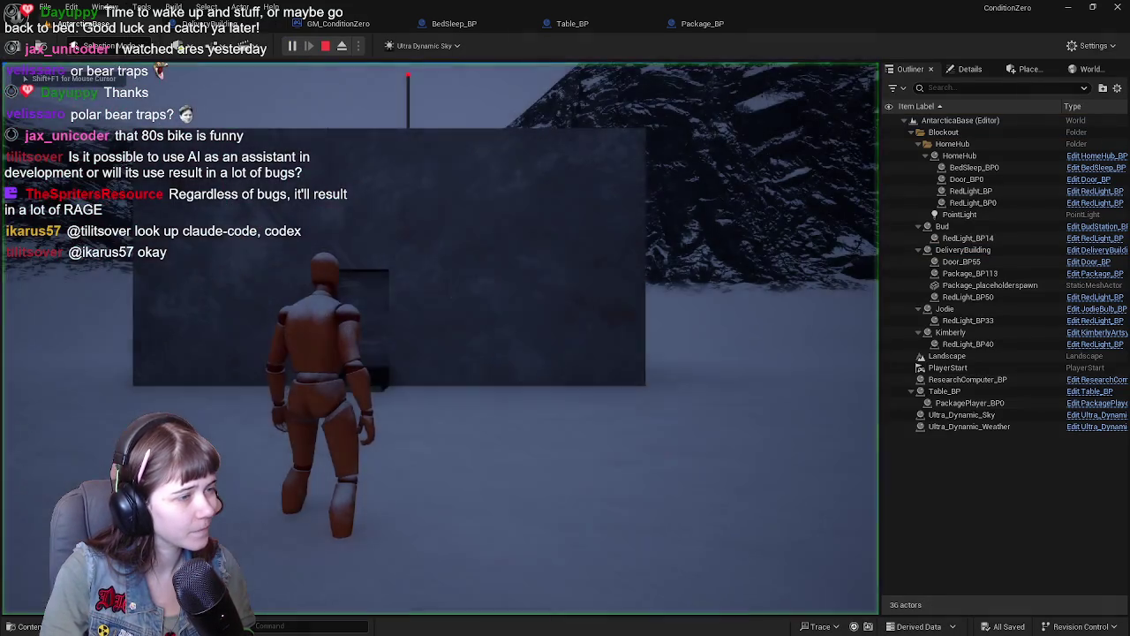
{"action": "key", "text": "w"}
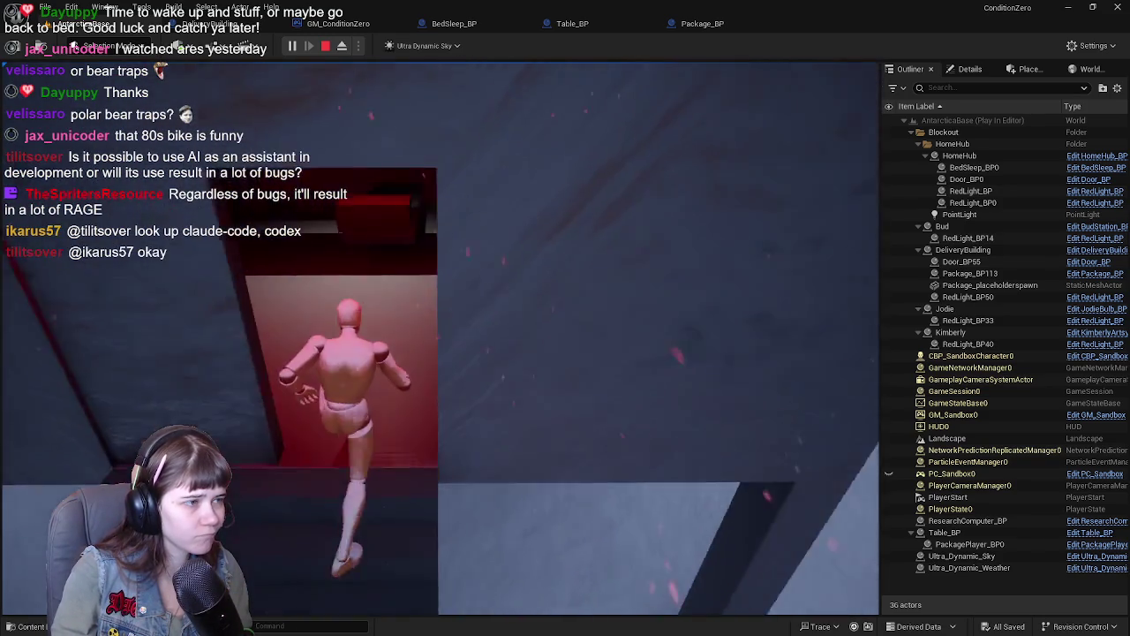
{"action": "key", "text": "e"}
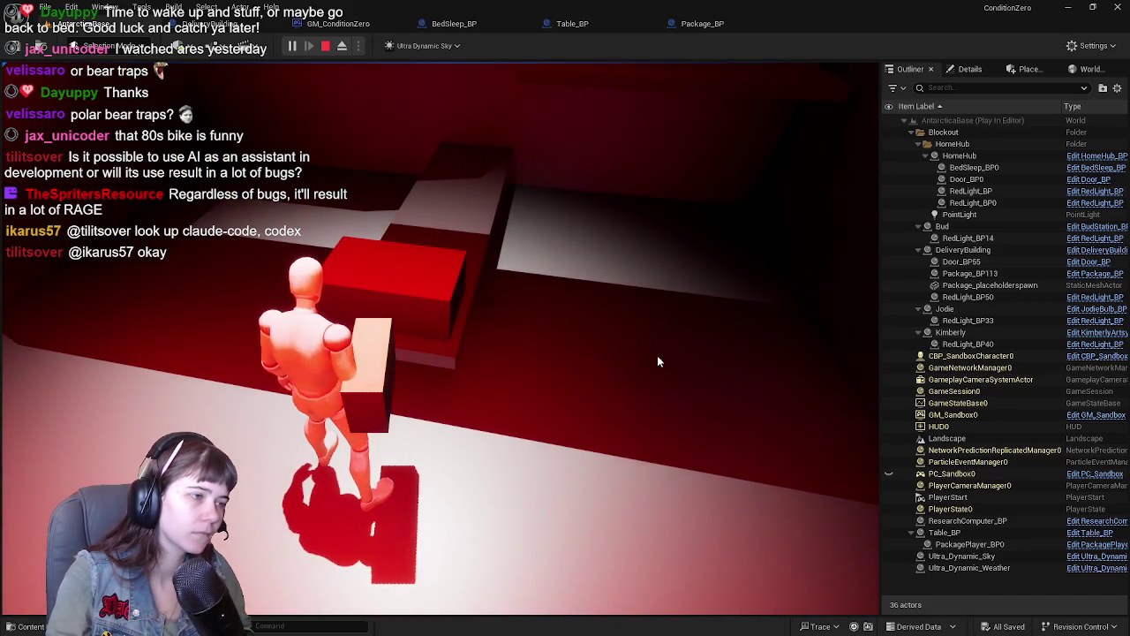
{"action": "key", "text": "Escape"}
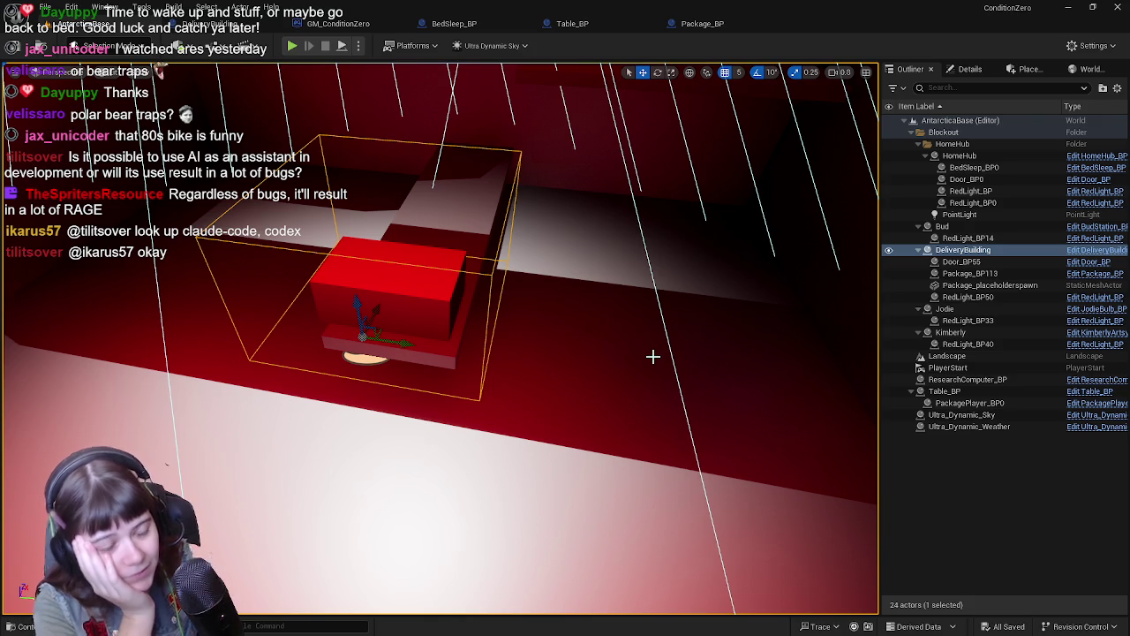
Step: Review DeliveryBuilding's PickupPackage and ConveyorPackagePush nodes in its event graph
{"action": "left_click", "coordinate": [220, 24]}
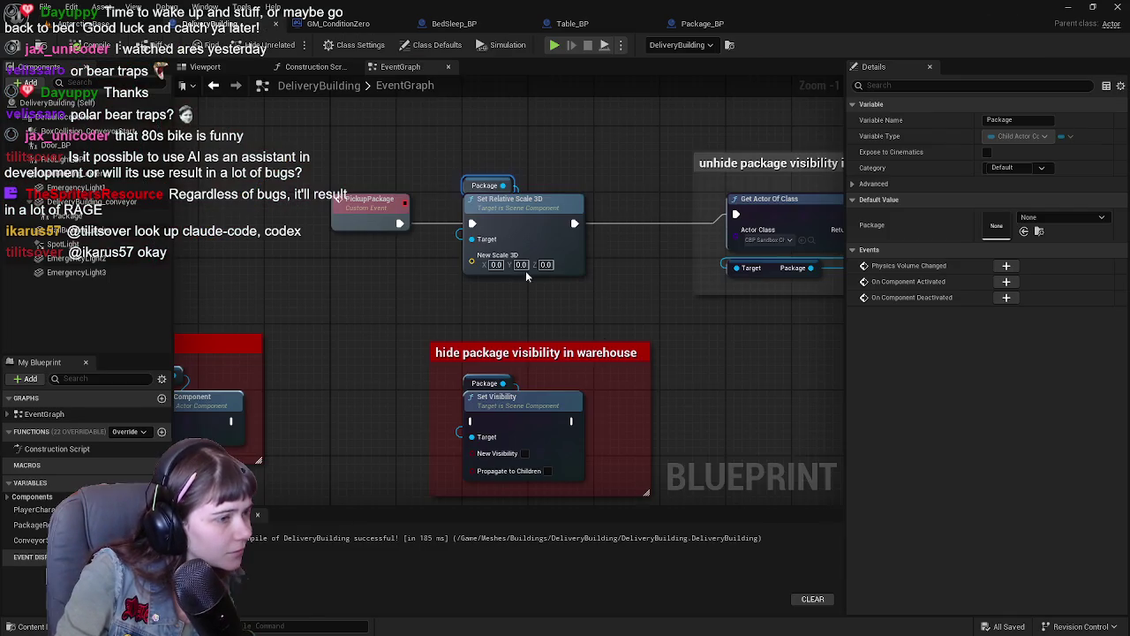
{"action": "mouse_move", "coordinate": [429, 303]}
{"action": "left_mouse_down"}
{"action": "mouse_move", "coordinate": [524, 231]}
{"action": "mouse_move", "coordinate": [461, 318]}
{"action": "left_mouse_up"}
{"action": "scroll", "coordinate": [524, 232], "scroll_direction": "down", "scroll_amount": 1}
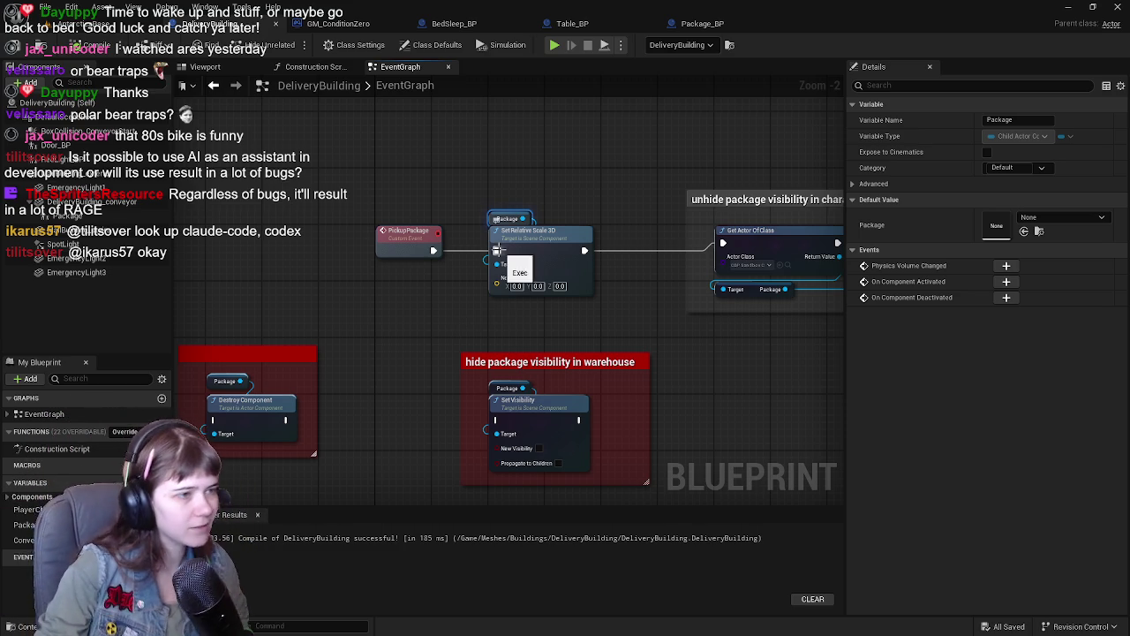
{"action": "scroll", "coordinate": [579, 159], "scroll_direction": "down", "scroll_amount": 7}
{"action": "scroll", "coordinate": [582, 134], "scroll_direction": "up", "scroll_amount": 6}
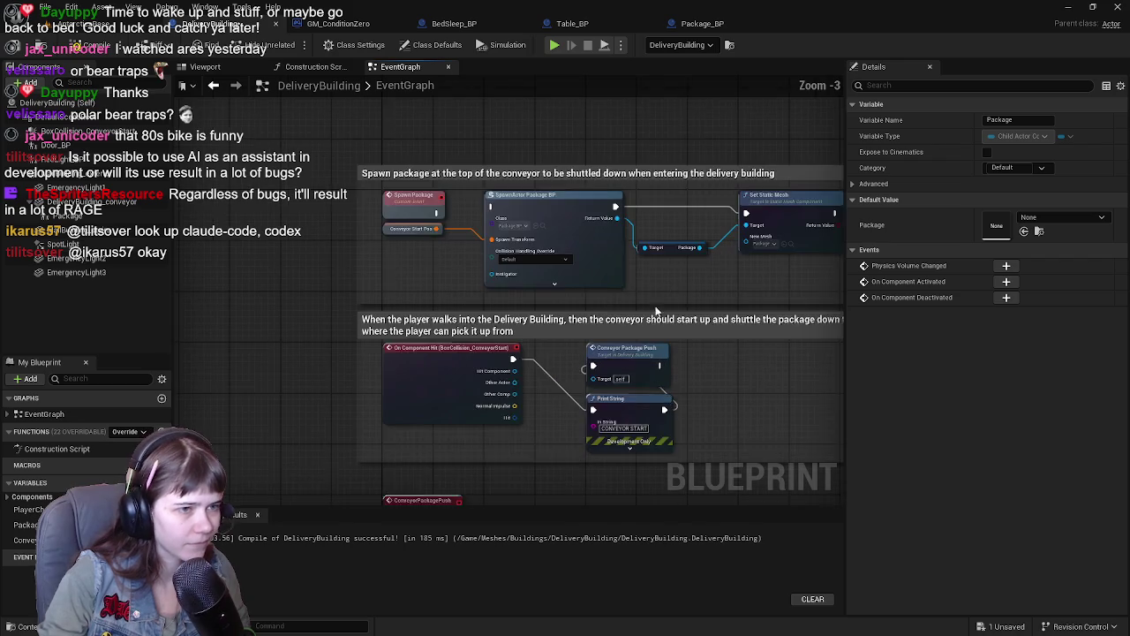
{"action": "mouse_move", "coordinate": [495, 333]}
{"action": "left_mouse_down"}
{"action": "mouse_move", "coordinate": [510, 270]}
{"action": "mouse_move", "coordinate": [490, 272]}
{"action": "mouse_move", "coordinate": [447, 382]}
{"action": "left_mouse_up"}
{"action": "scroll", "coordinate": [509, 269], "scroll_direction": "down", "scroll_amount": 1}
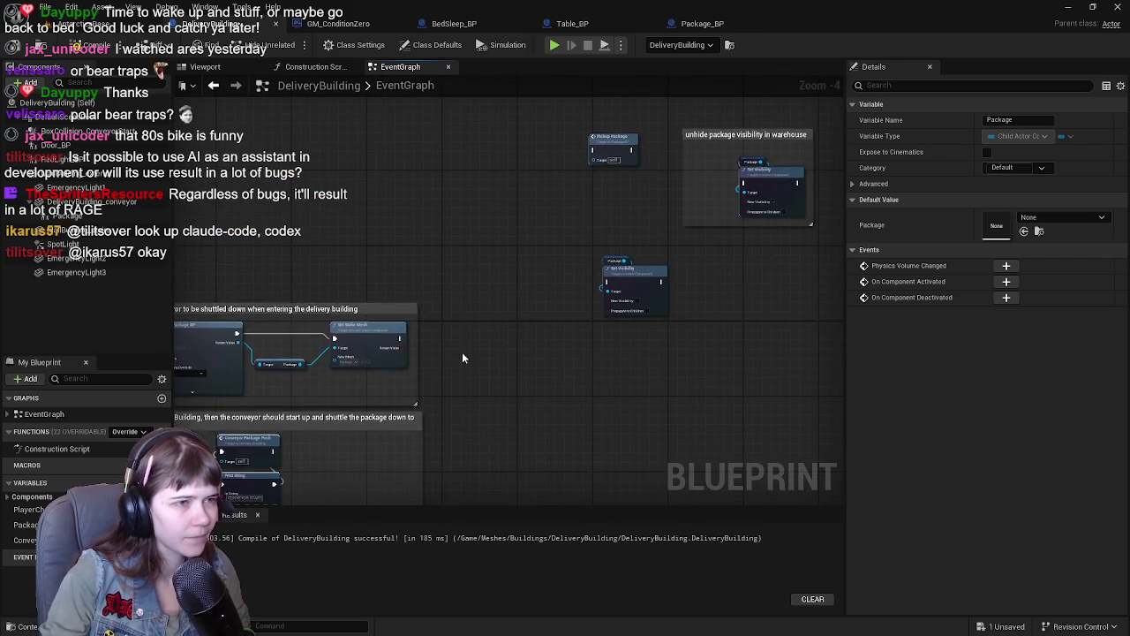
{"action": "scroll", "coordinate": [459, 375], "scroll_direction": "down", "scroll_amount": 1}
{"action": "scroll", "coordinate": [573, 215], "scroll_direction": "down", "scroll_amount": 2}
{"action": "scroll", "coordinate": [577, 209], "scroll_direction": "up", "scroll_amount": 3}
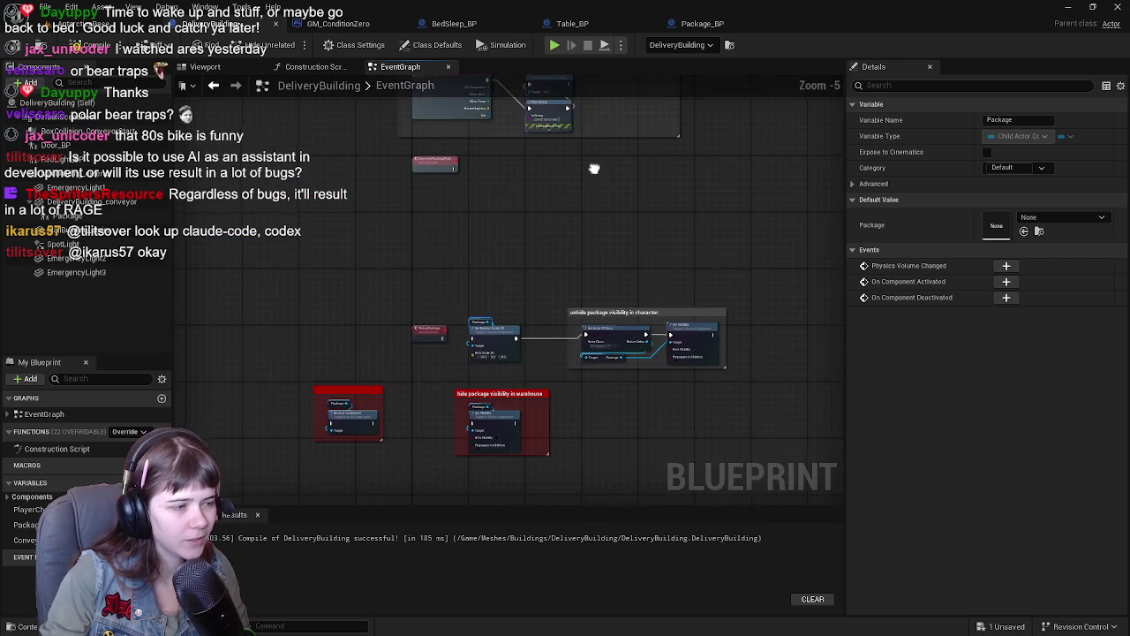
{"action": "scroll", "coordinate": [560, 202], "scroll_direction": "up", "scroll_amount": 1}
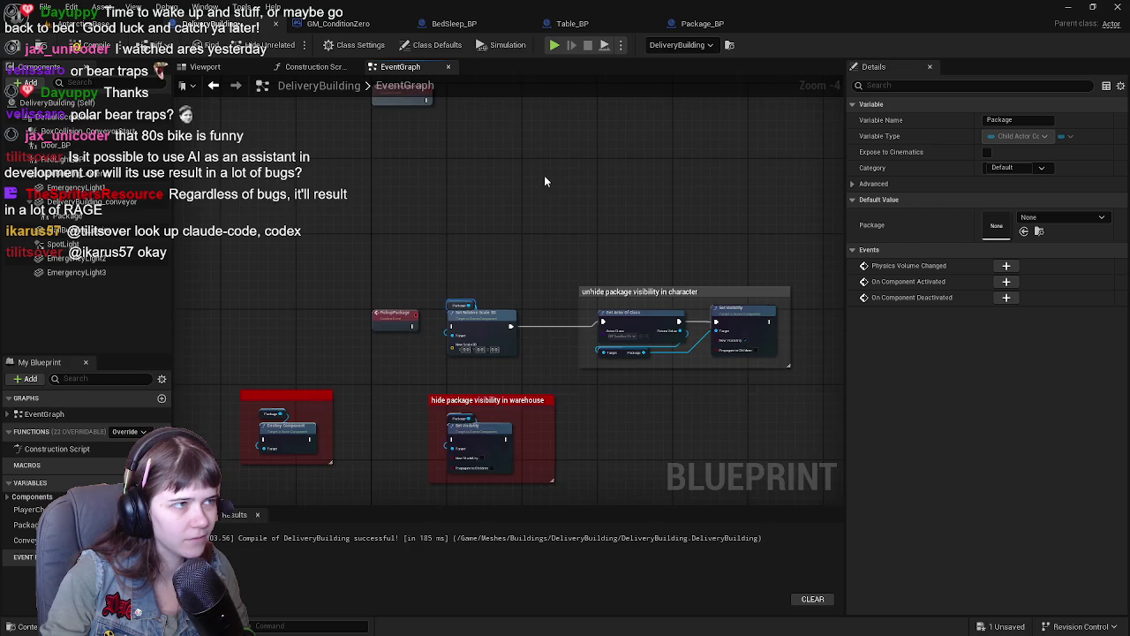
{"action": "scroll", "coordinate": [540, 225], "scroll_direction": "down", "scroll_amount": 1}
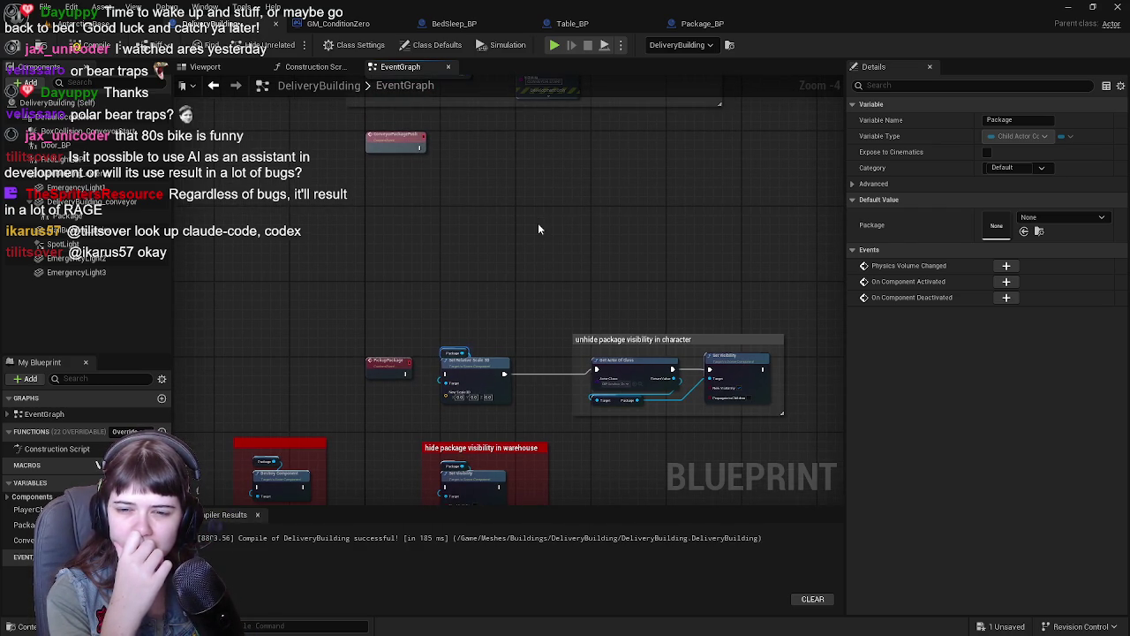
Step: Recompile DeliveryBuilding, check Package_BP's event graph, and save from the level editor
{"action": "left_click", "coordinate": [80, 45]}
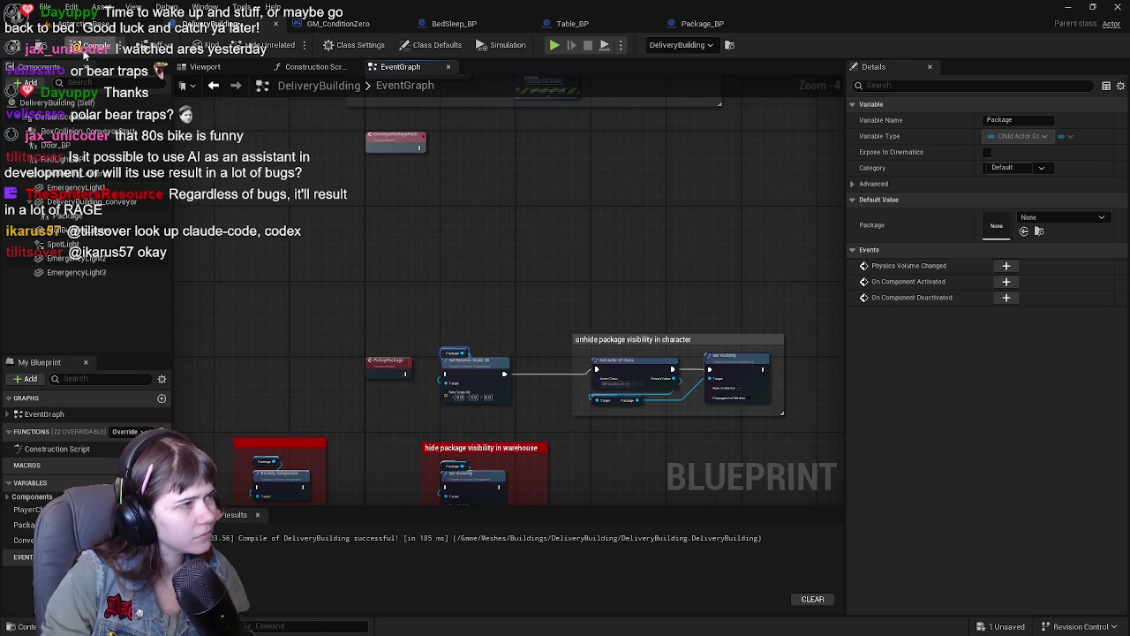
{"action": "mouse_move", "coordinate": [594, 251]}
{"action": "left_mouse_down"}
{"action": "mouse_move", "coordinate": [548, 398]}
{"action": "mouse_move", "coordinate": [552, 432]}
{"action": "mouse_move", "coordinate": [530, 442]}
{"action": "left_mouse_up"}
{"action": "left_click", "coordinate": [720, 21]}
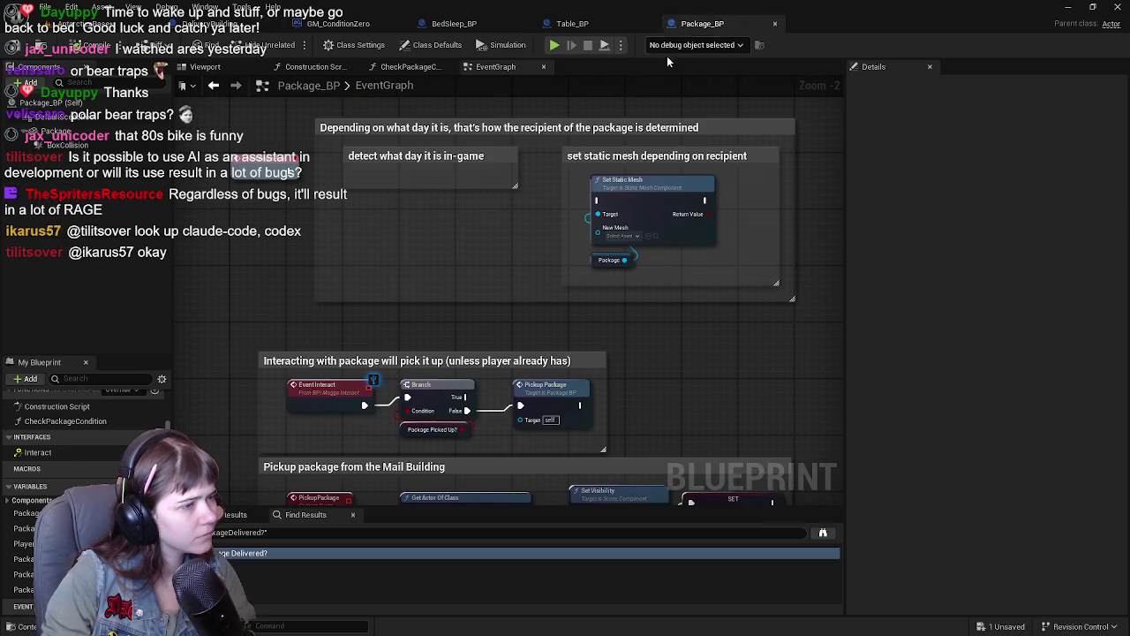
{"action": "scroll", "coordinate": [382, 210], "scroll_direction": "up", "scroll_amount": 2}
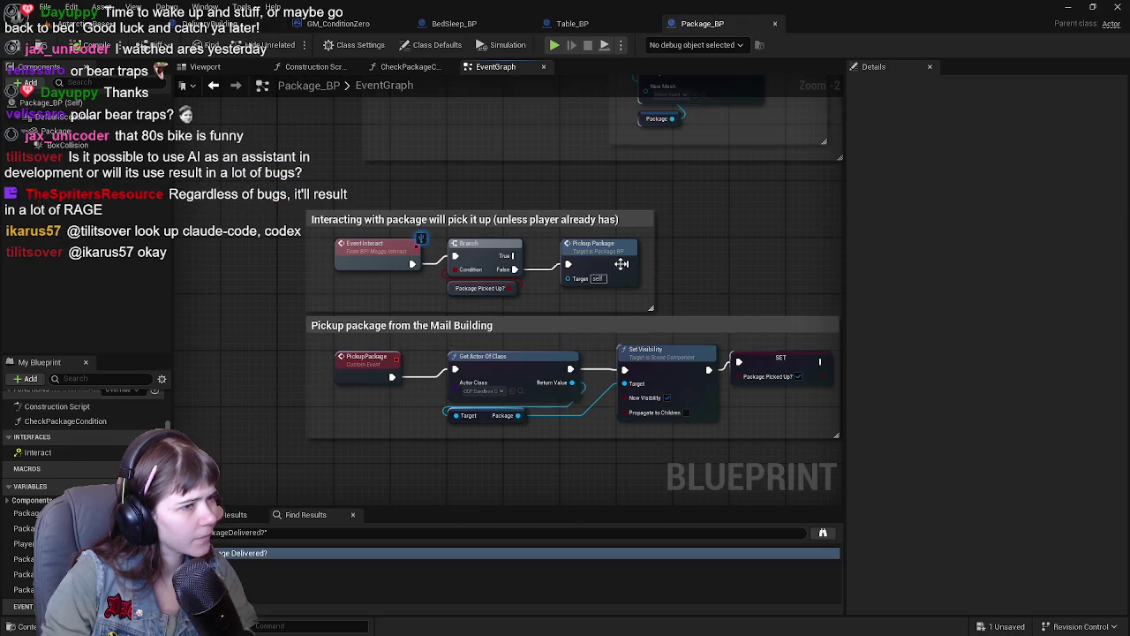
{"action": "left_click", "coordinate": [56, 24]}
{"action": "key", "text": "ctrl+s"}
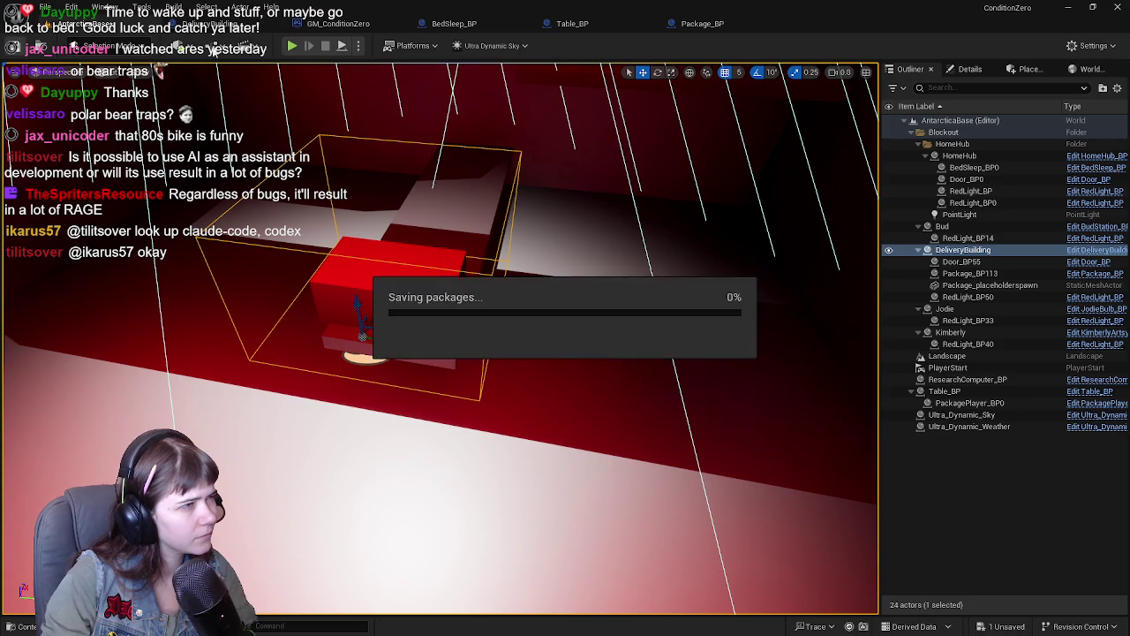
Step: Play-test by running up the snowy valley to the delivery building, picking up the package, then stopping
{"action": "key", "text": "alt+p"}
{"action": "key", "text": "w"}
{"action": "key", "text": "w"}
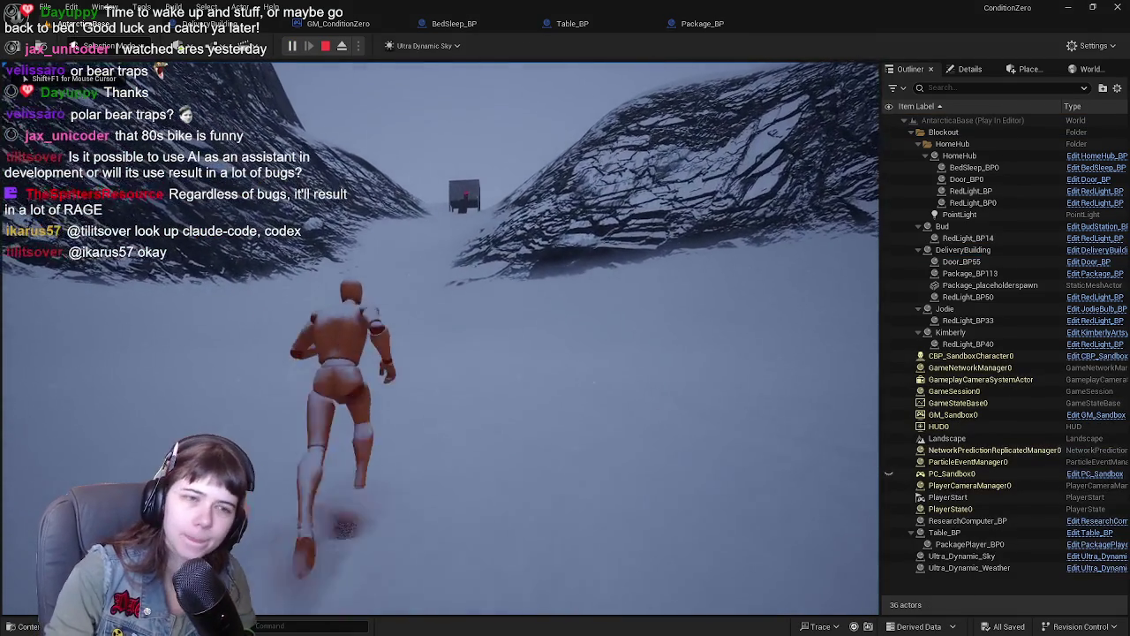
{"action": "key", "text": "w"}
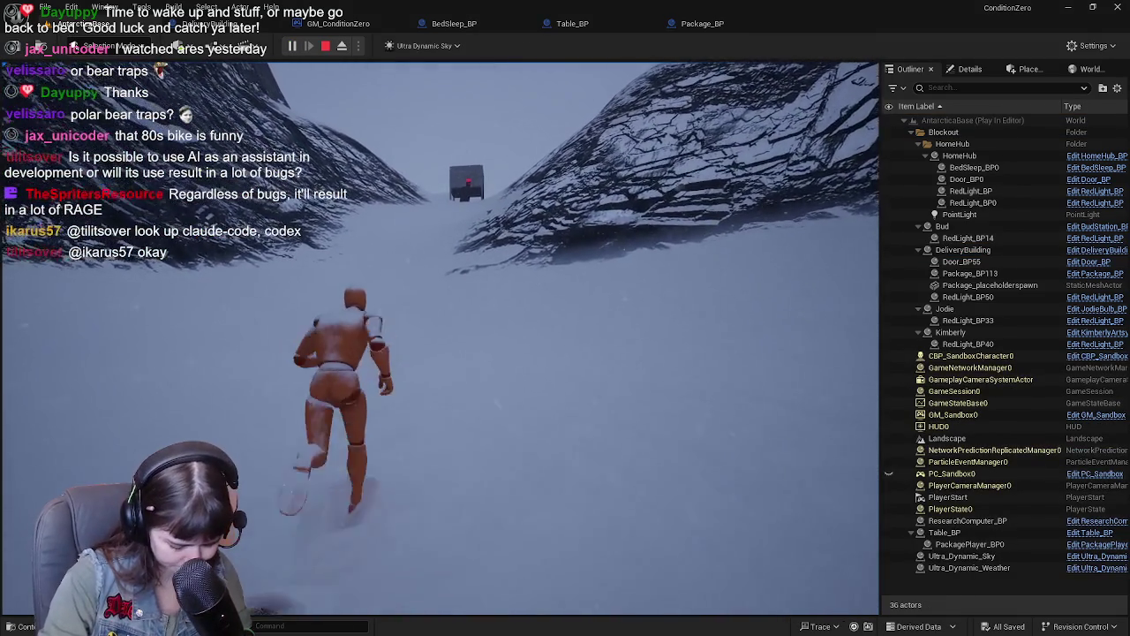
{"action": "key", "text": "w"}
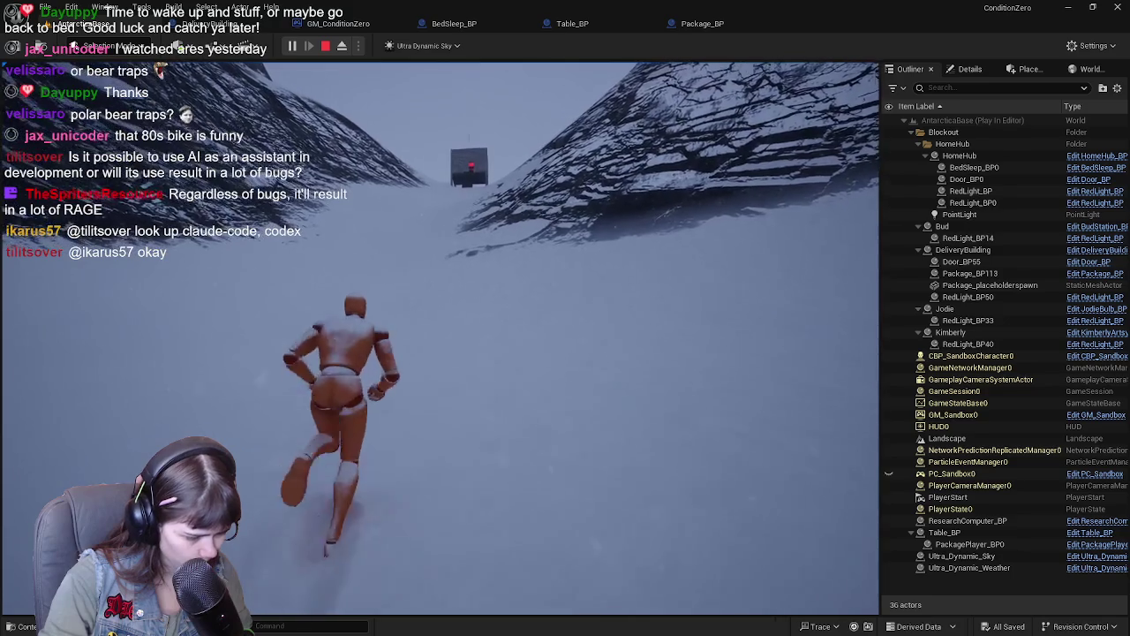
{"action": "key", "text": "w"}
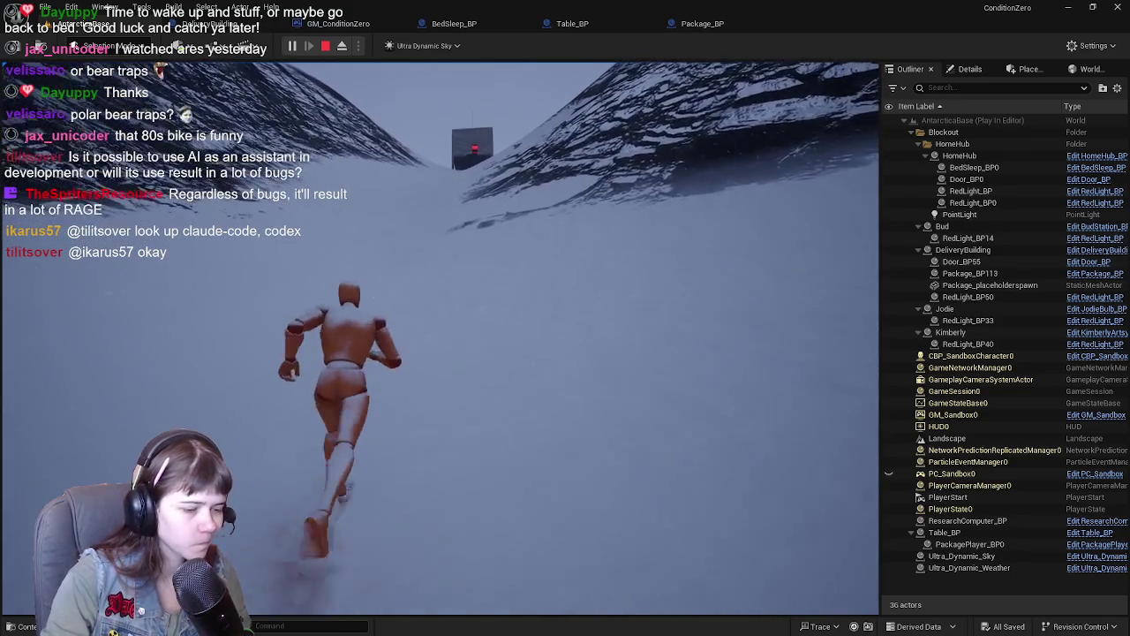
{"action": "key", "text": "w"}
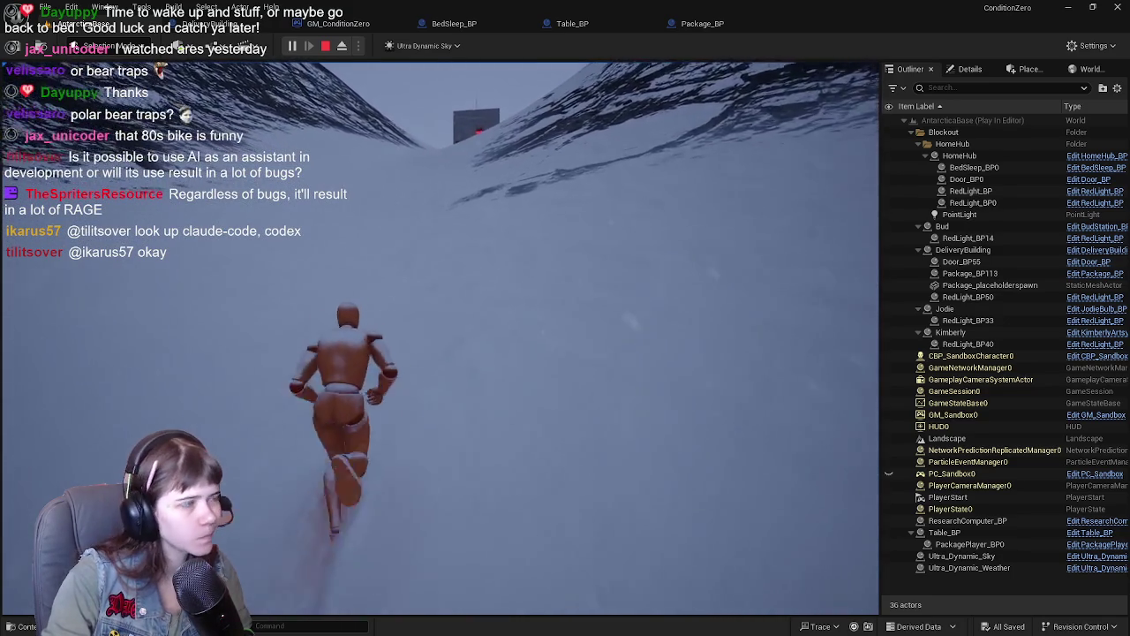
{"action": "key", "text": "w"}
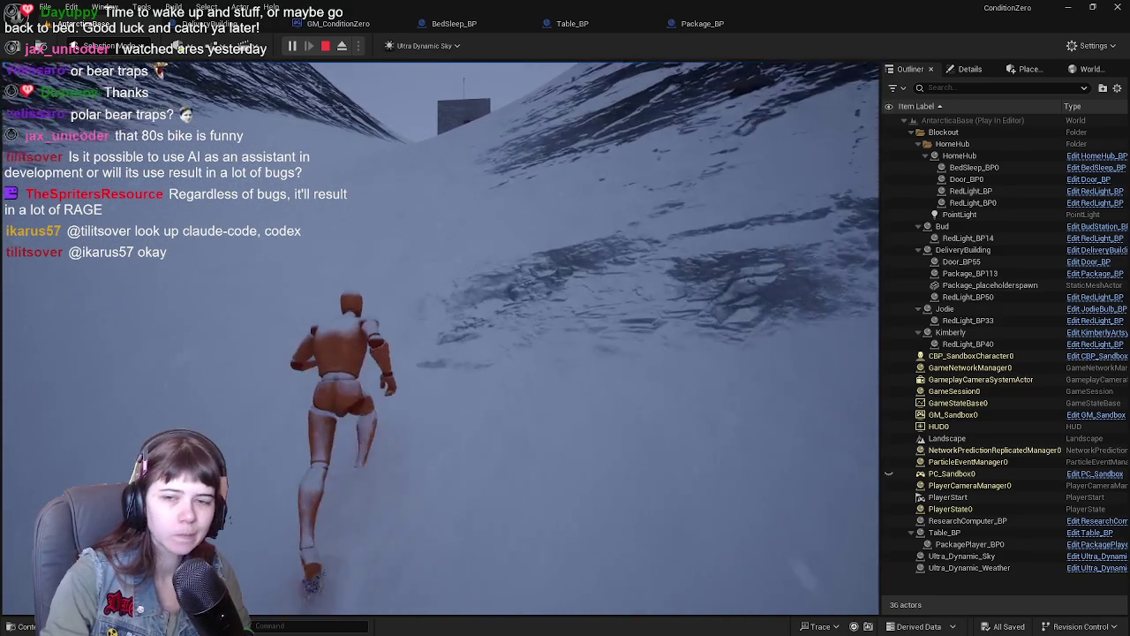
{"action": "key", "text": "w"}
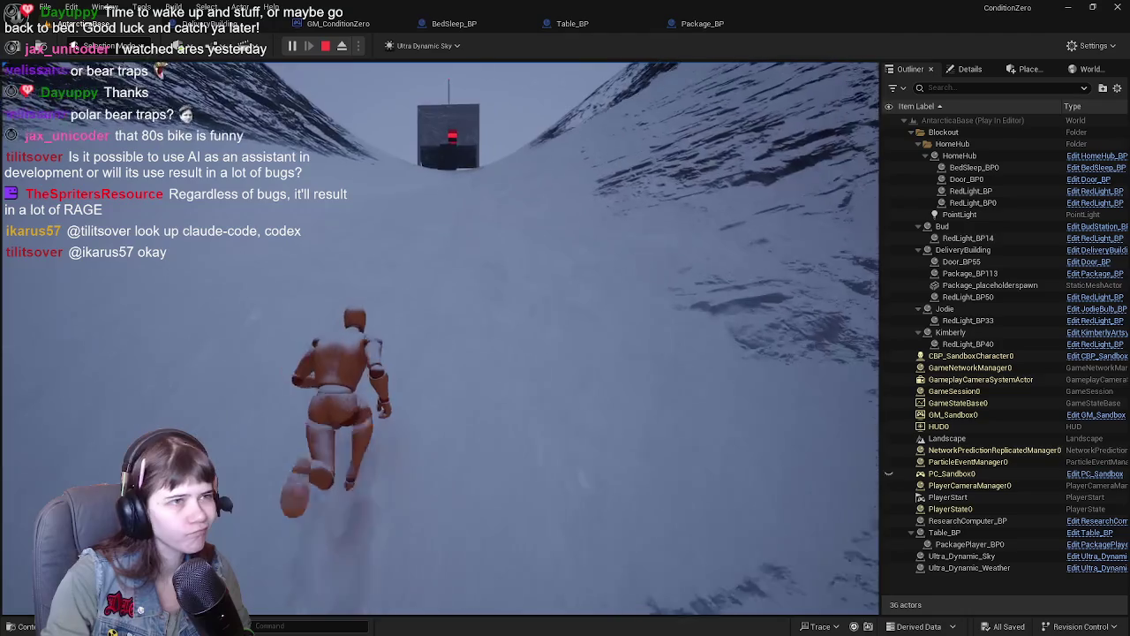
{"action": "key", "text": "w"}
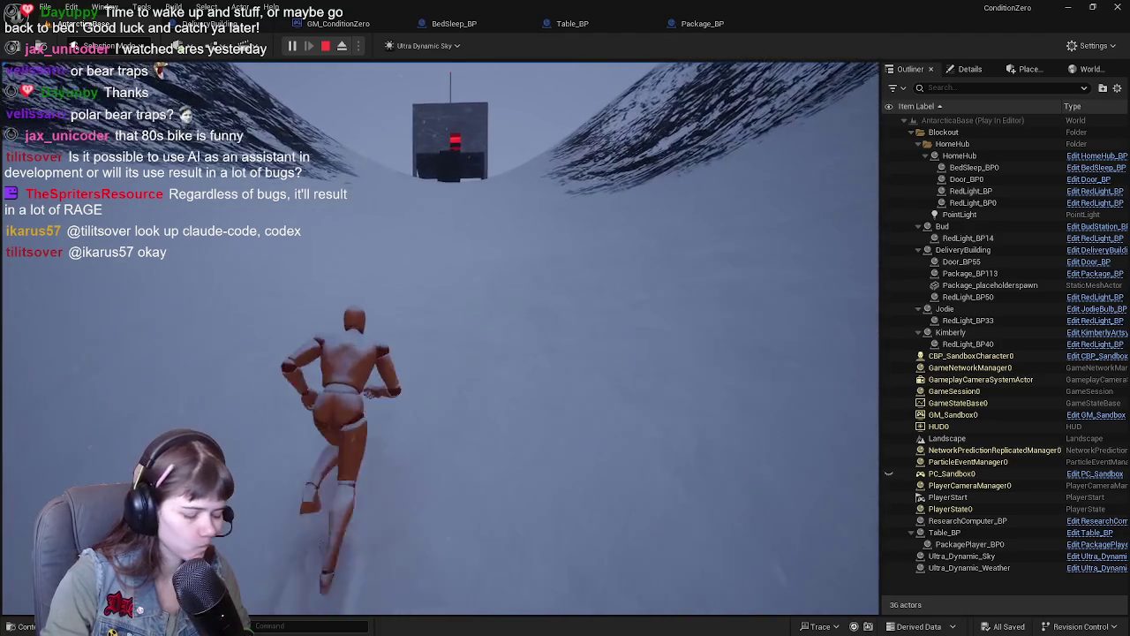
{"action": "key", "text": "w"}
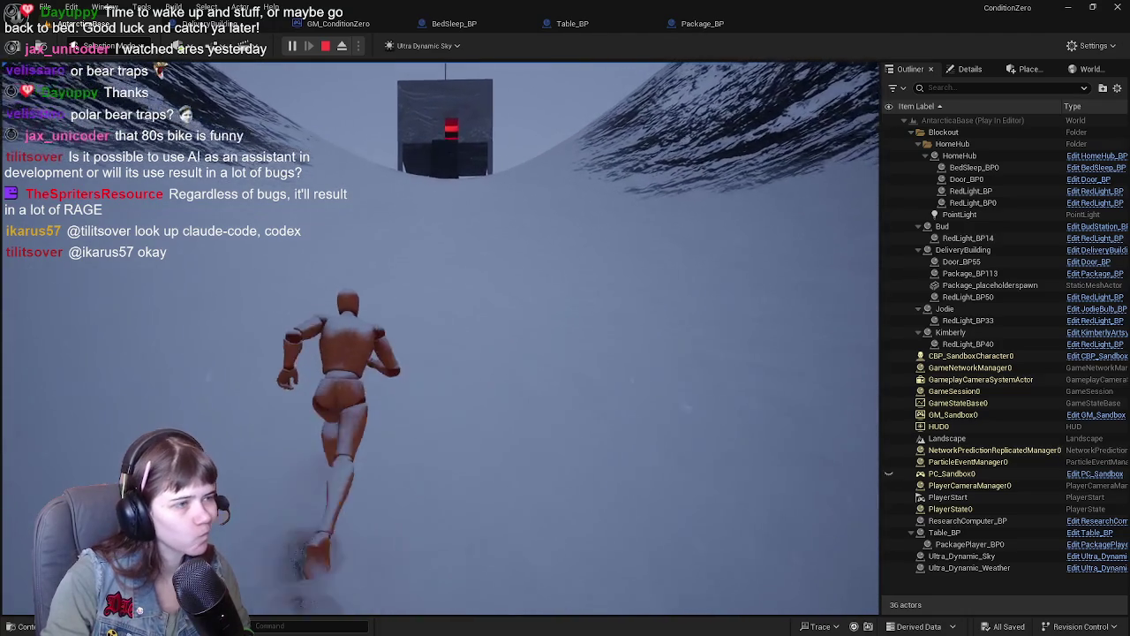
{"action": "key", "text": "w"}
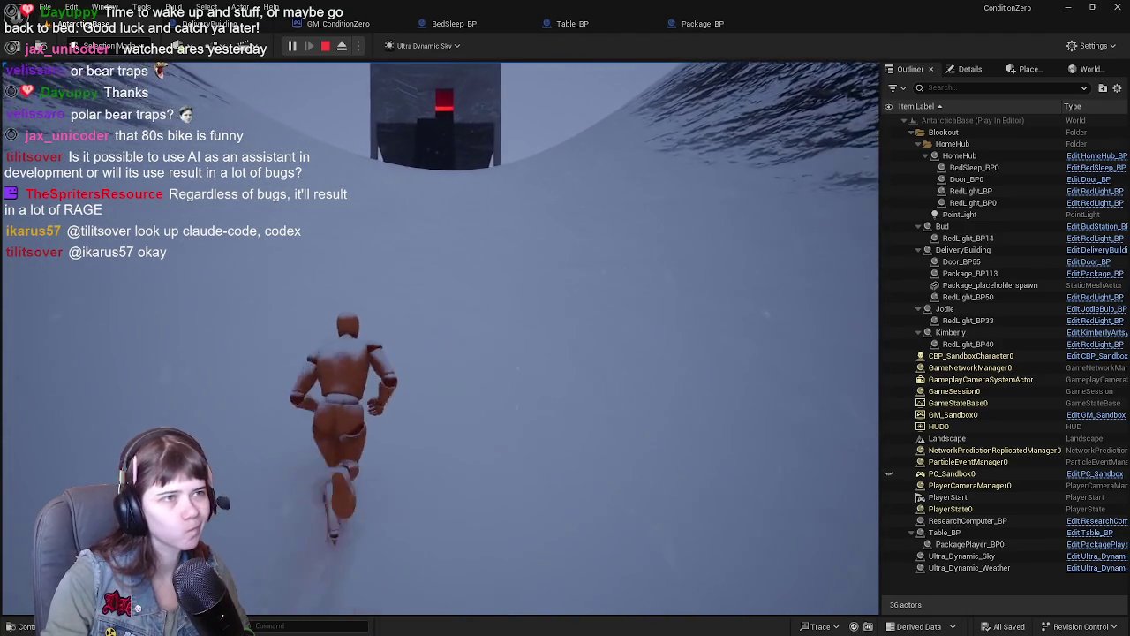
{"action": "key", "text": "w"}
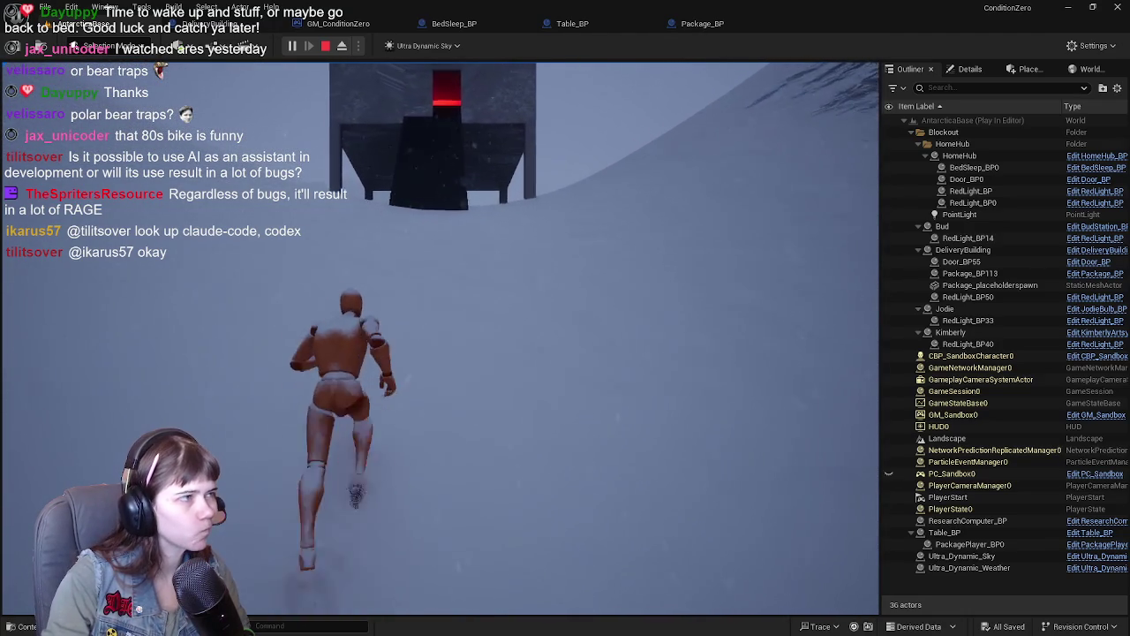
{"action": "key", "text": "w"}
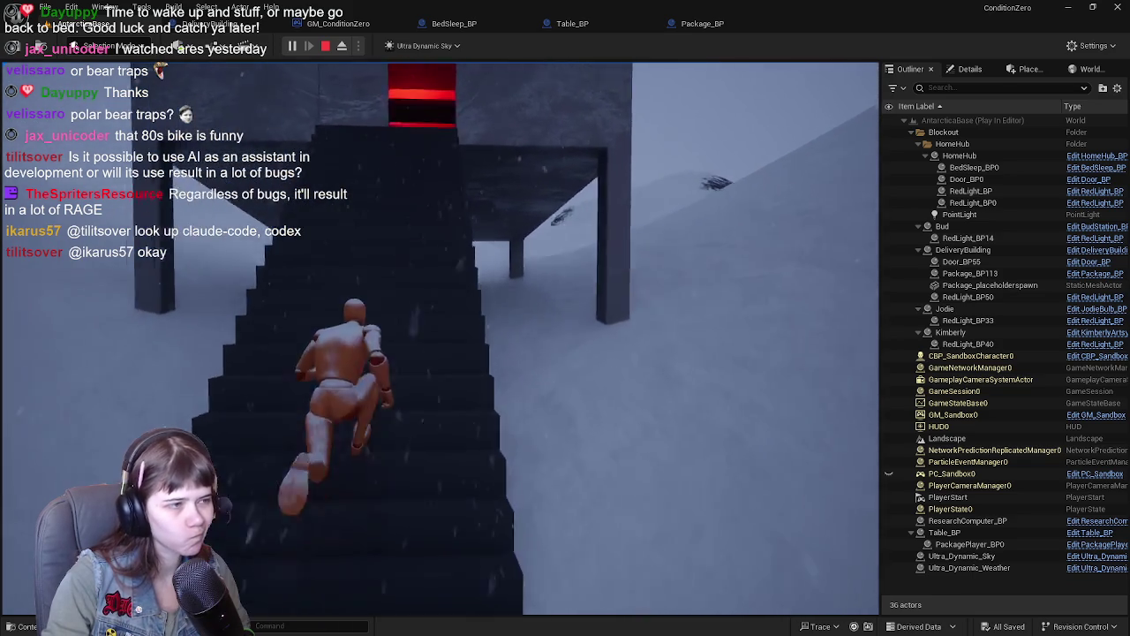
{"action": "key", "text": "e"}
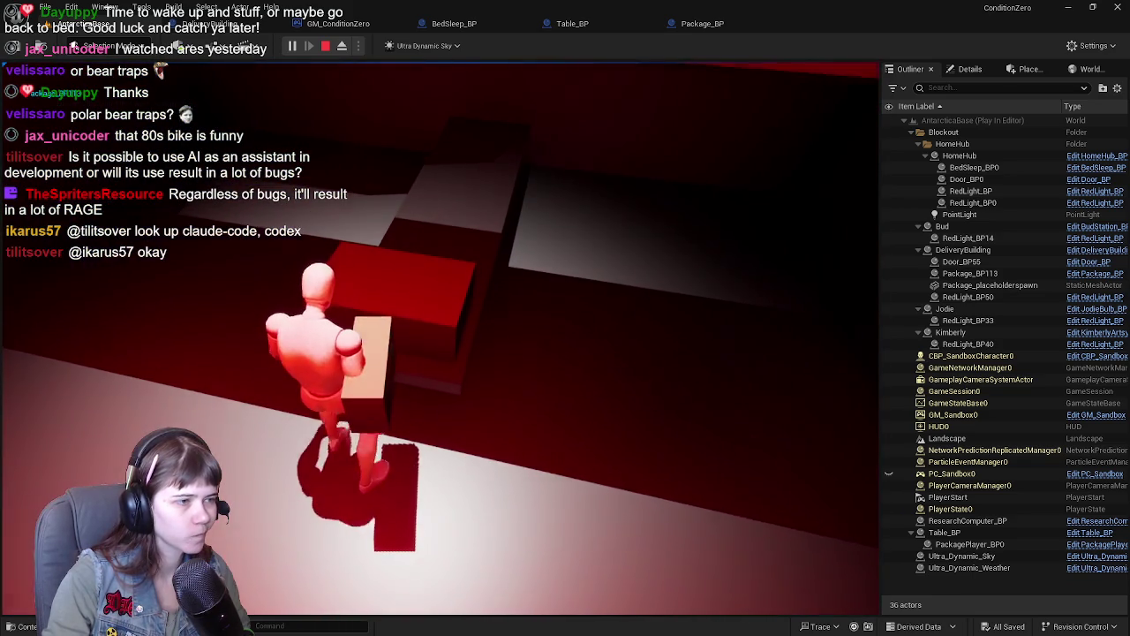
{"action": "key", "text": "Escape"}
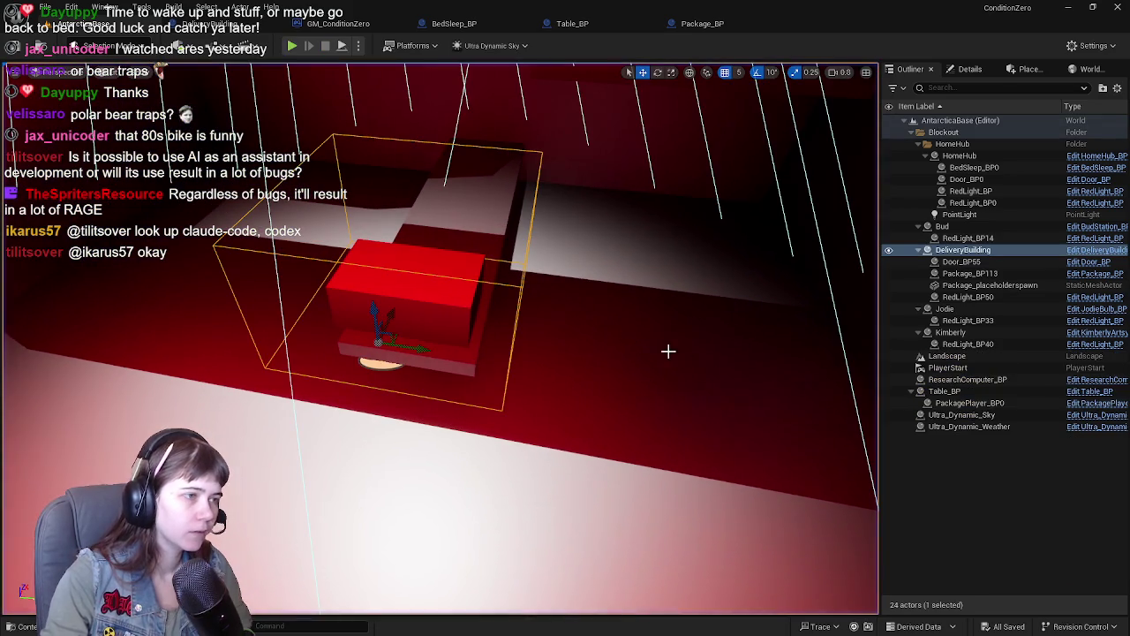
Step: Frame the viewport on DeliveryBuilding and zoom into its red-lit room with the package box
{"action": "key", "text": "f"}
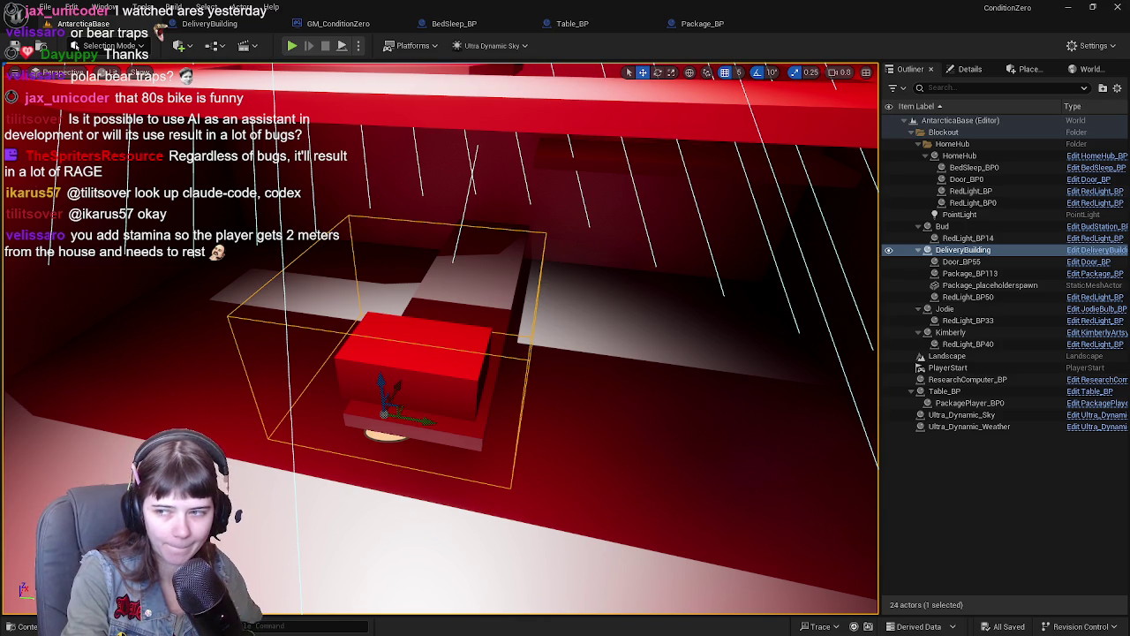
{"action": "key", "text": "alt+Tab"}
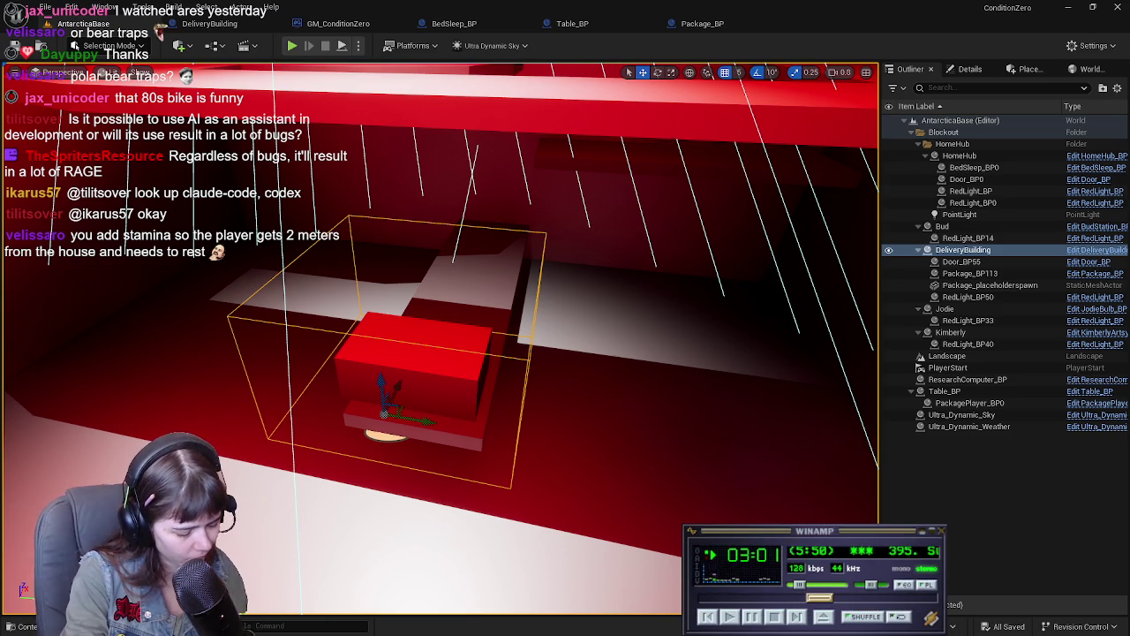
{"action": "key", "text": "alt+Tab"}
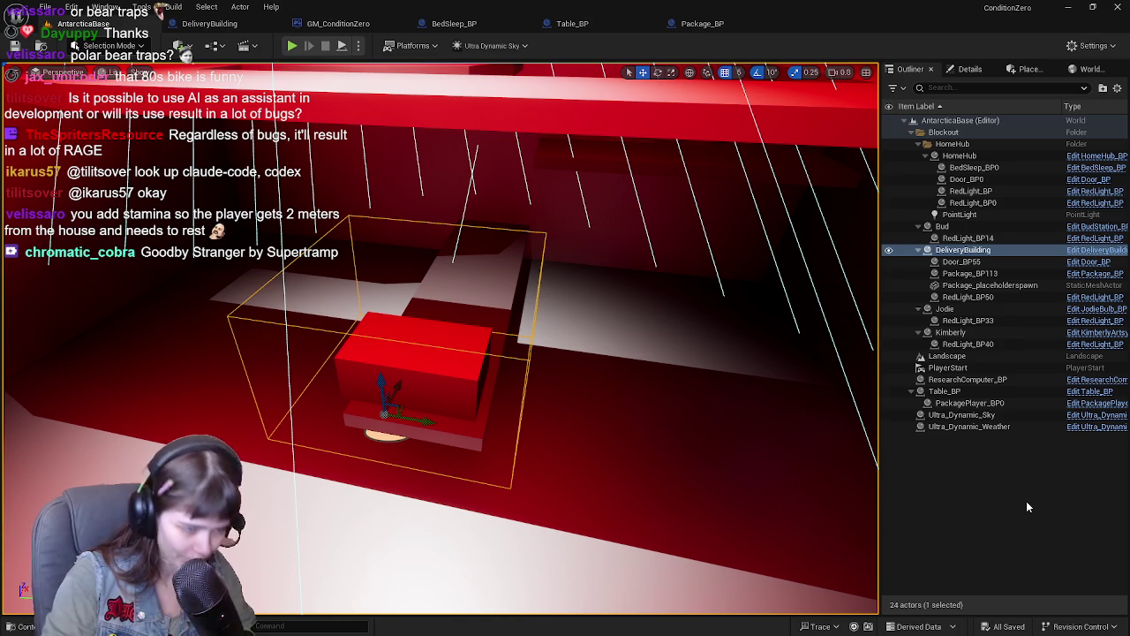
{"action": "scroll", "coordinate": [759, 374], "scroll_direction": "up", "scroll_amount": 2}
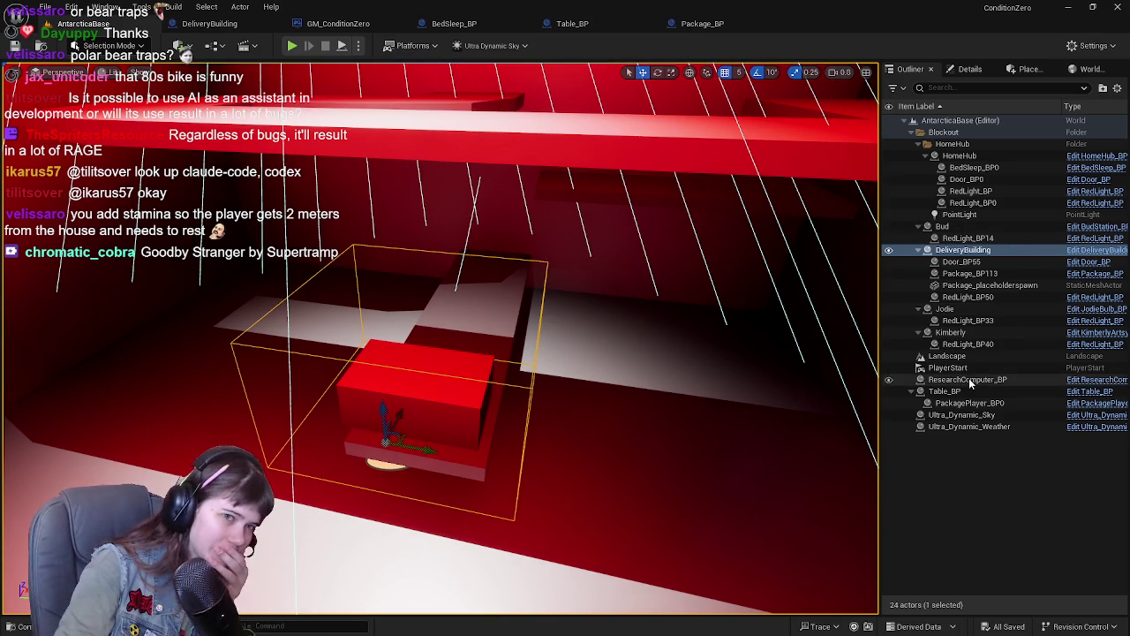
Step: Select and frame DeliveryBuilding, then bring its graph's PickupPackage and Set Visibility nodes into view
{"action": "left_click", "coordinate": [982, 251]}
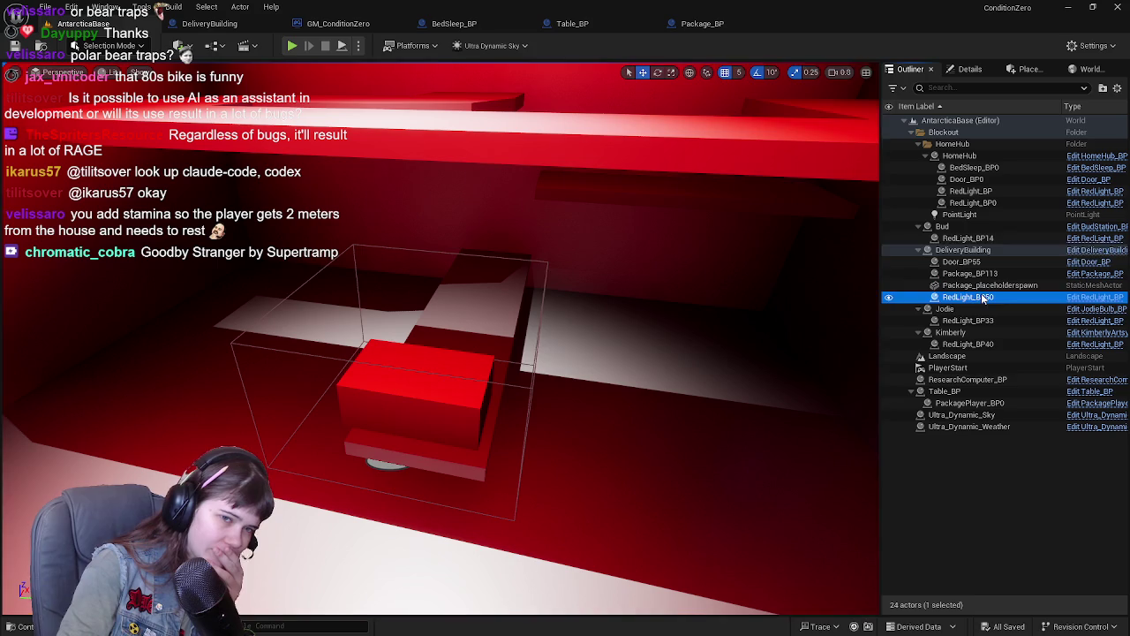
{"action": "double_click", "coordinate": [971, 250]}
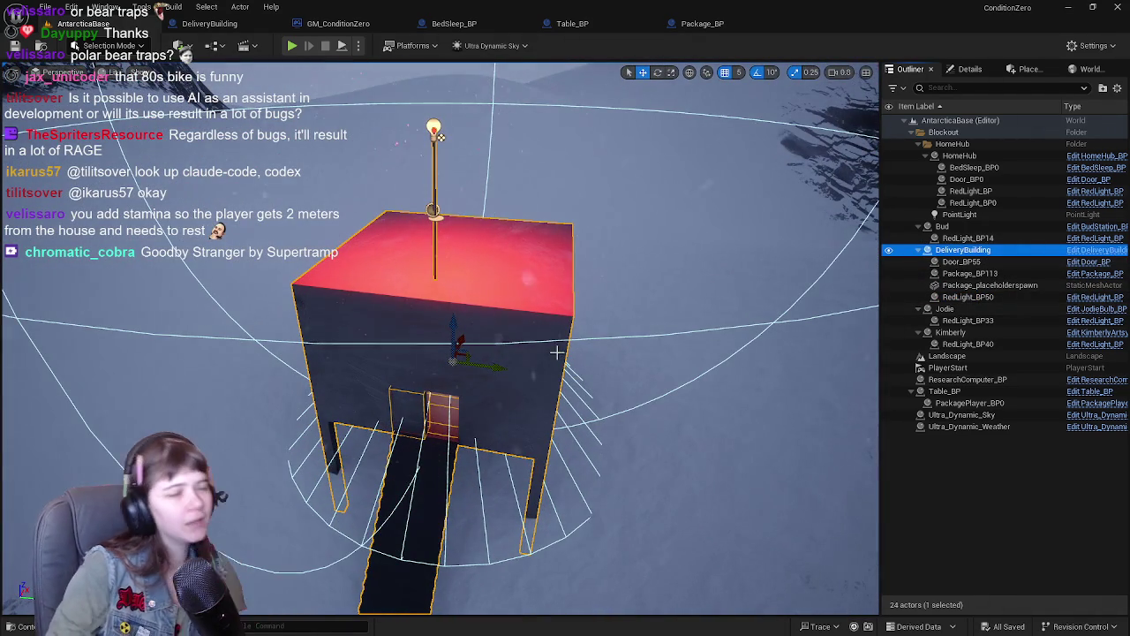
{"action": "left_click", "coordinate": [227, 25]}
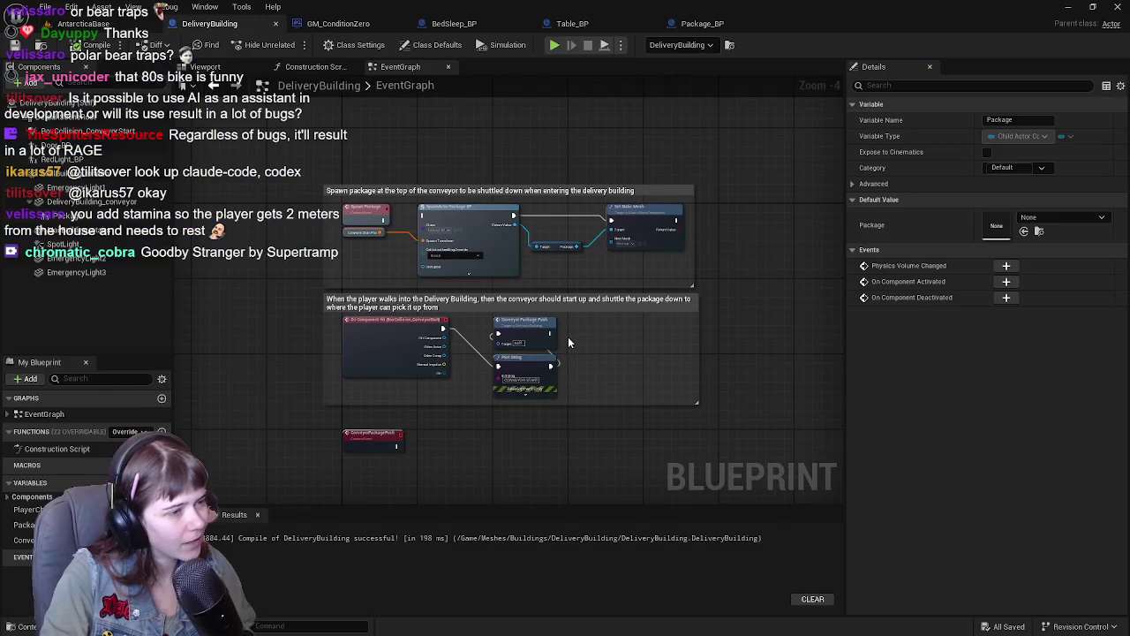
{"action": "scroll", "coordinate": [456, 321], "scroll_direction": "up", "scroll_amount": 1}
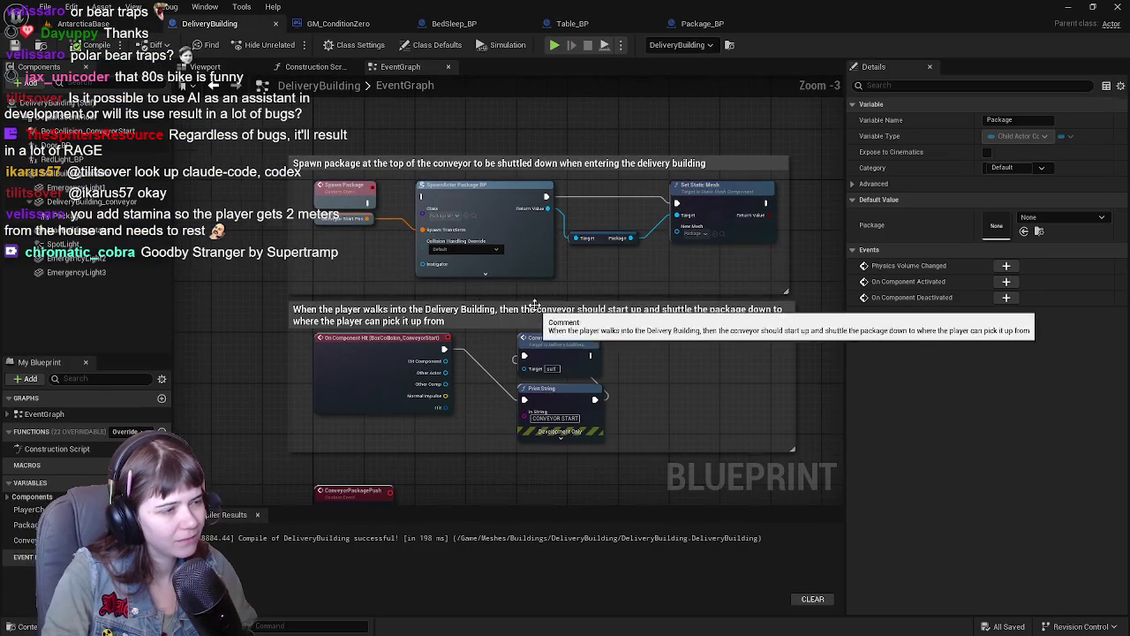
{"action": "mouse_move", "coordinate": [430, 430]}
{"action": "left_mouse_down"}
{"action": "mouse_move", "coordinate": [497, 217]}
{"action": "mouse_move", "coordinate": [525, 399]}
{"action": "mouse_move", "coordinate": [487, 163]}
{"action": "left_mouse_up"}
{"action": "scroll", "coordinate": [504, 217], "scroll_direction": "down", "scroll_amount": 2}
{"action": "scroll", "coordinate": [504, 217], "scroll_direction": "down", "scroll_amount": 2}
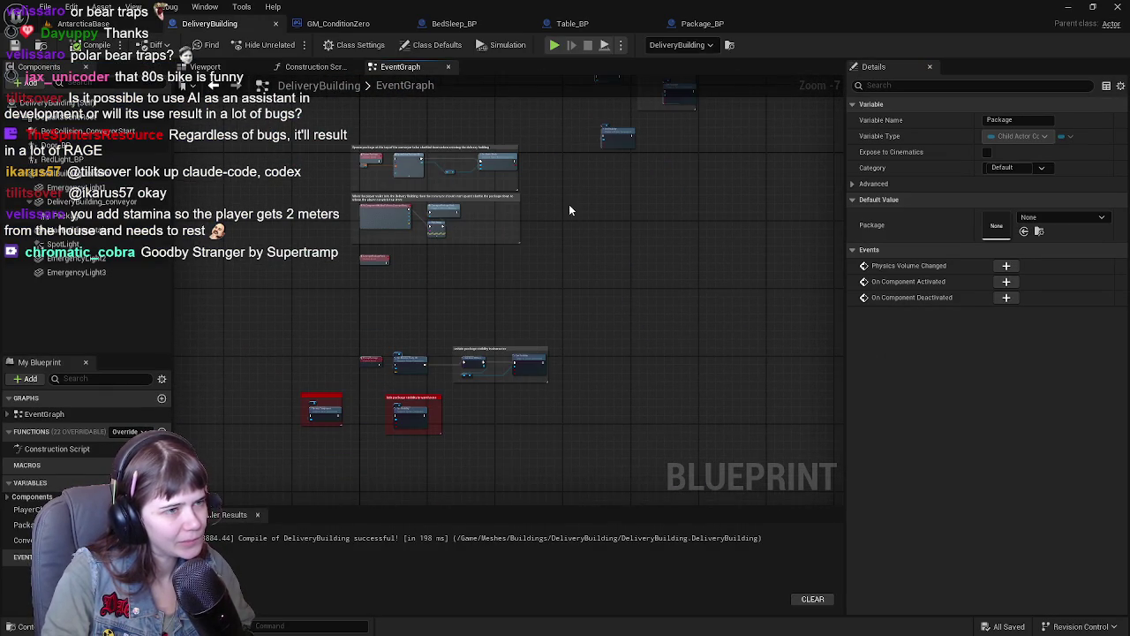
{"action": "left_click_drag", "start_coordinate": [566, 215], "coordinate": [535, 302]}
{"action": "scroll", "coordinate": [535, 301], "scroll_direction": "up", "scroll_amount": 4}
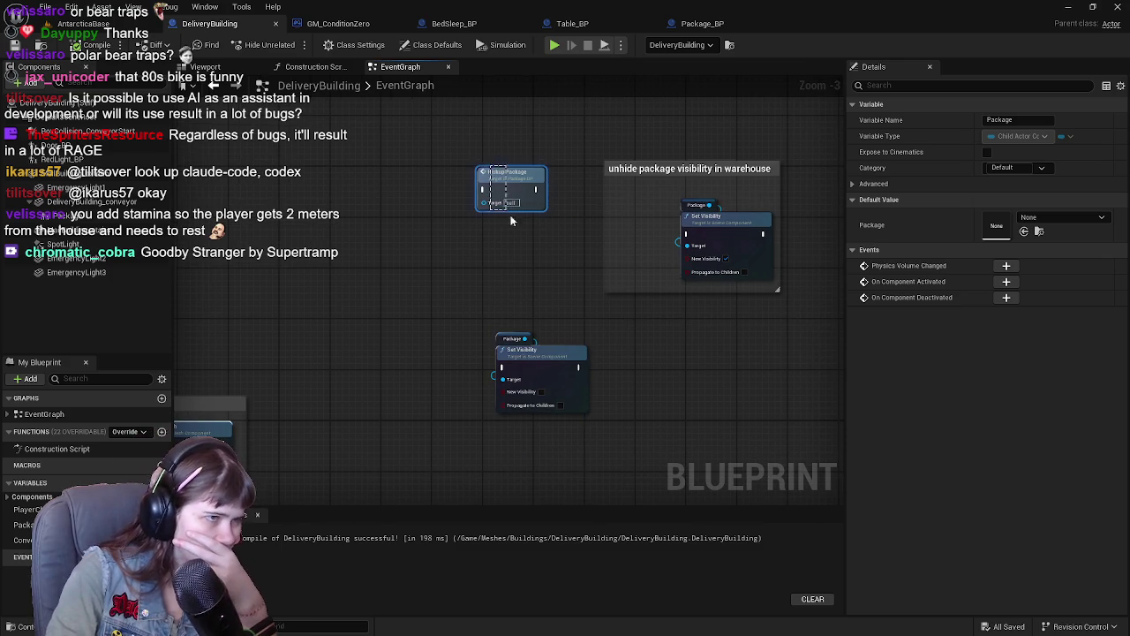
Step: Delete the leftover Pickup Package node, the lower Set Visibility node and the warehouse unhide comment group
{"action": "left_click", "coordinate": [517, 201]}
{"action": "key", "text": "Delete"}
{"action": "left_click", "coordinate": [519, 389]}
{"action": "key", "text": "Delete"}
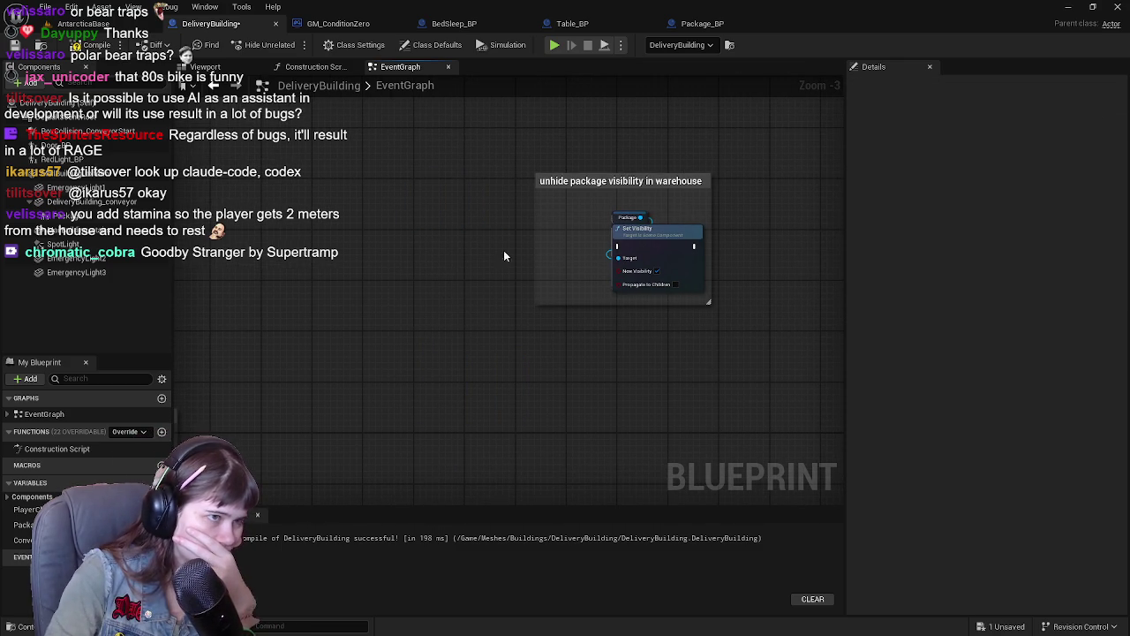
{"action": "key", "text": "ctrl+a"}
{"action": "scroll", "coordinate": [451, 420], "scroll_direction": "up", "scroll_amount": 1}
{"action": "scroll", "coordinate": [353, 437], "scroll_direction": "down", "scroll_amount": 1}
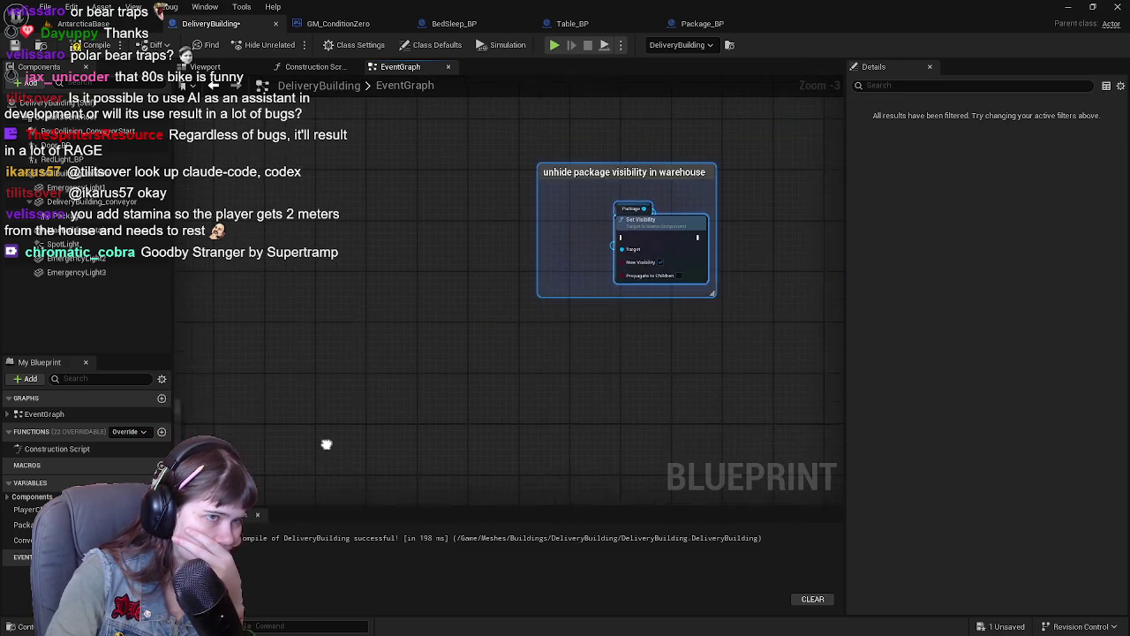
{"action": "key", "text": "Delete"}
Step: Bring the conveyor comments into view and compile and save the DeliveryBuilding Blueprint
{"action": "scroll", "coordinate": [609, 191], "scroll_direction": "down", "scroll_amount": 6}
{"action": "scroll", "coordinate": [520, 212], "scroll_direction": "up", "scroll_amount": 4}
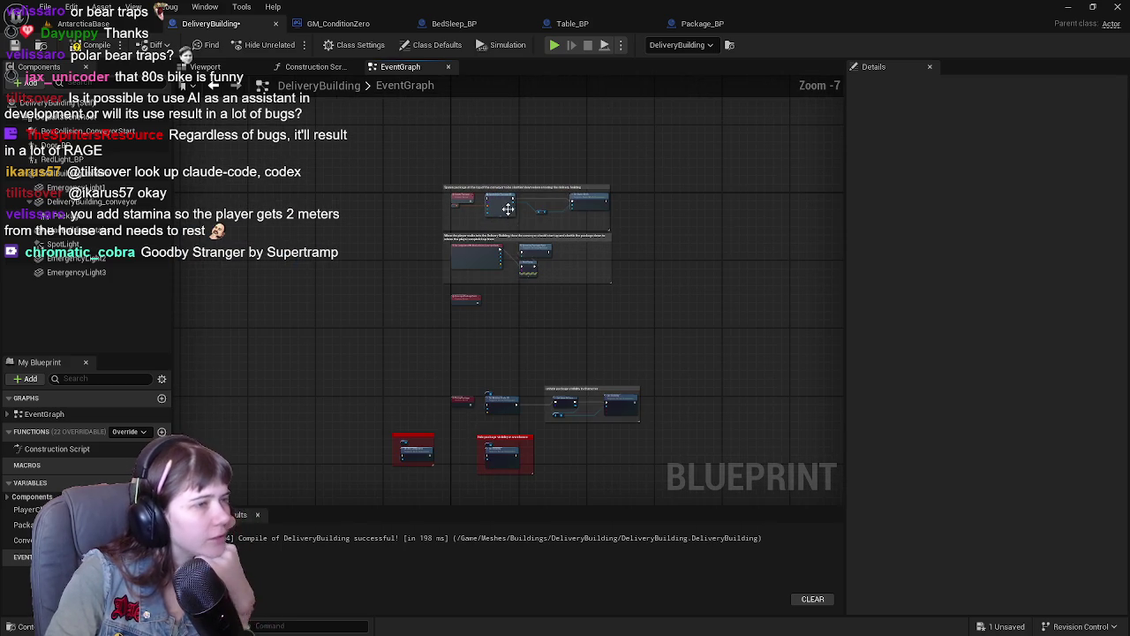
{"action": "scroll", "coordinate": [523, 216], "scroll_direction": "up", "scroll_amount": 3}
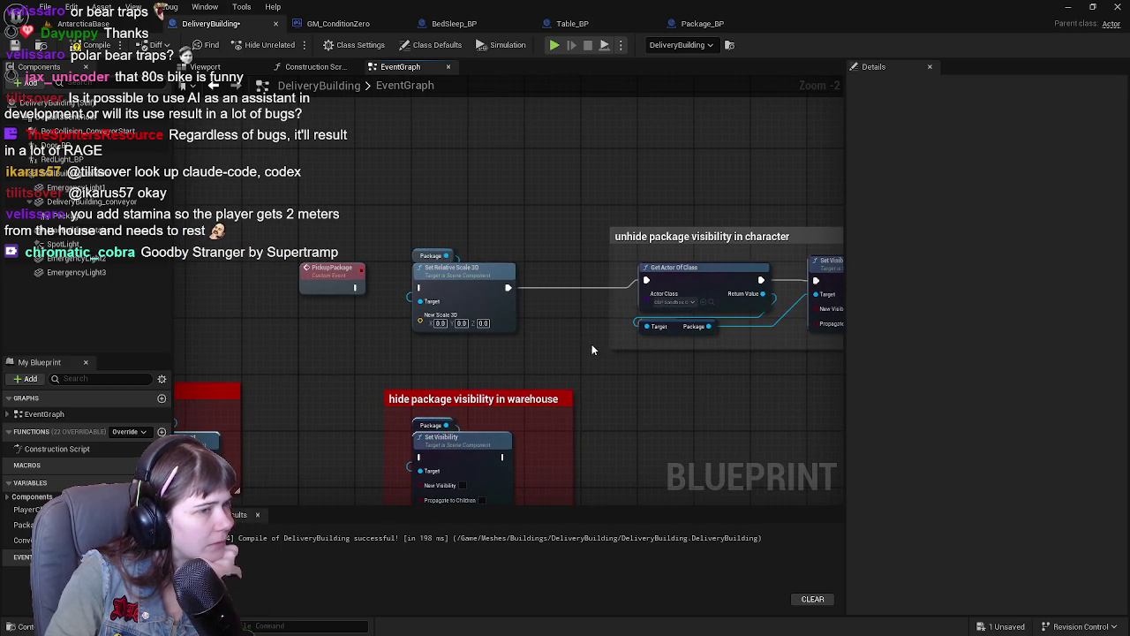
{"action": "scroll", "coordinate": [535, 279], "scroll_direction": "down", "scroll_amount": 1}
{"action": "scroll", "coordinate": [539, 281], "scroll_direction": "down", "scroll_amount": 1}
{"action": "mouse_move", "coordinate": [506, 197]}
{"action": "left_mouse_down"}
{"action": "mouse_move", "coordinate": [547, 277]}
{"action": "mouse_move", "coordinate": [504, 424]}
{"action": "mouse_move", "coordinate": [506, 344]}
{"action": "left_mouse_up"}
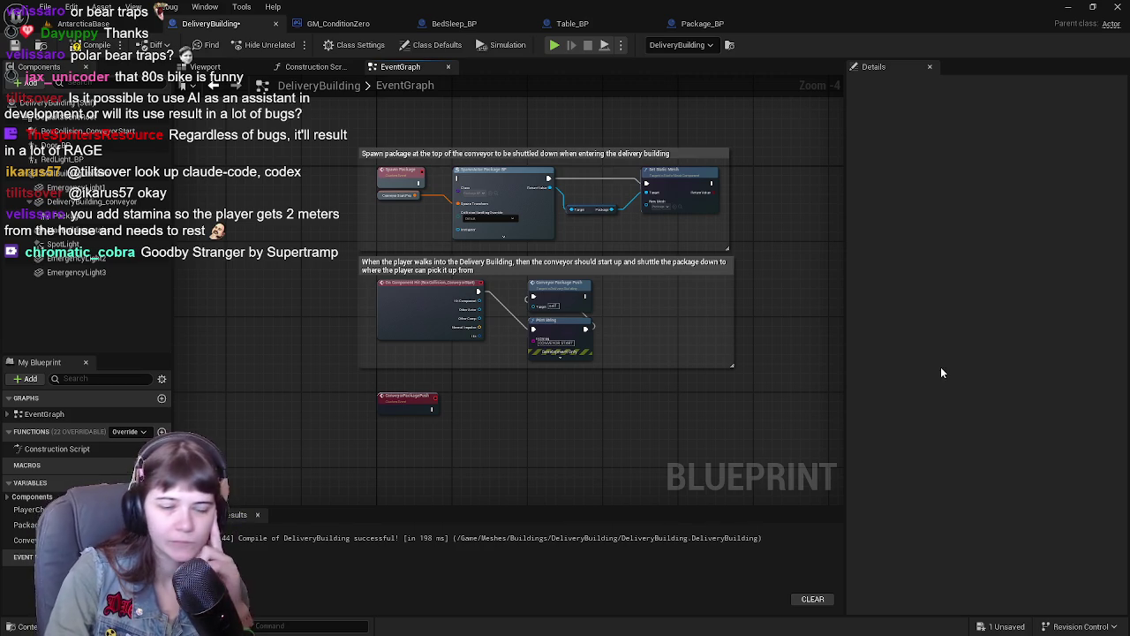
{"action": "left_click", "coordinate": [93, 46]}
{"action": "left_click", "coordinate": [97, 23]}
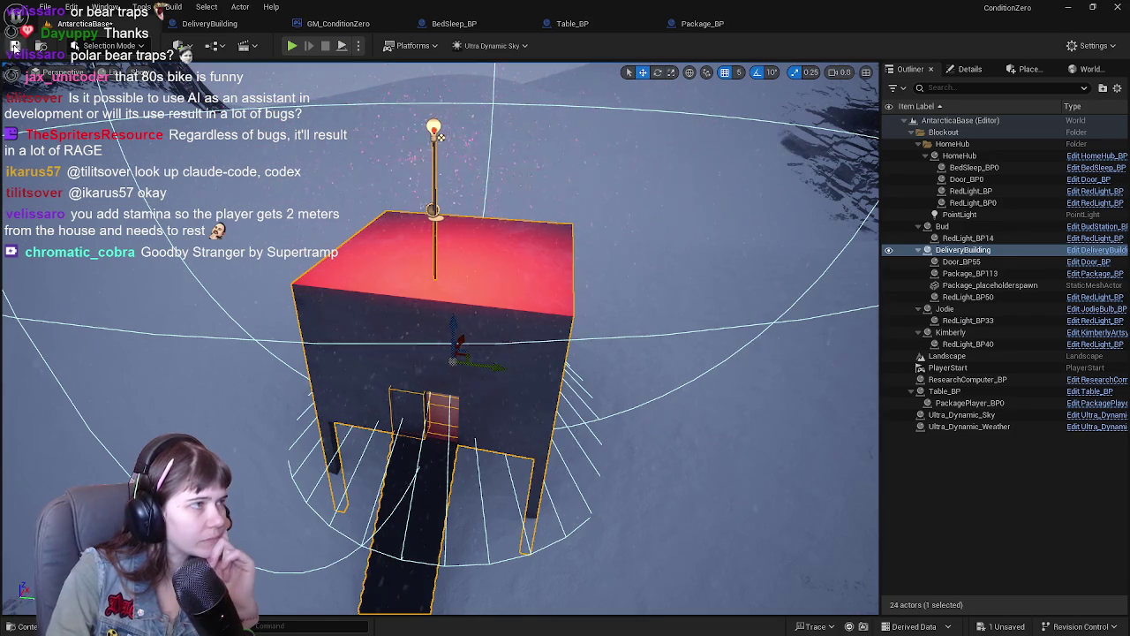
{"action": "left_click", "coordinate": [209, 23]}
{"action": "scroll", "coordinate": [521, 334], "scroll_direction": "up", "scroll_amount": 1}
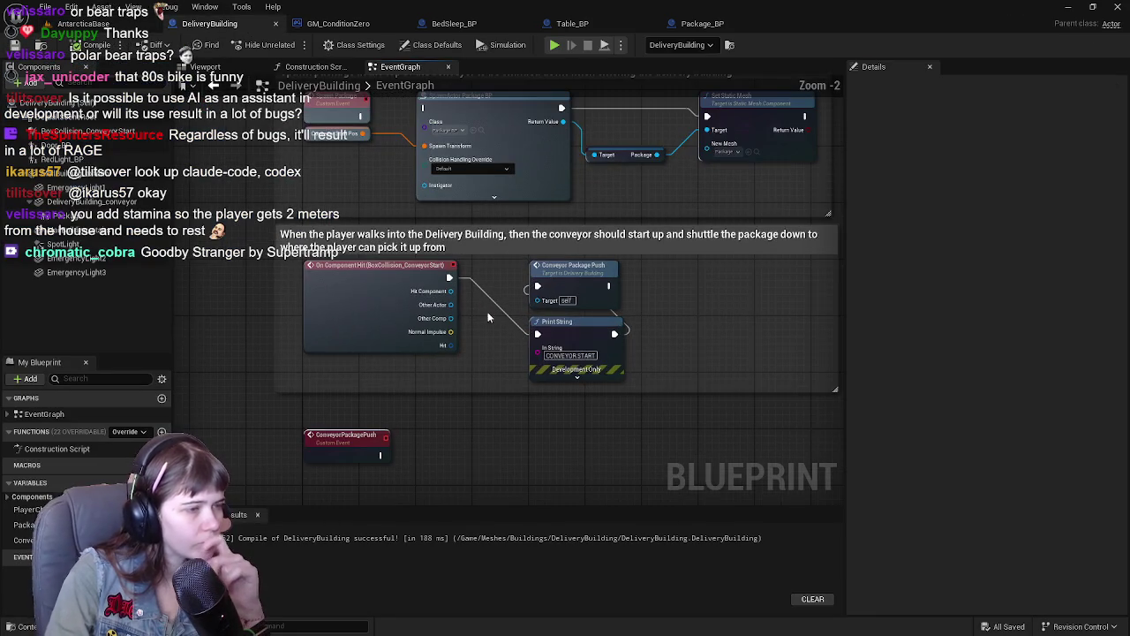
{"action": "scroll", "coordinate": [495, 353], "scroll_direction": "up", "scroll_amount": 1}
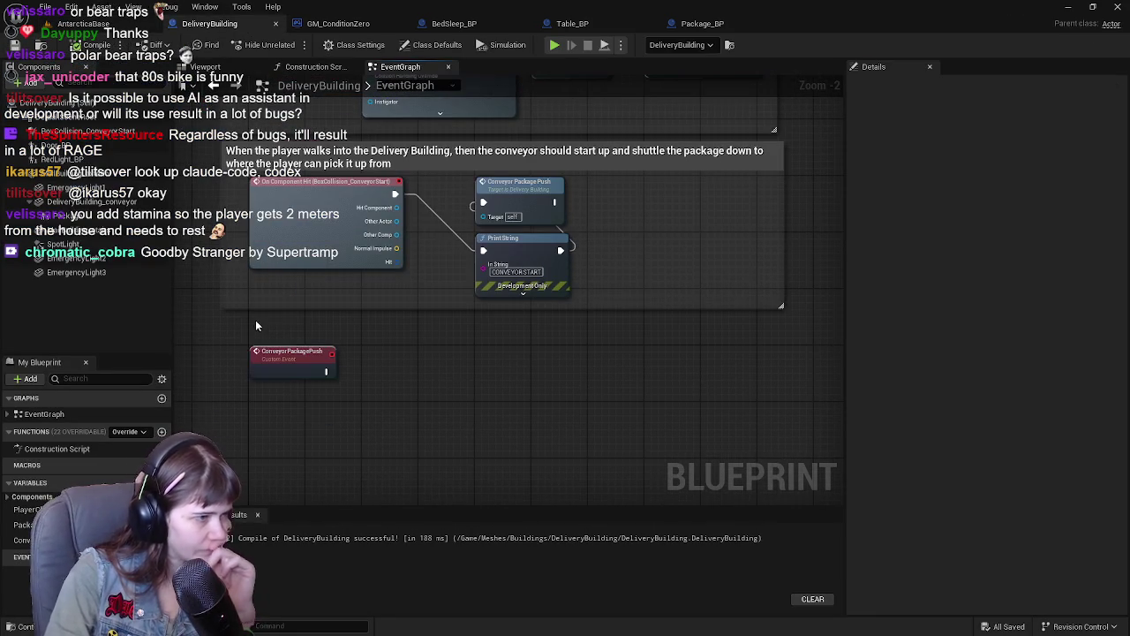
Step: Wrap ConveyorPackagePush in a comment about shuttling the package down to the player, widened to one line
{"action": "left_click", "coordinate": [291, 355]}
{"action": "type", "text": "c"}
{"action": "type", "text": "Co"}
{"action": "type", "text": "houl"}
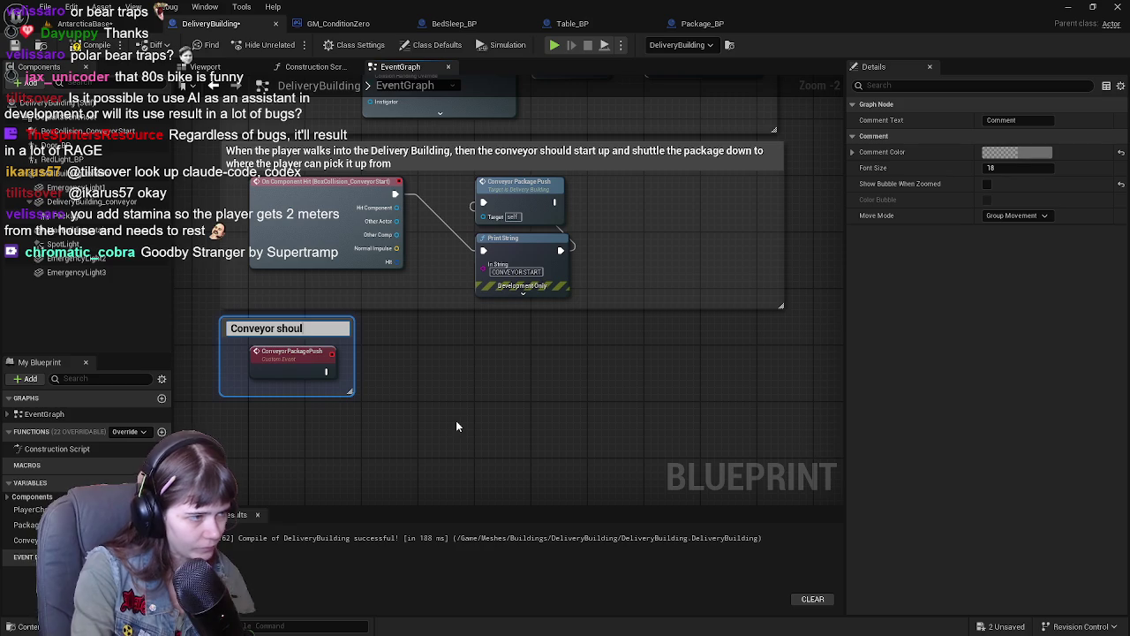
{"action": "type", "text": "d shuttle thkage down to"}
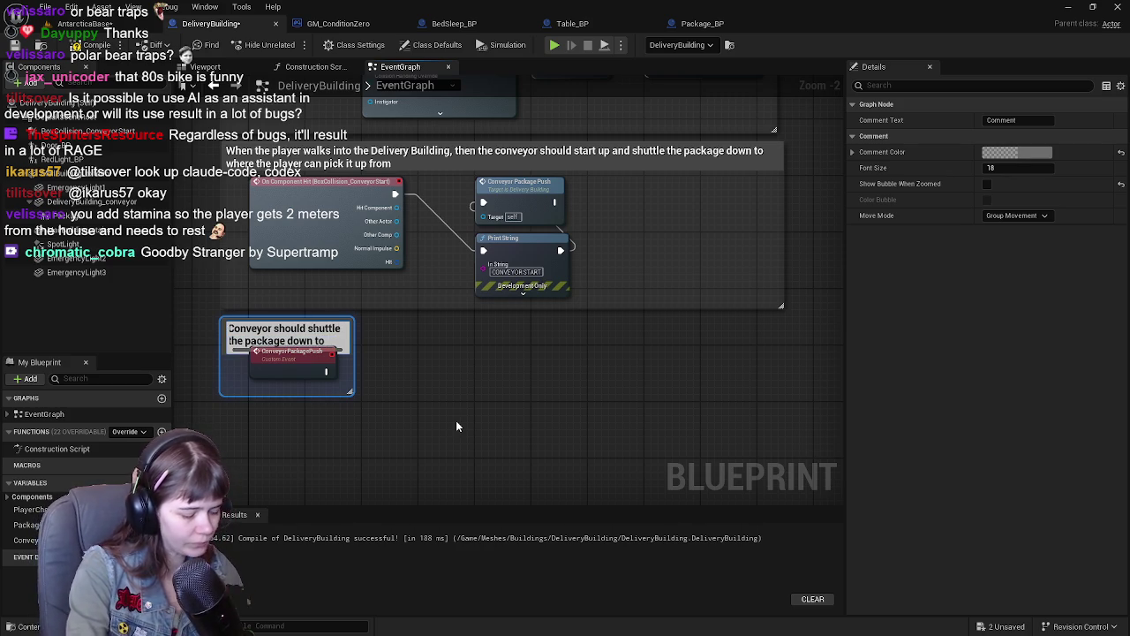
{"action": "type", "text": " the p"}
{"action": "type", "text": " player can"}
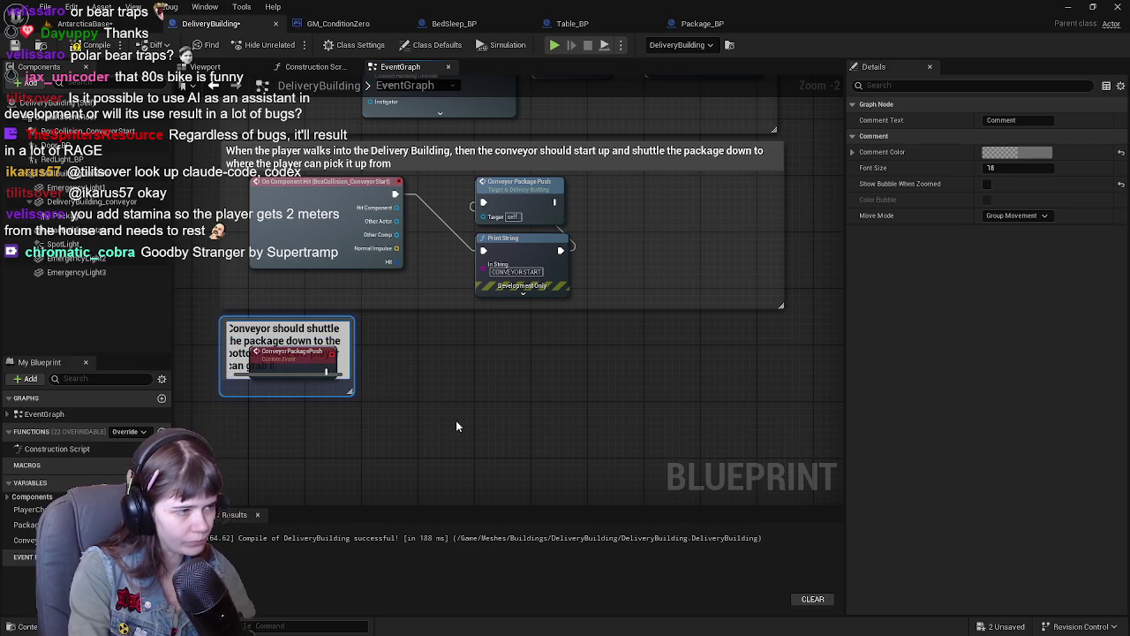
{"action": "key", "text": "Return"}
{"action": "left_click_drag", "start_coordinate": [351, 362], "coordinate": [874, 392]}
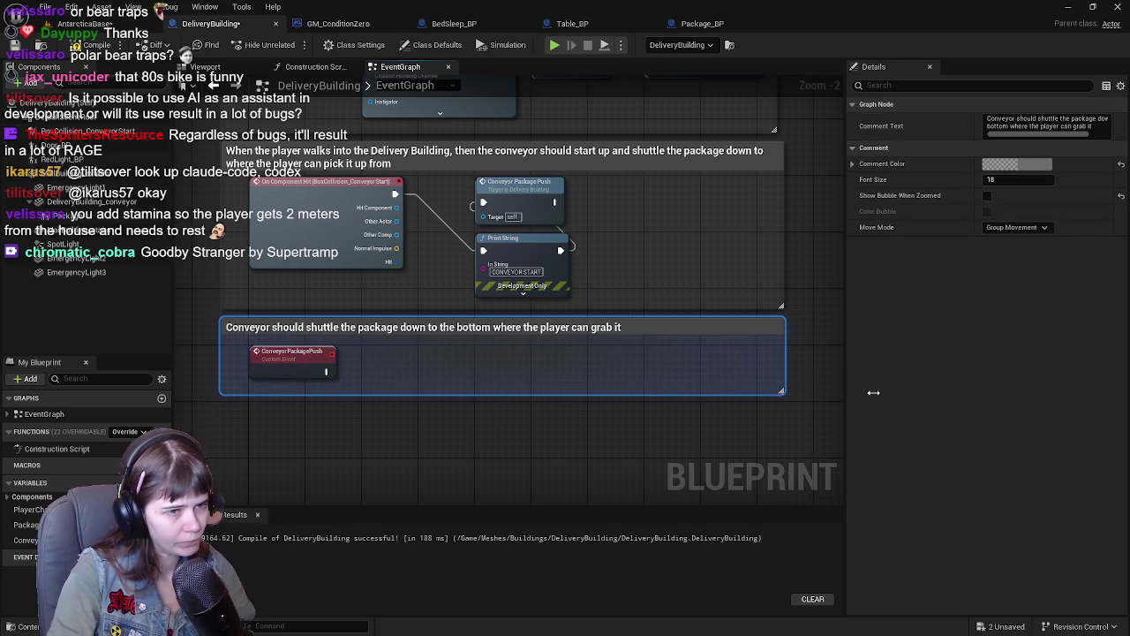
Step: End the comment title with '(add impulse?)' and save the Blueprint
{"action": "double_click", "coordinate": [650, 329]}
{"action": "left_click", "coordinate": [650, 329]}
{"action": "type", "text": "(impulse?)"}
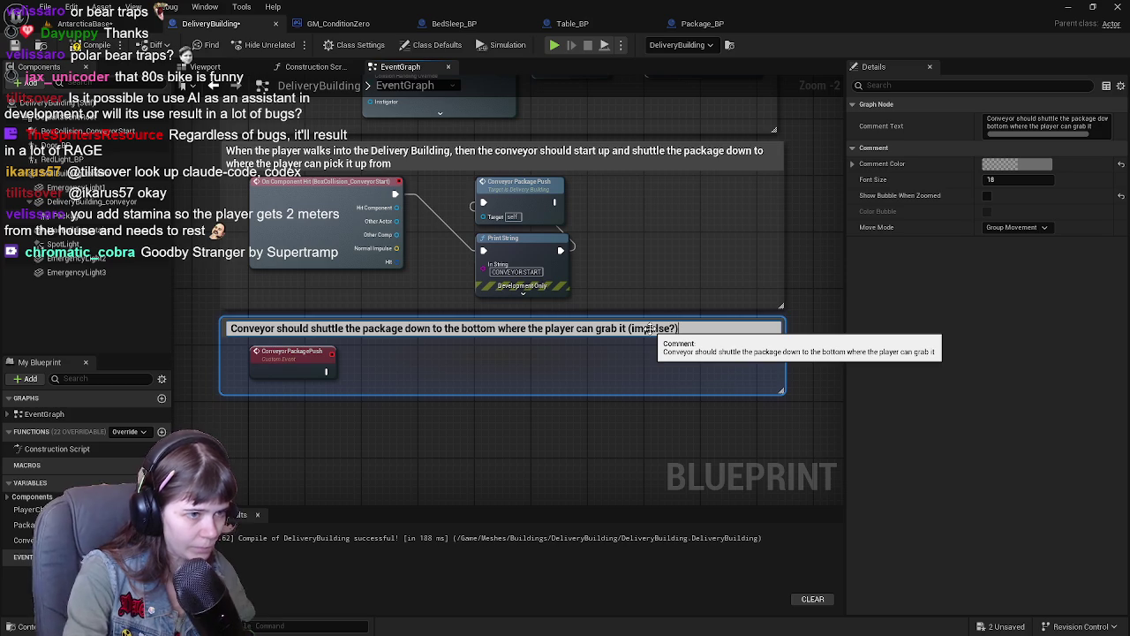
{"action": "key", "text": "Return"}
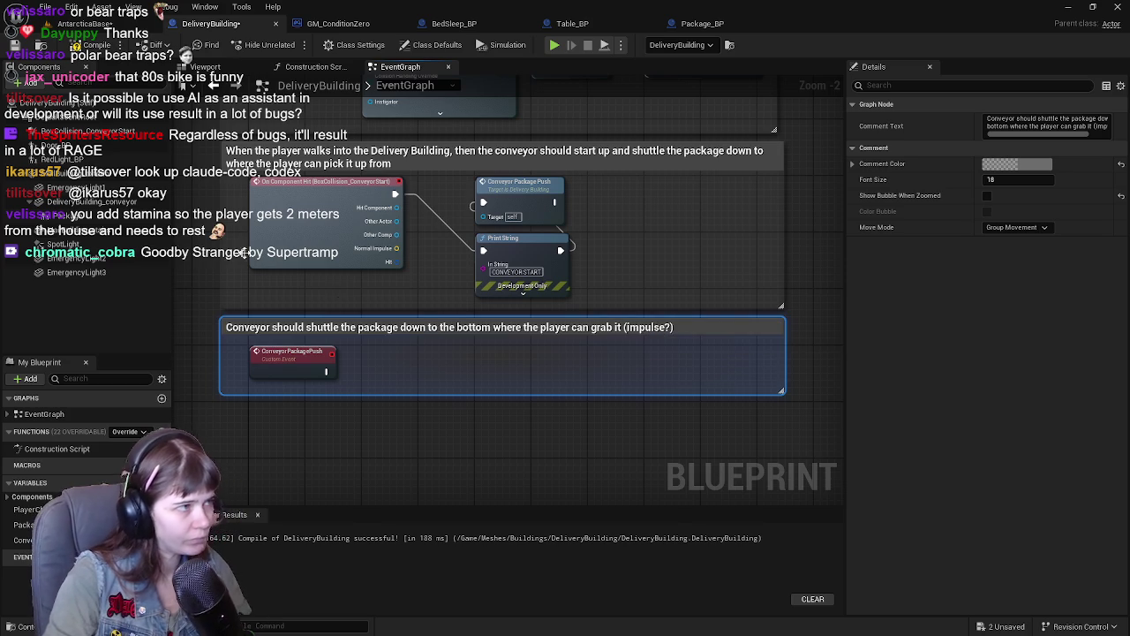
{"action": "key", "text": "ctrl+s"}
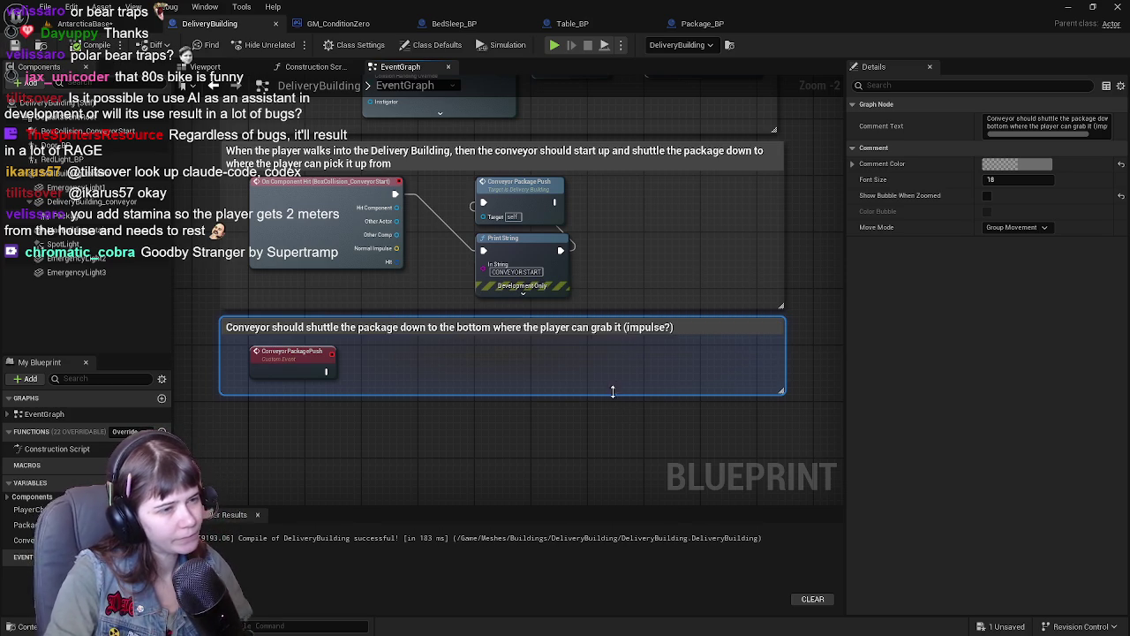
{"action": "double_click", "coordinate": [647, 328]}
{"action": "left_click", "coordinate": [632, 329]}
{"action": "type", "text": "add"}
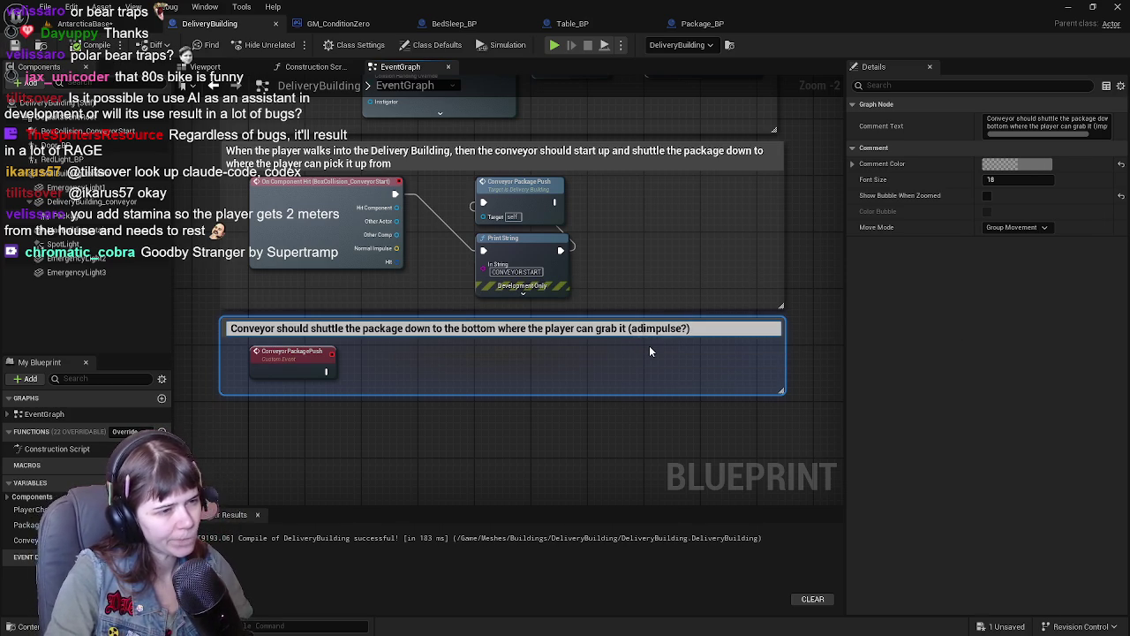
{"action": "left_click", "coordinate": [647, 439]}
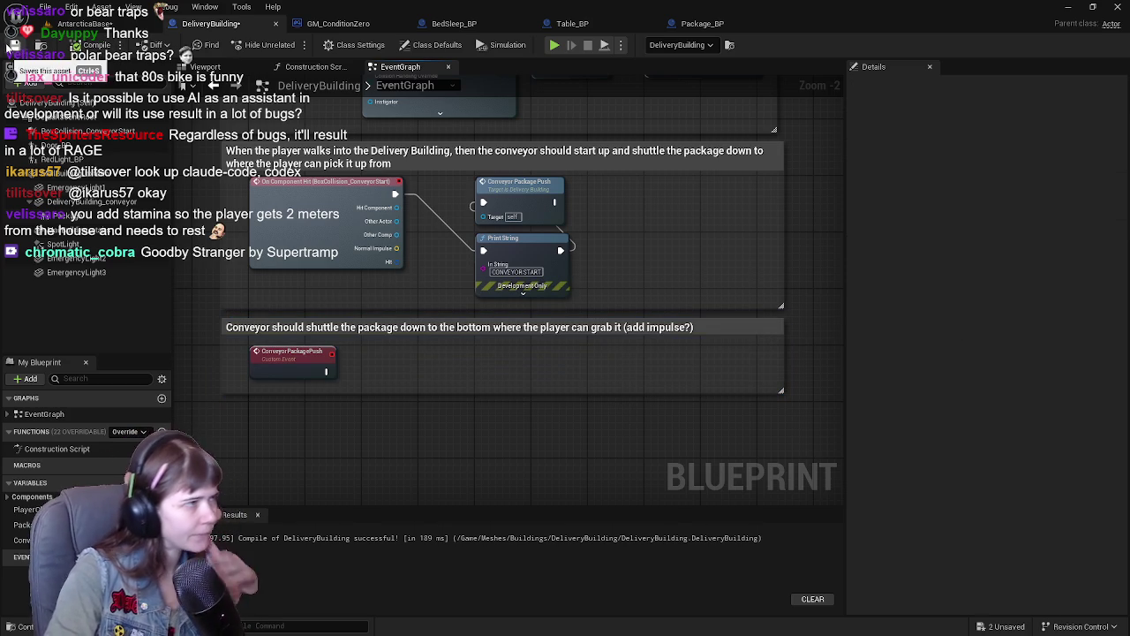
{"action": "left_click", "coordinate": [492, 326]}
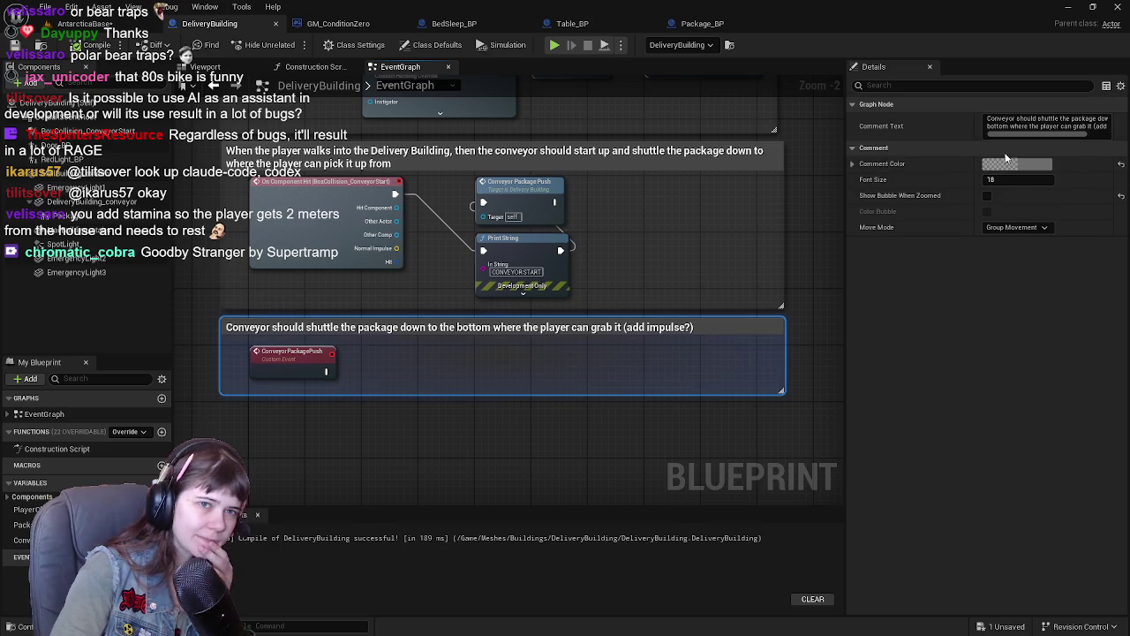
Step: Set the conveyor comment colour to red (R 1, G 0, B 0)
{"action": "left_click", "coordinate": [1007, 165]}
{"action": "left_click", "coordinate": [832, 343]}
{"action": "type", "text": "1"}
{"action": "key", "text": "Tab"}
{"action": "type", "text": "0"}
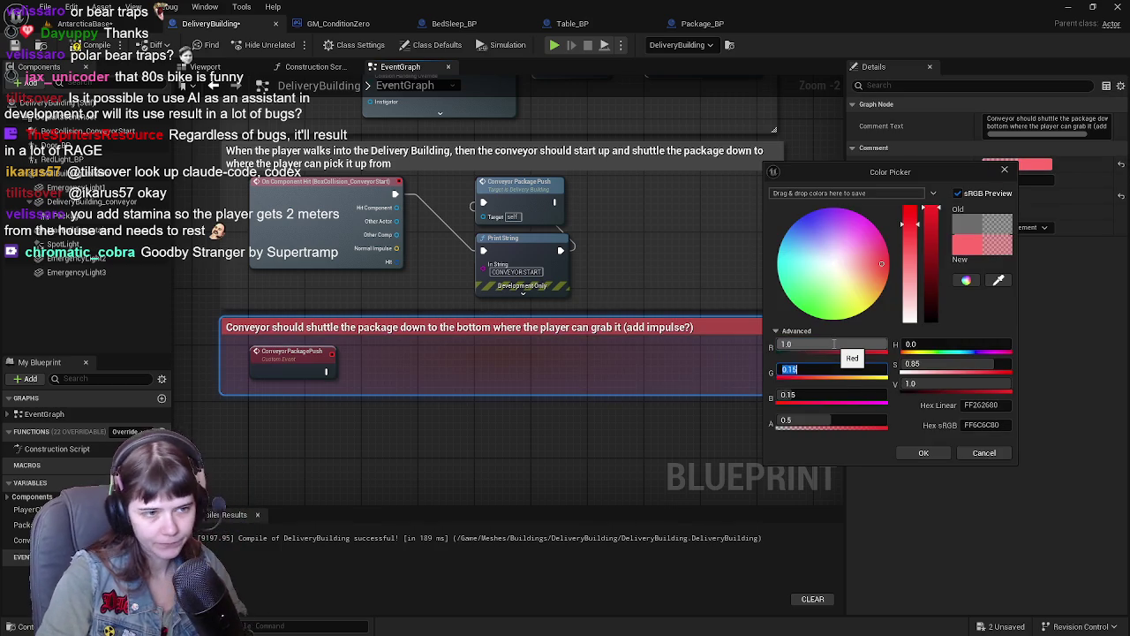
{"action": "key", "text": "Tab"}
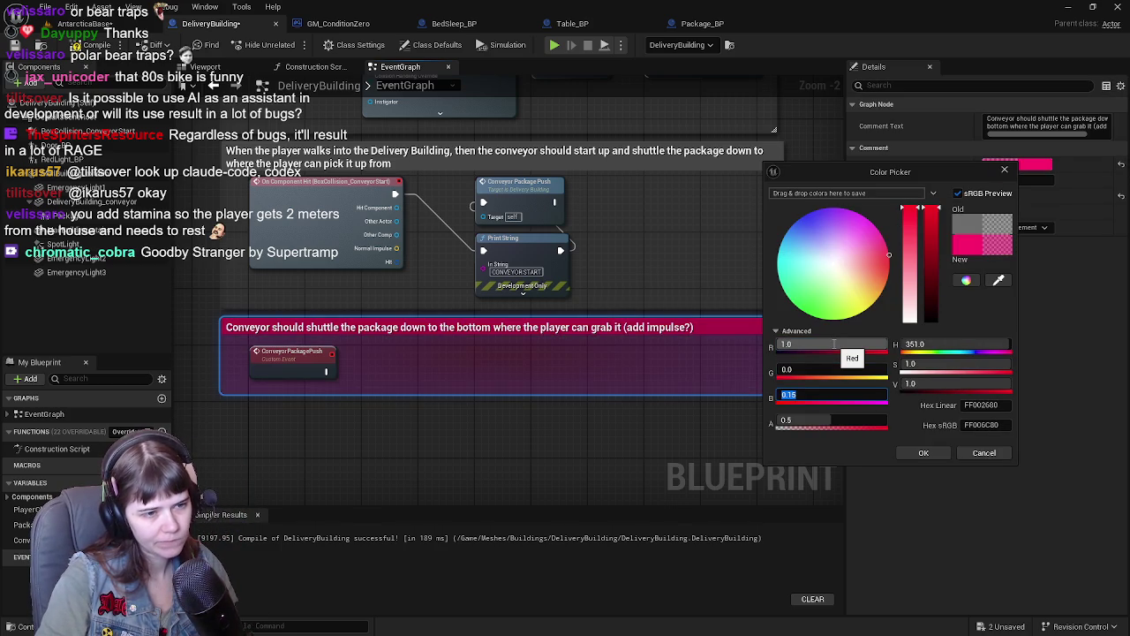
{"action": "type", "text": "1"}
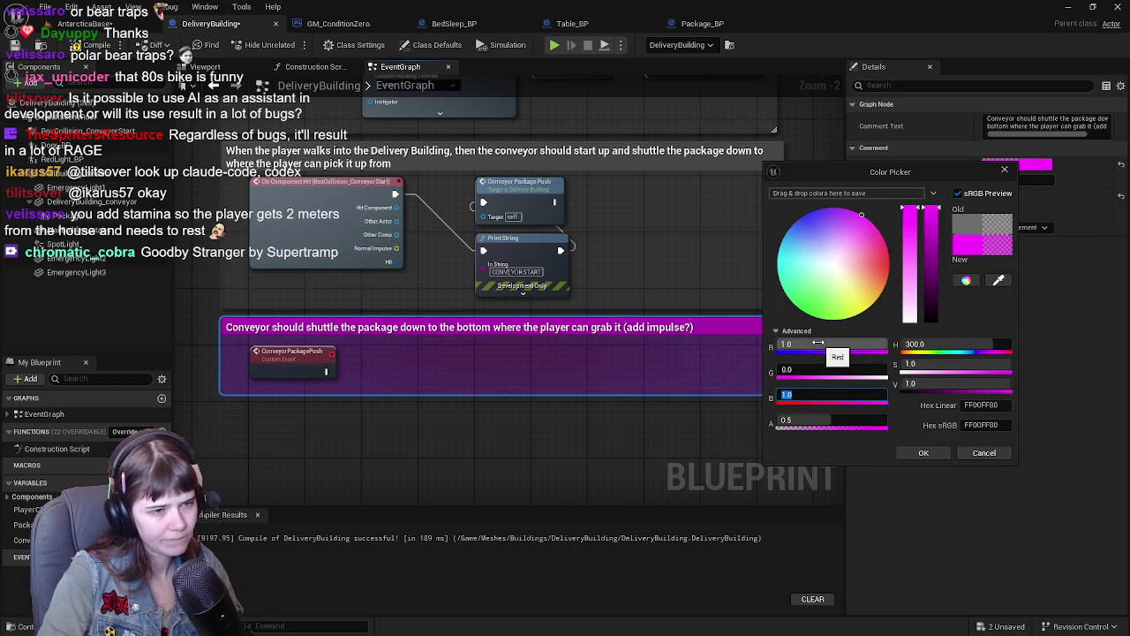
{"action": "key", "text": "Return"}
{"action": "left_click", "coordinate": [820, 418]}
{"action": "left_click", "coordinate": [830, 395]}
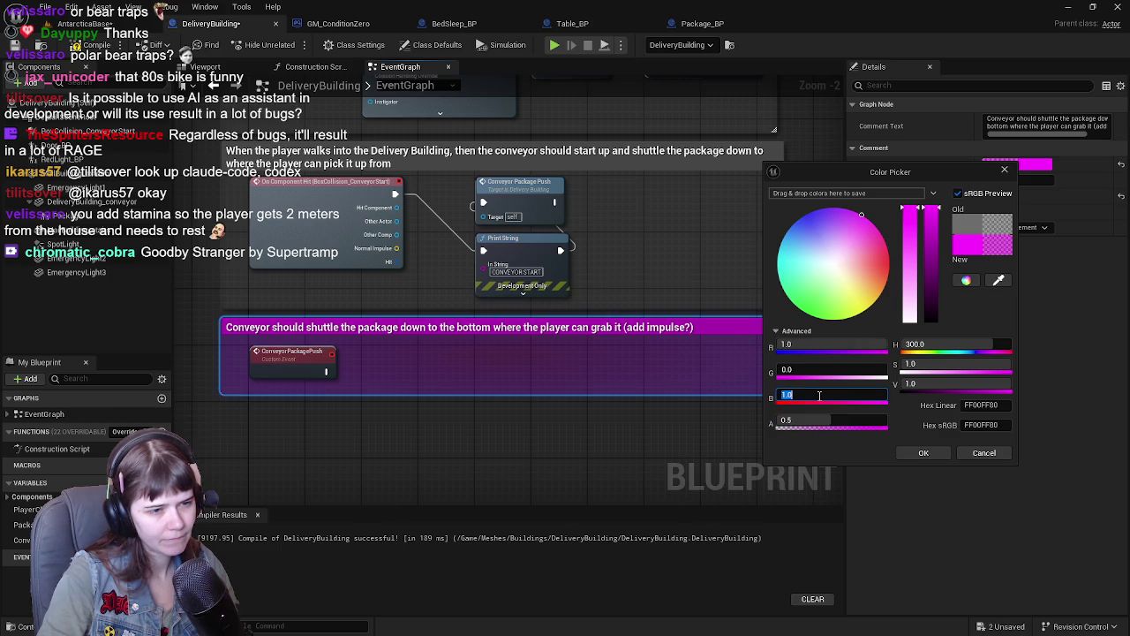
{"action": "type", "text": "0"}
{"action": "key", "text": "Return"}
{"action": "left_click", "coordinate": [923, 453]}
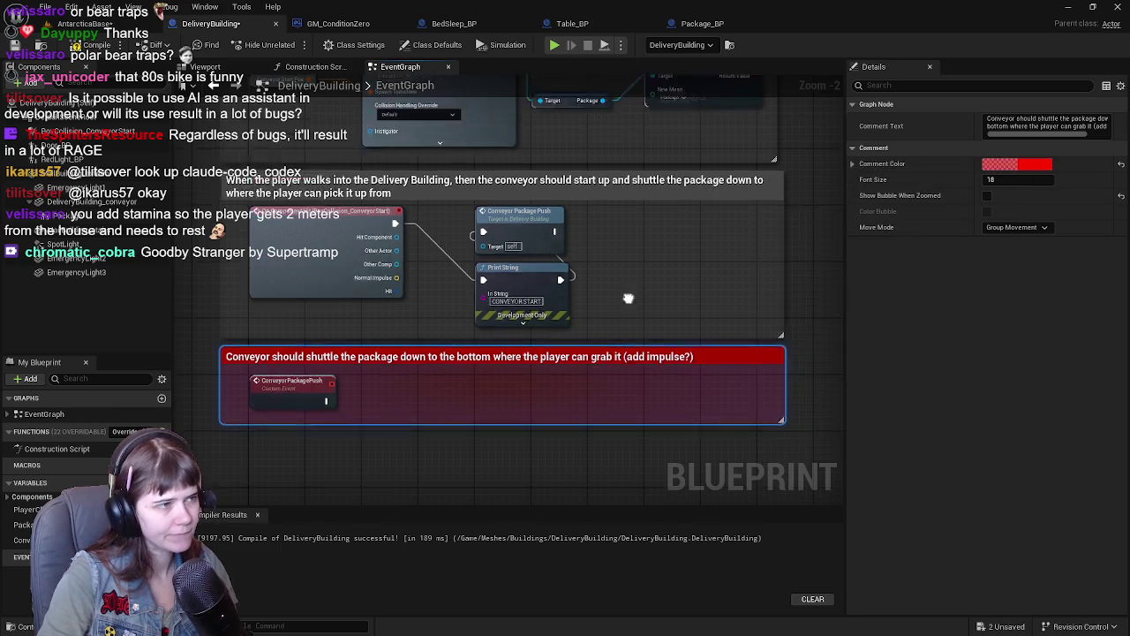
Step: Bring the package visibility comments into view and select the 'unhide package visibility in character' comment
{"action": "left_click", "coordinate": [607, 250]}
{"action": "scroll", "coordinate": [584, 267], "scroll_direction": "down", "scroll_amount": 1}
{"action": "scroll", "coordinate": [584, 267], "scroll_direction": "down", "scroll_amount": 2}
{"action": "scroll", "coordinate": [517, 338], "scroll_direction": "up", "scroll_amount": 3}
{"action": "mouse_move", "coordinate": [641, 249]}
{"action": "left_mouse_down"}
{"action": "mouse_move", "coordinate": [474, 250]}
{"action": "mouse_move", "coordinate": [552, 270]}
{"action": "left_mouse_up"}
{"action": "left_click", "coordinate": [619, 254]}
Step: Colour the unhide comment green (R 0, G 1, B 0) and compile DeliveryBuilding
{"action": "left_click", "coordinate": [1028, 158]}
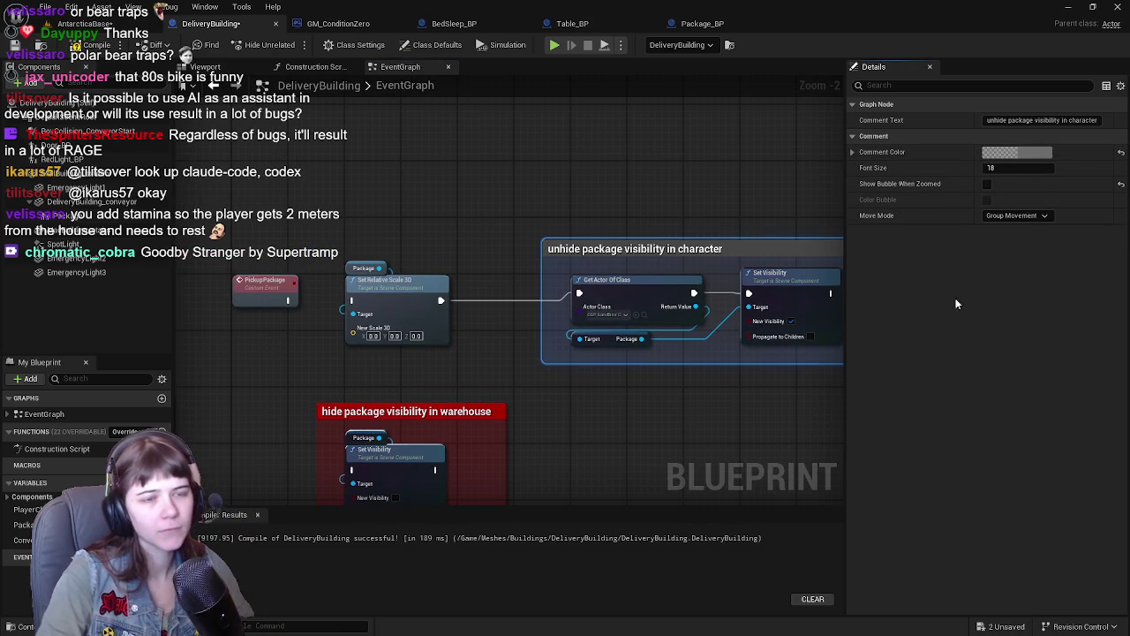
{"action": "left_click", "coordinate": [861, 330]}
{"action": "type", "text": "0"}
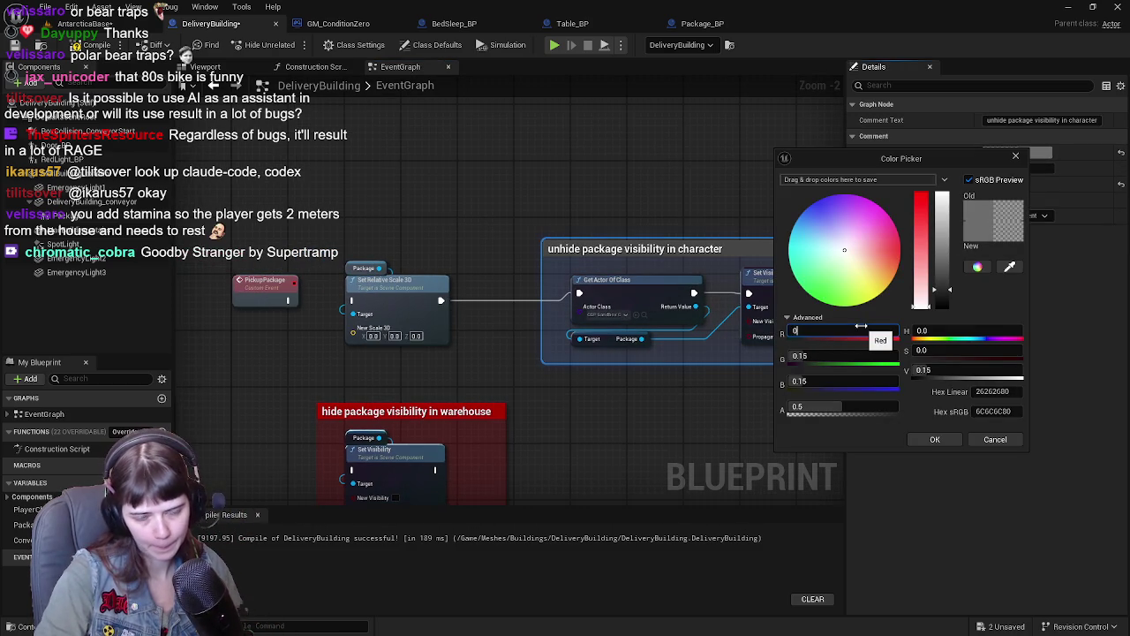
{"action": "key", "text": "Tab"}
{"action": "type", "text": "1"}
{"action": "key", "text": "Tab"}
{"action": "type", "text": "0"}
{"action": "left_click", "coordinate": [935, 439]}
{"action": "left_click_drag", "start_coordinate": [555, 208], "coordinate": [590, 195]}
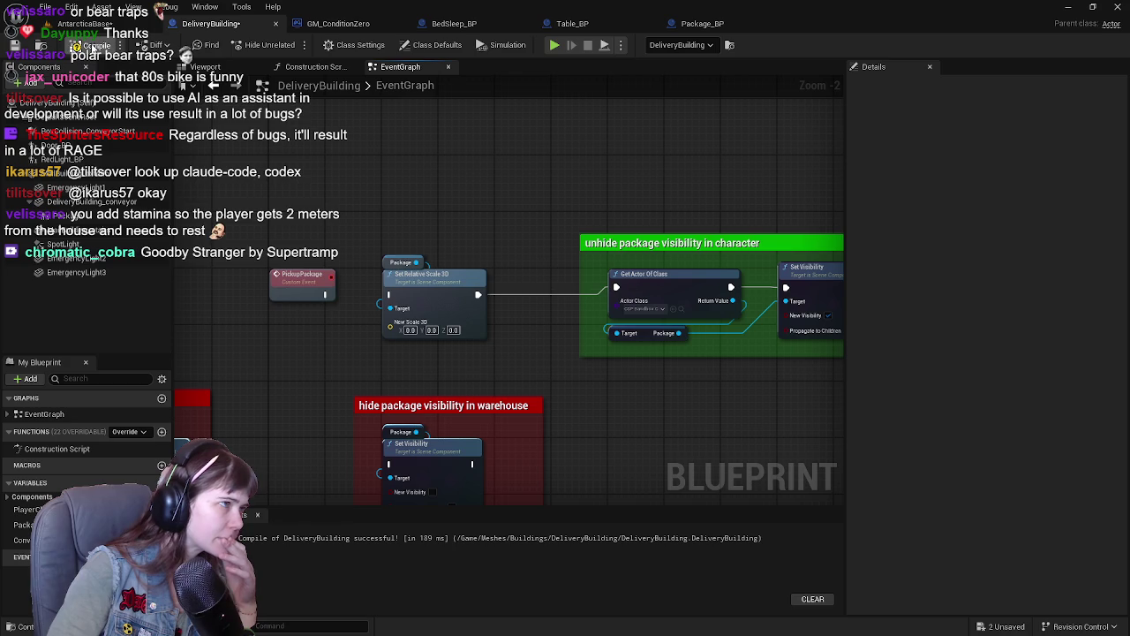
{"action": "left_click", "coordinate": [93, 44]}
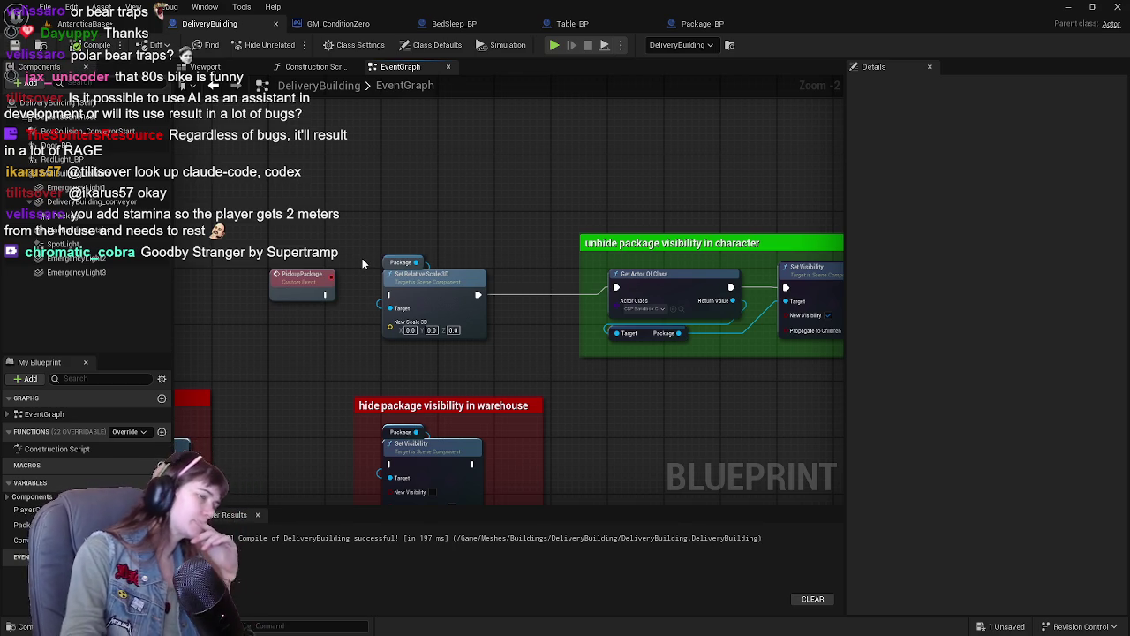
Step: Check the Package_BP graph's comment groups, then return to DeliveryBuilding and select the green unhide comment
{"action": "scroll", "coordinate": [489, 247], "scroll_direction": "down", "scroll_amount": 1}
{"action": "left_click_drag", "start_coordinate": [469, 226], "coordinate": [443, 221]}
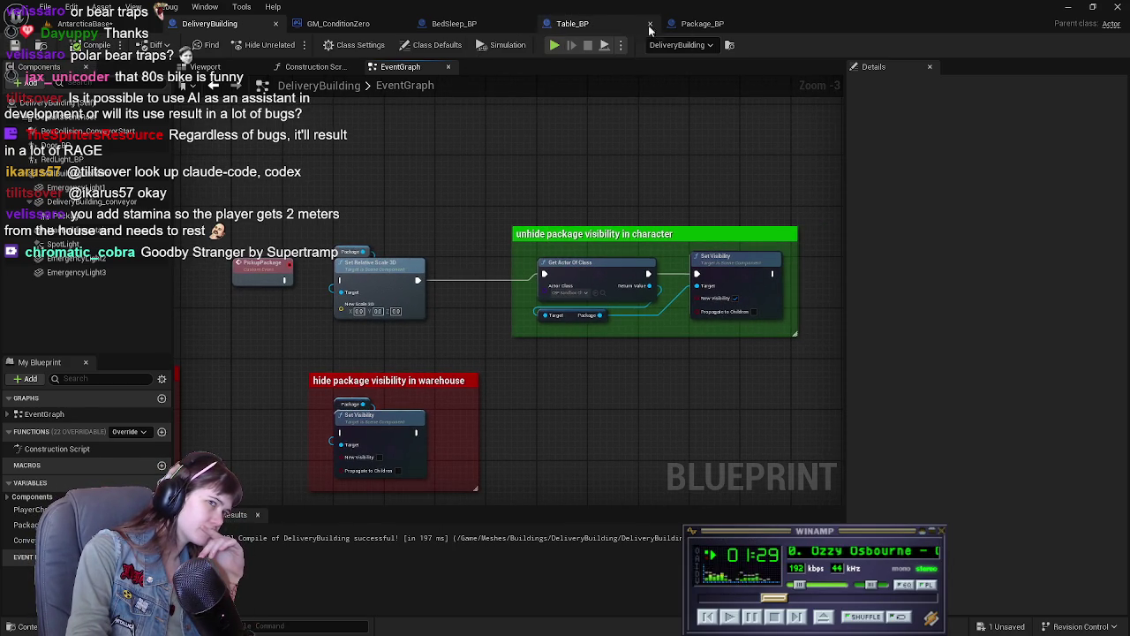
{"action": "left_click", "coordinate": [702, 23]}
{"action": "mouse_move", "coordinate": [535, 309]}
{"action": "left_mouse_down"}
{"action": "mouse_move", "coordinate": [253, 279]}
{"action": "mouse_move", "coordinate": [535, 309]}
{"action": "left_mouse_up"}
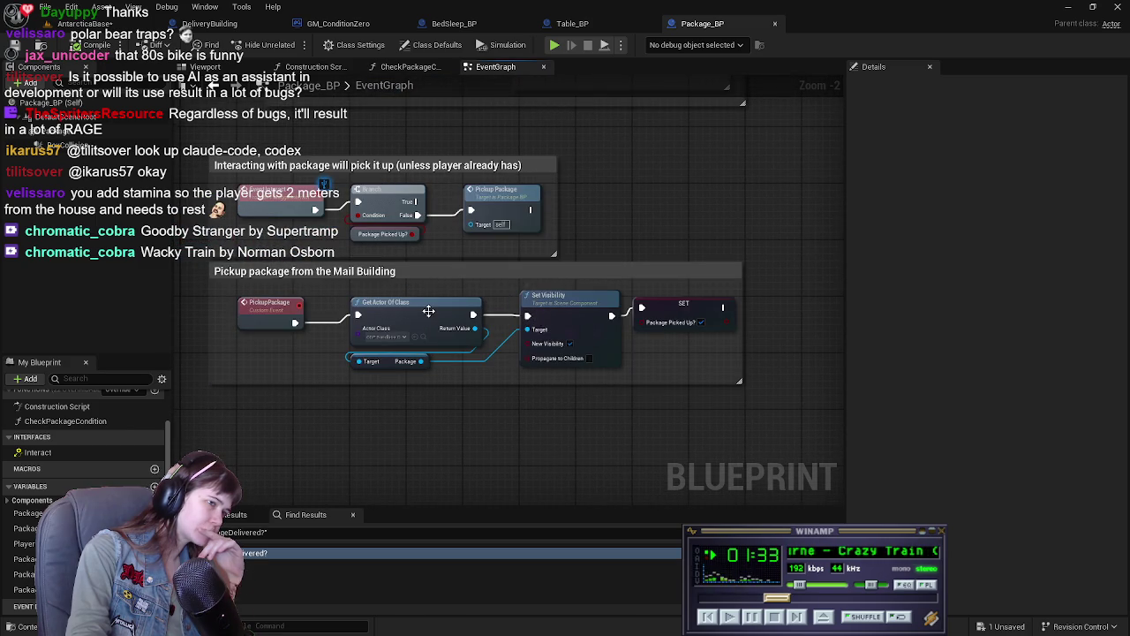
{"action": "left_click_drag", "start_coordinate": [454, 408], "coordinate": [497, 408]}
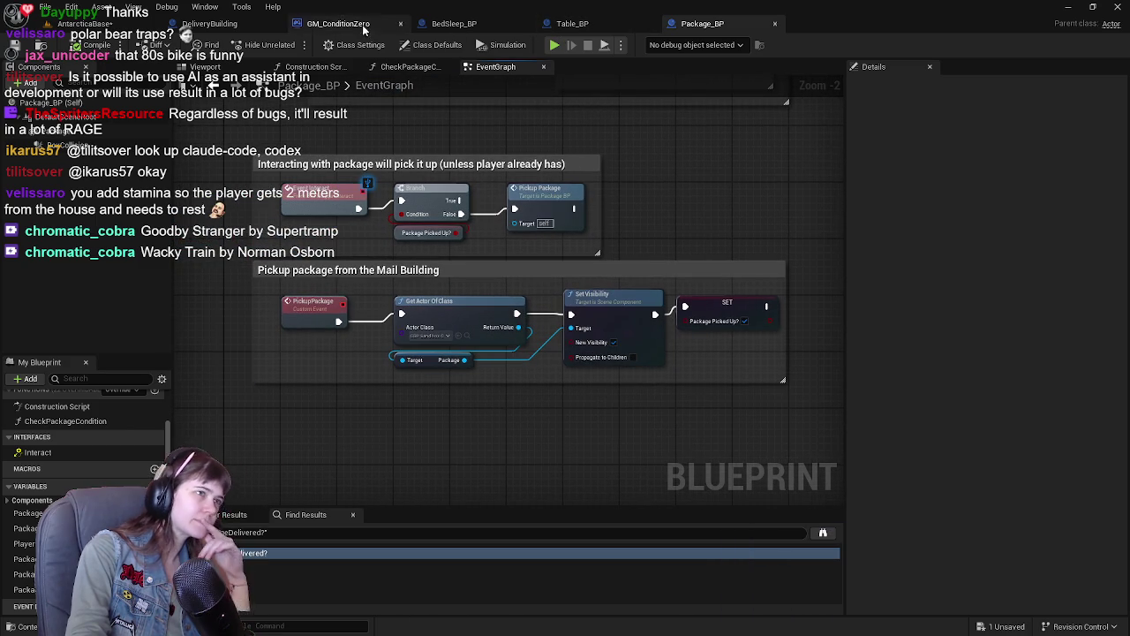
{"action": "left_click", "coordinate": [210, 24]}
{"action": "left_click", "coordinate": [702, 333]}
Step: Delete the green unhide comment group plus the PickupPackage and Set Relative Scale 3D nodes
{"action": "key", "text": "Delete"}
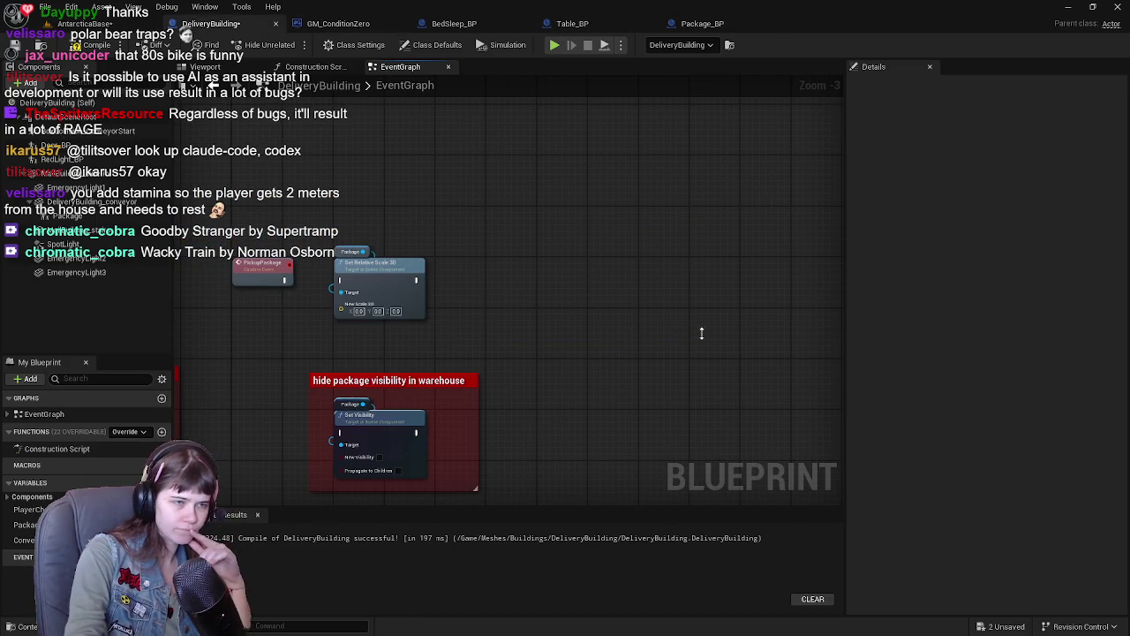
{"action": "scroll", "coordinate": [674, 310], "scroll_direction": "up", "scroll_amount": 1}
{"action": "left_click_drag", "start_coordinate": [612, 244], "coordinate": [629, 282]}
{"action": "left_click_drag", "start_coordinate": [359, 197], "coordinate": [613, 311]}
{"action": "key", "text": "Delete"}
Step: Delete the leftover red hide-package comment groups and the lone Package getter node
{"action": "scroll", "coordinate": [599, 329], "scroll_direction": "down", "scroll_amount": 3}
{"action": "scroll", "coordinate": [599, 329], "scroll_direction": "up", "scroll_amount": 2}
{"action": "left_click_drag", "start_coordinate": [567, 272], "coordinate": [264, 391]}
{"action": "key", "text": "Delete"}
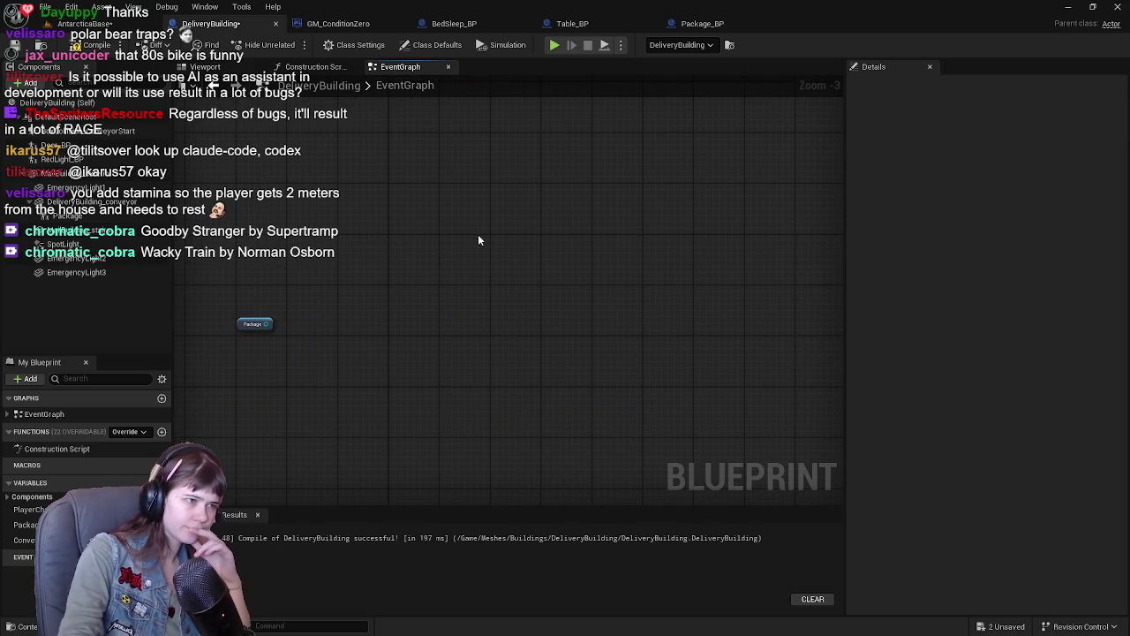
{"action": "left_click_drag", "start_coordinate": [220, 305], "coordinate": [323, 386]}
{"action": "key", "text": "Delete"}
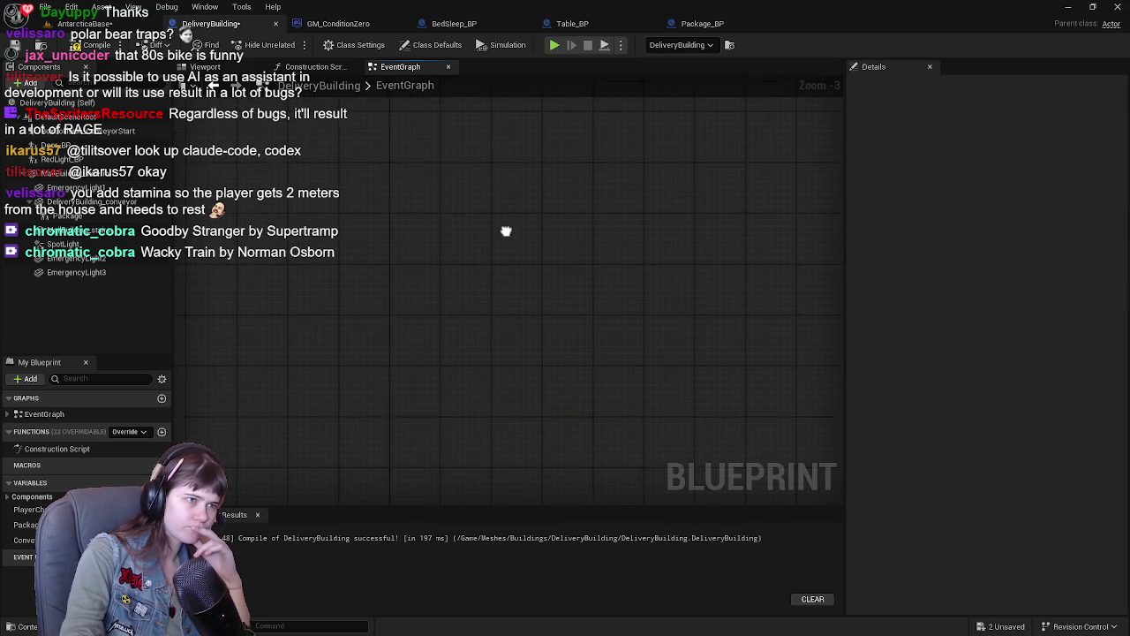
Step: Review the spawn and conveyor comments and save the recompiled DeliveryBuilding Blueprint
{"action": "scroll", "coordinate": [398, 230], "scroll_direction": "down", "scroll_amount": 7}
{"action": "scroll", "coordinate": [472, 285], "scroll_direction": "up", "scroll_amount": 5}
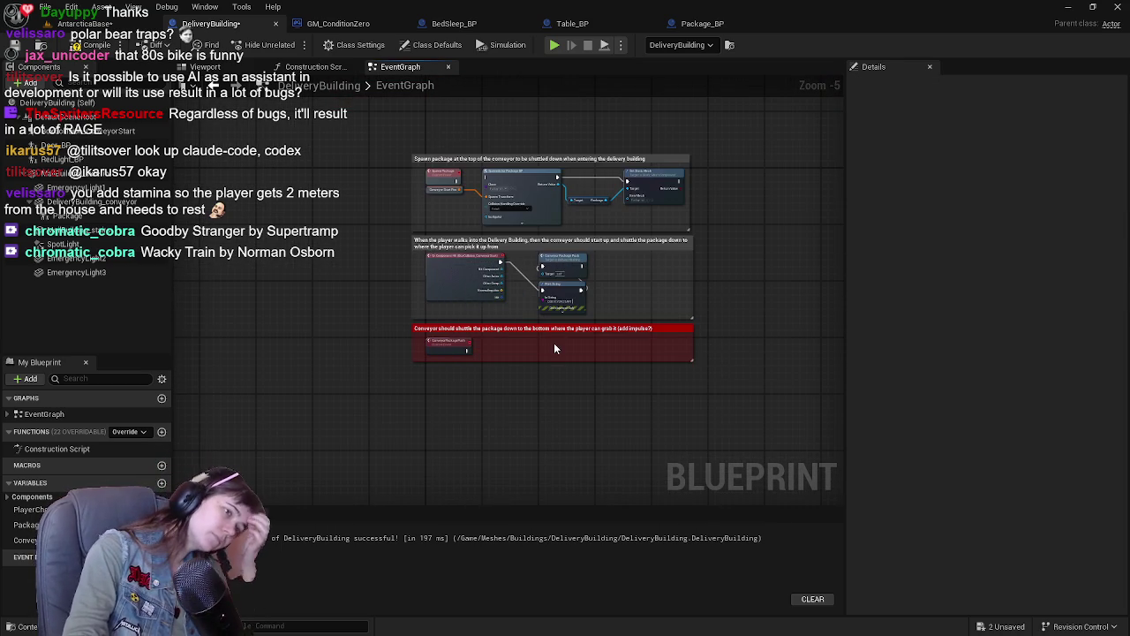
{"action": "scroll", "coordinate": [486, 341], "scroll_direction": "up", "scroll_amount": 3}
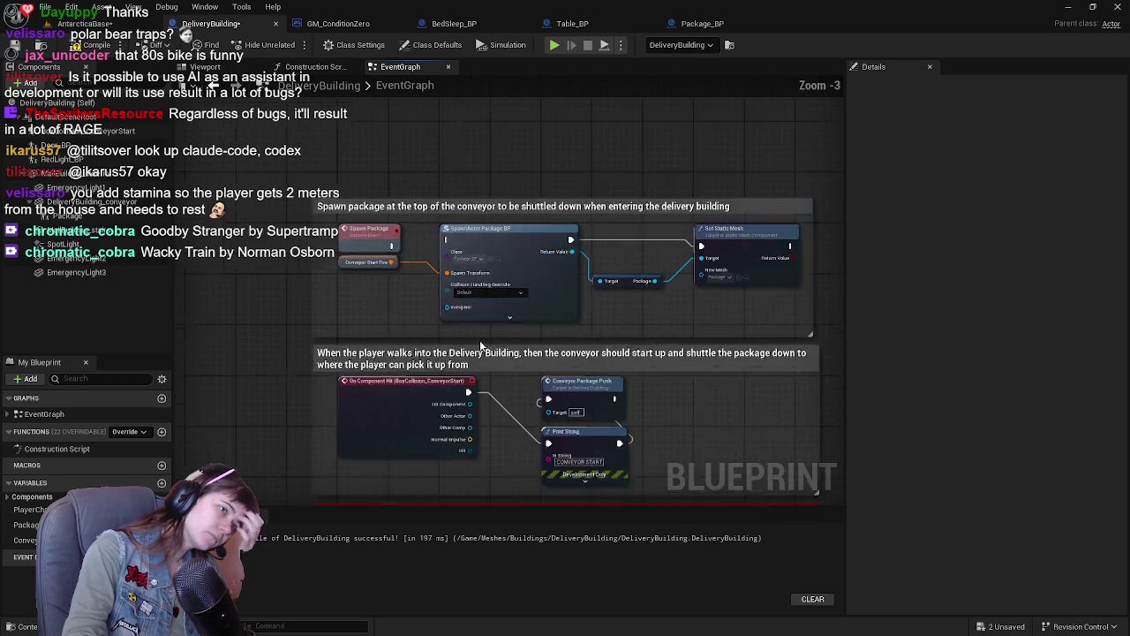
{"action": "mouse_move", "coordinate": [540, 369]}
{"action": "left_mouse_down"}
{"action": "mouse_move", "coordinate": [495, 345]}
{"action": "mouse_move", "coordinate": [508, 282]}
{"action": "mouse_move", "coordinate": [484, 299]}
{"action": "left_mouse_up"}
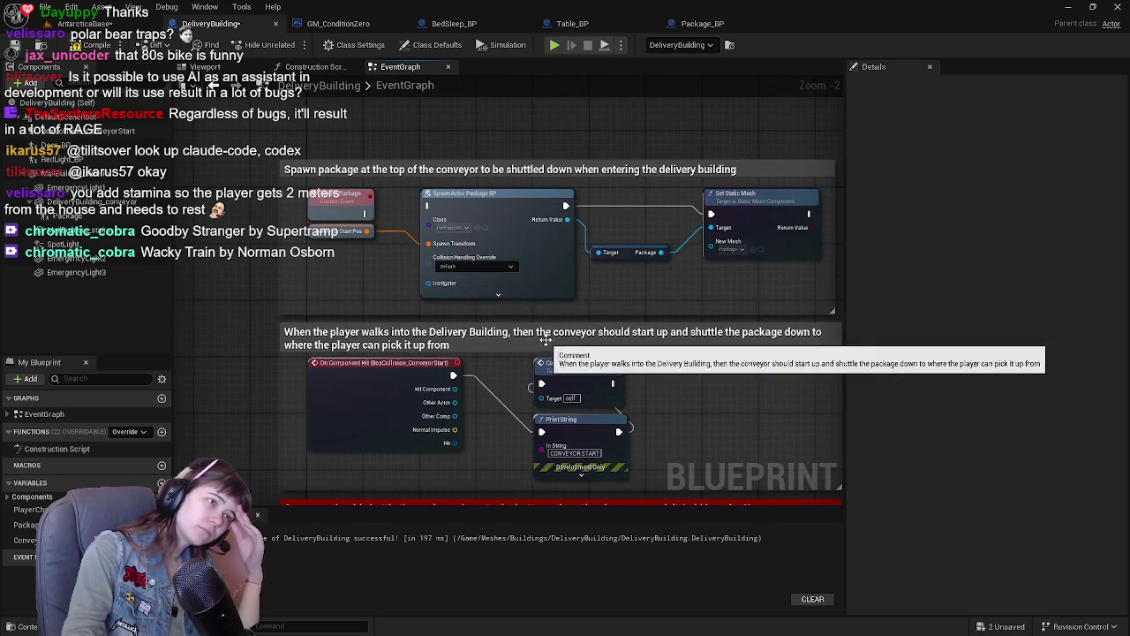
{"action": "scroll", "coordinate": [256, 300], "scroll_direction": "down", "scroll_amount": 1}
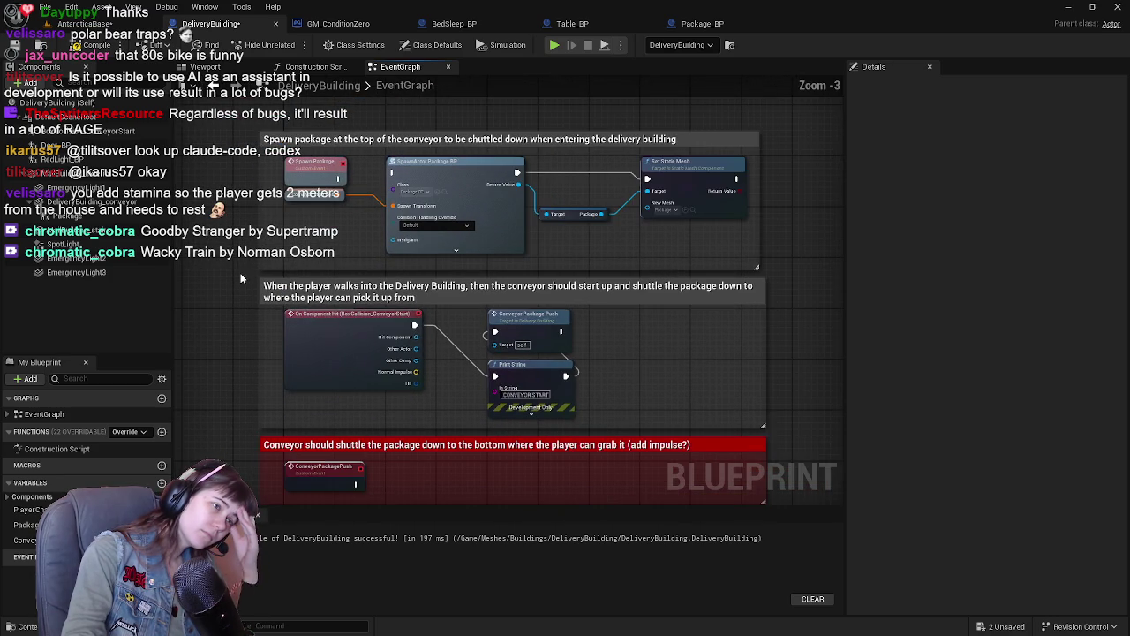
{"action": "key", "text": "ctrl+s"}
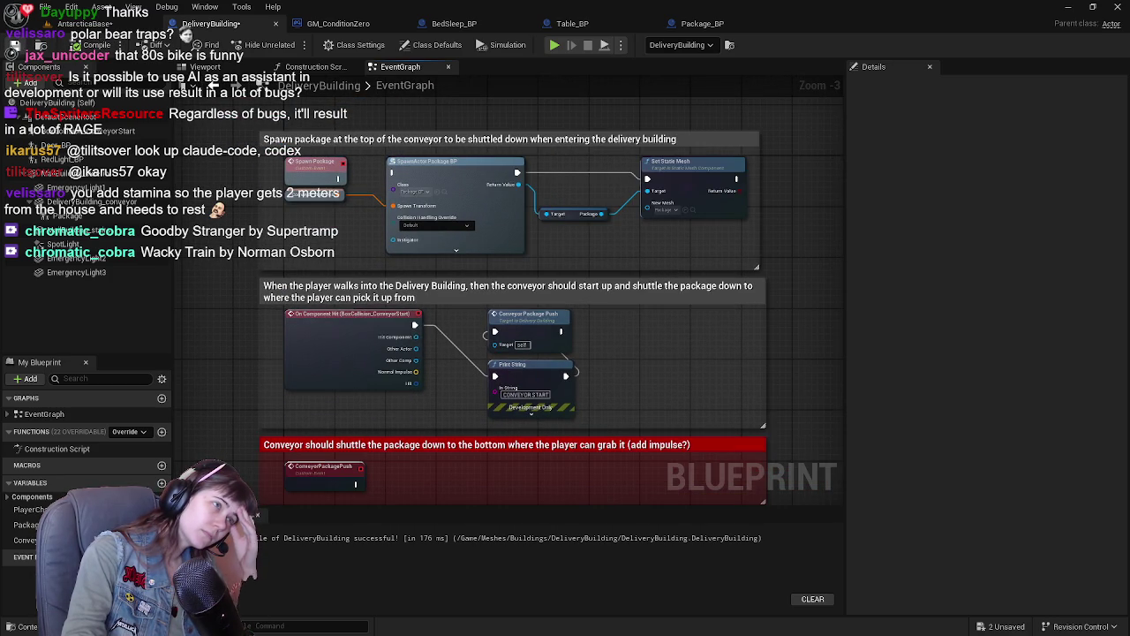
{"action": "left_click", "coordinate": [88, 23]}
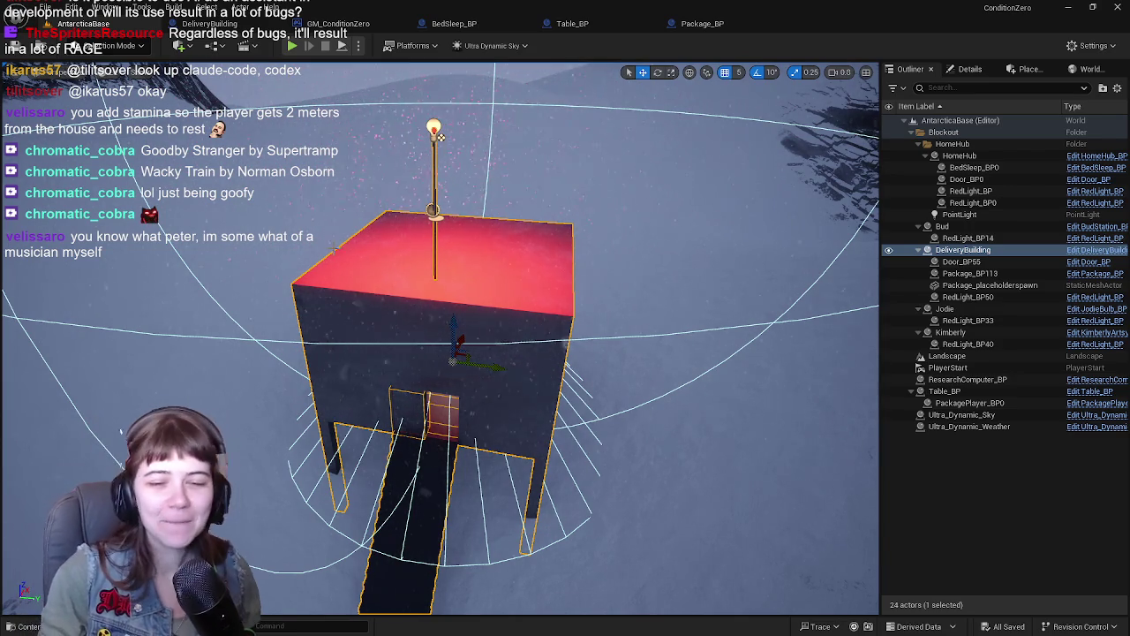
Step: Deselect the delivery building and flip through the DeliveryBuilding and Package_BP tabs back to the level
{"action": "left_click", "coordinate": [968, 473]}
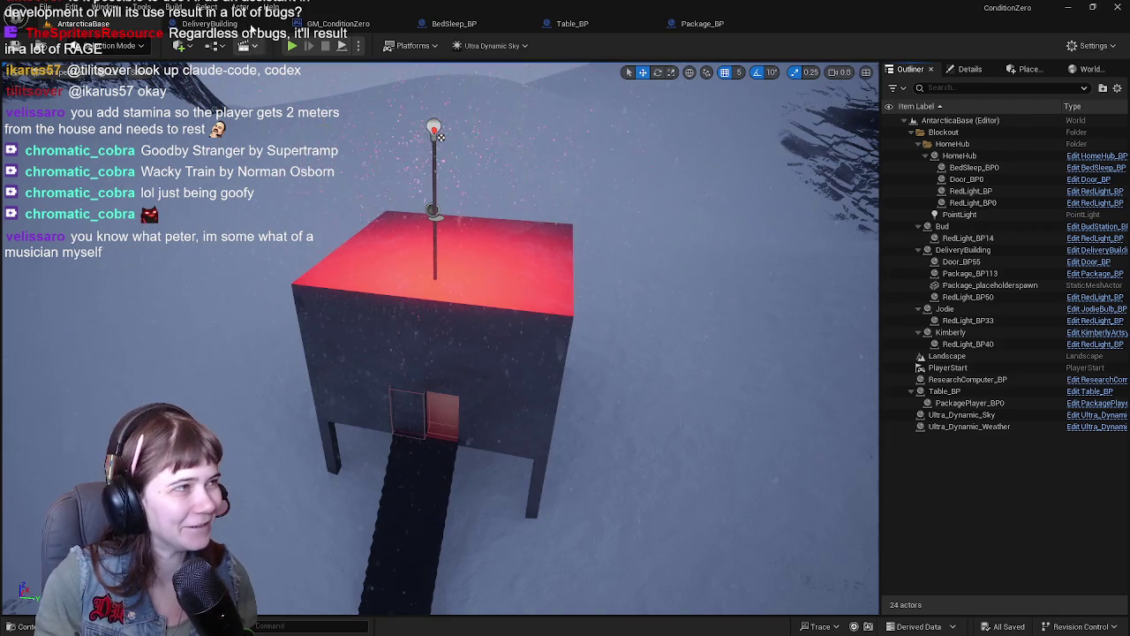
{"action": "left_click", "coordinate": [234, 26]}
{"action": "left_click", "coordinate": [707, 26]}
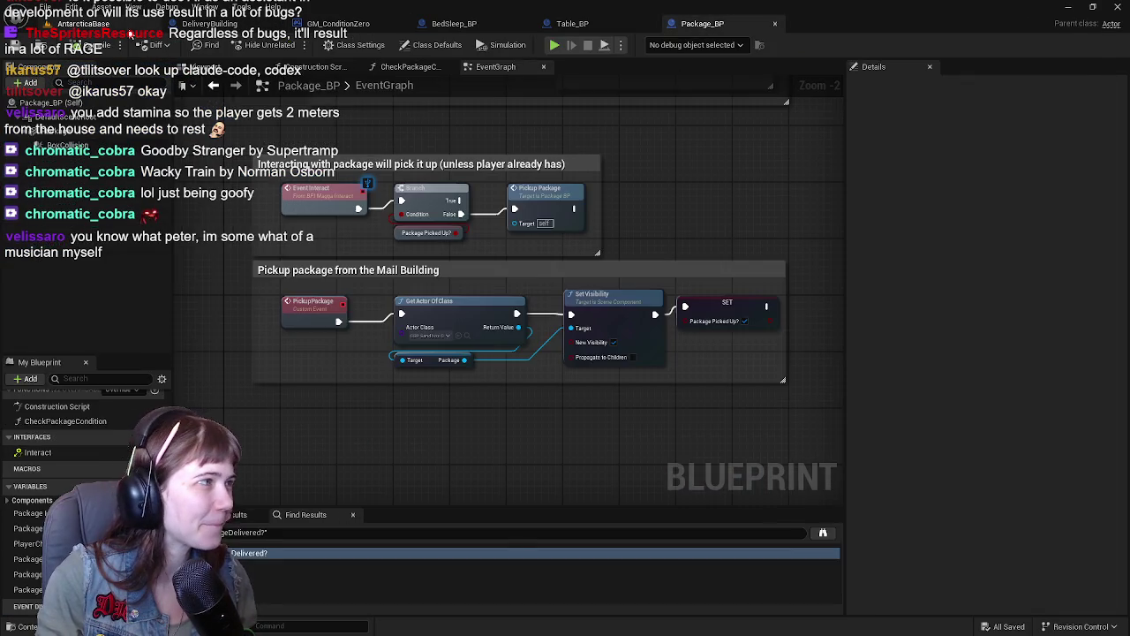
{"action": "left_click", "coordinate": [97, 24]}
Step: Play-test running up the snowy valley and climbing the stairs into the red-lit delivery building
{"action": "key", "text": "alt+p"}
{"action": "key", "text": "w"}
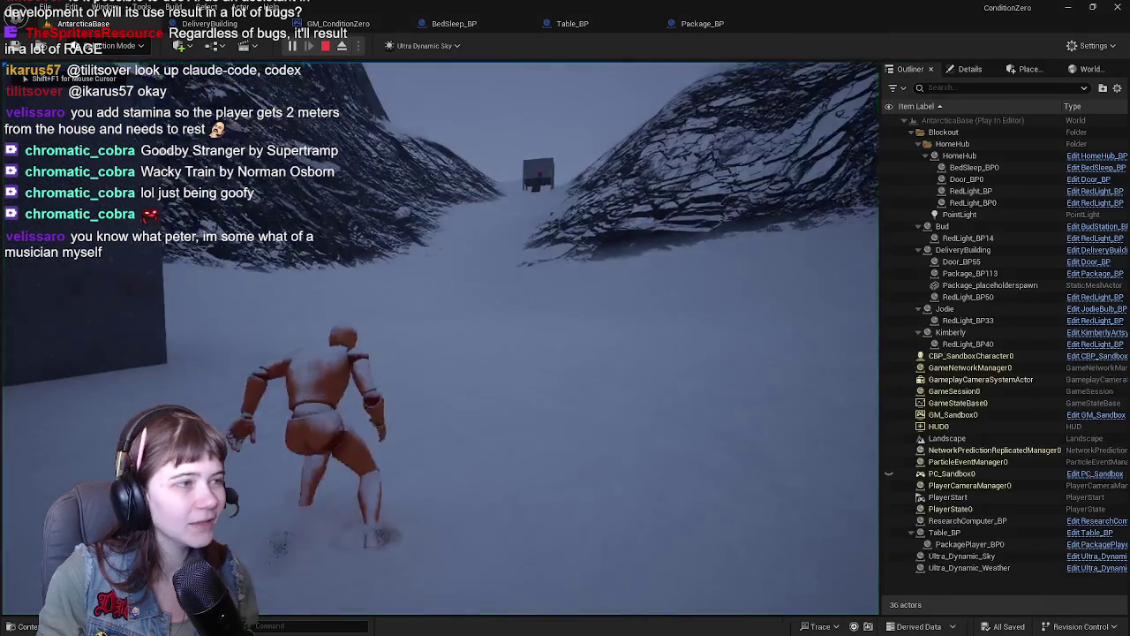
{"action": "key", "text": "w"}
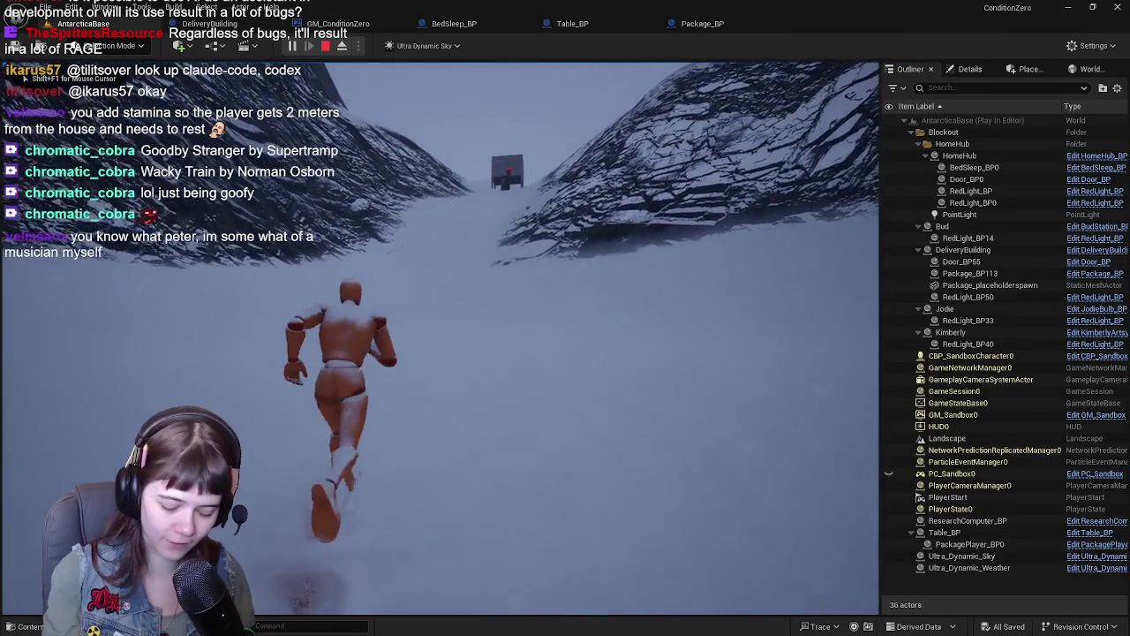
{"action": "key", "text": "w"}
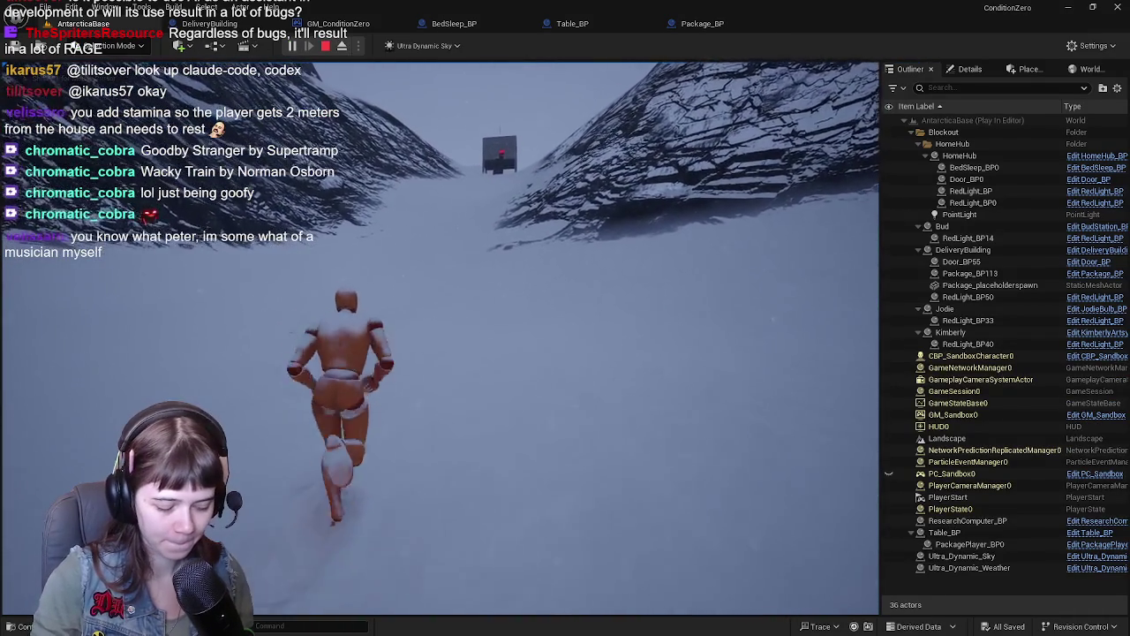
{"action": "key", "text": "w"}
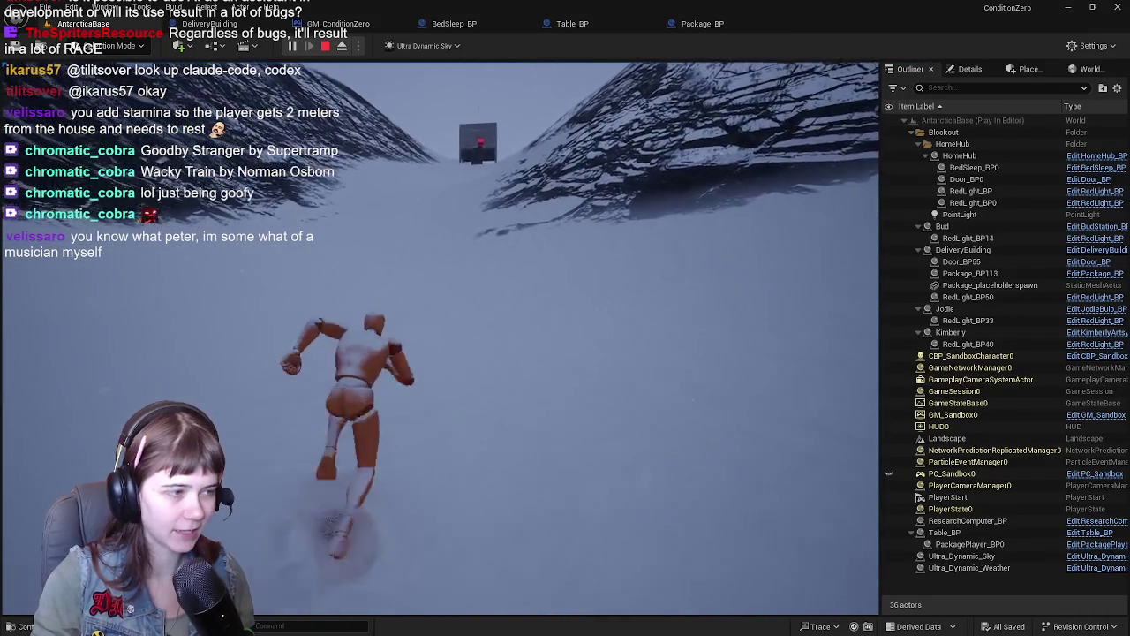
{"action": "key", "text": "w"}
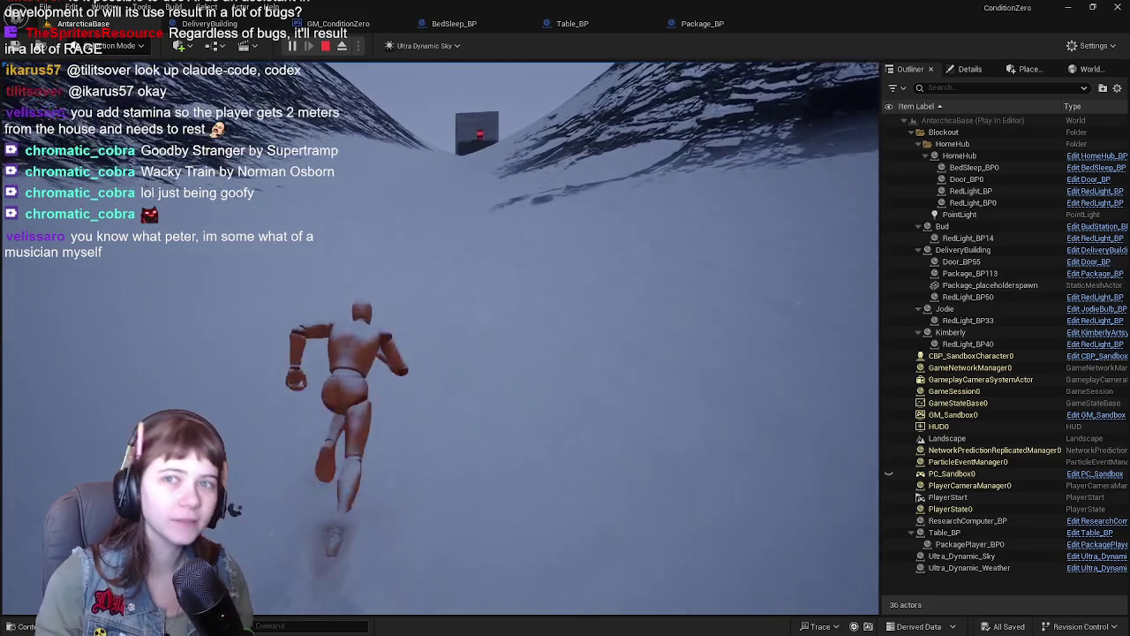
{"action": "key", "text": "w"}
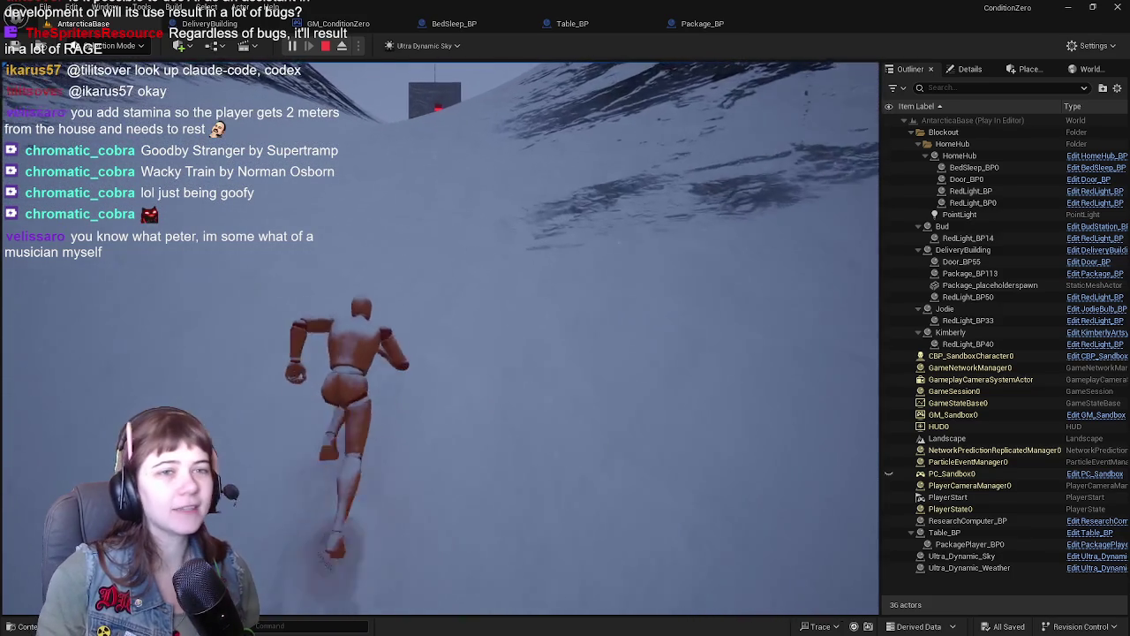
{"action": "key", "text": "w"}
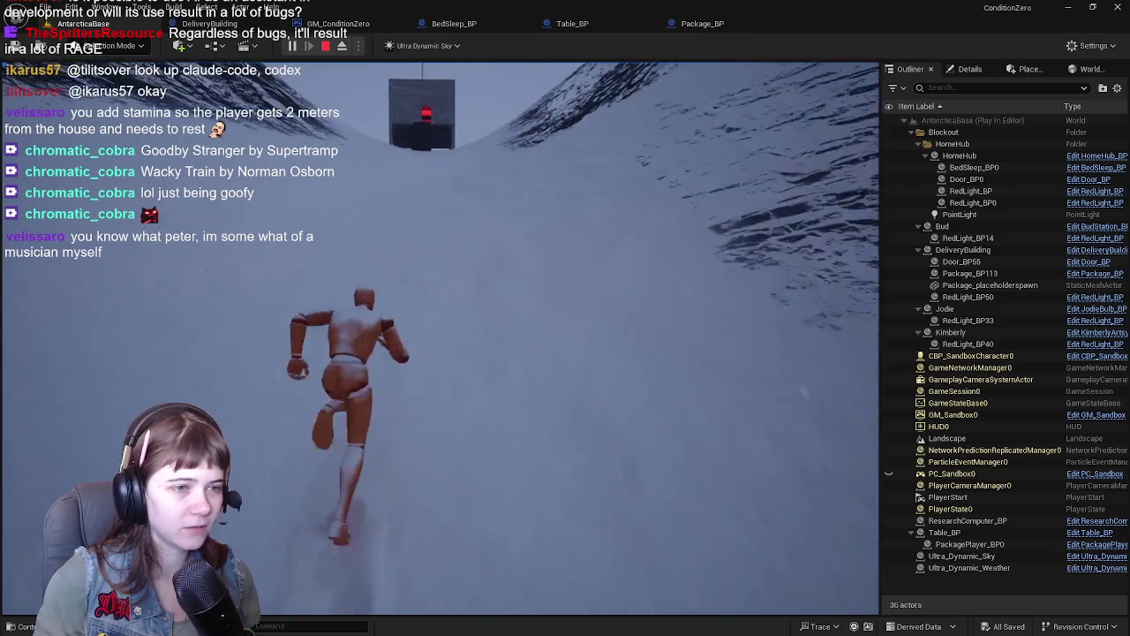
{"action": "key", "text": "w"}
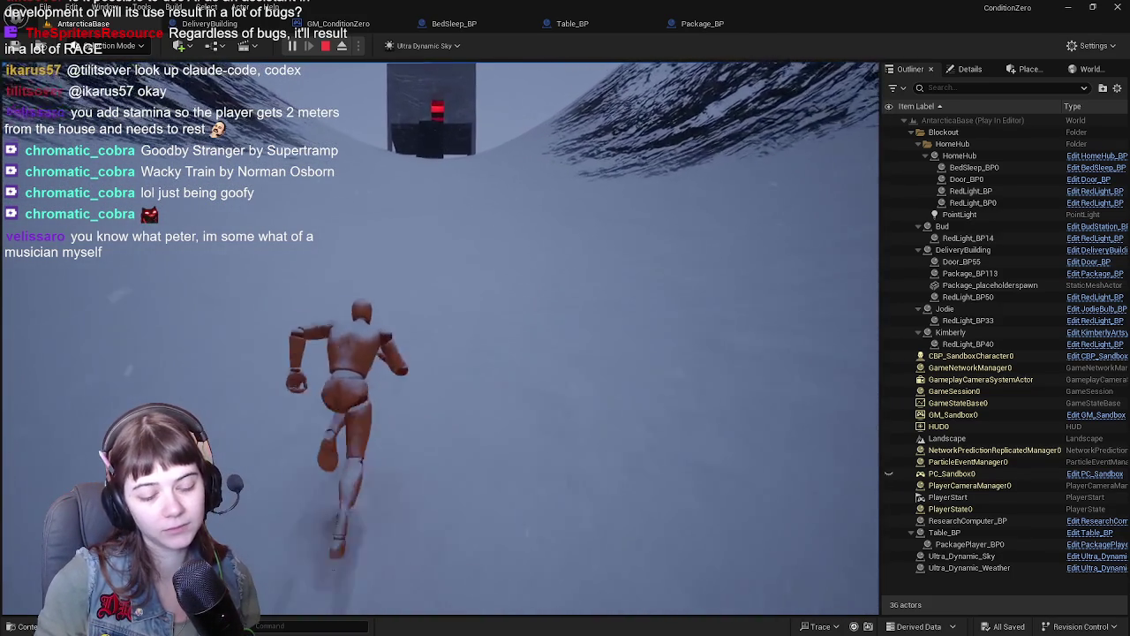
{"action": "key", "text": "w"}
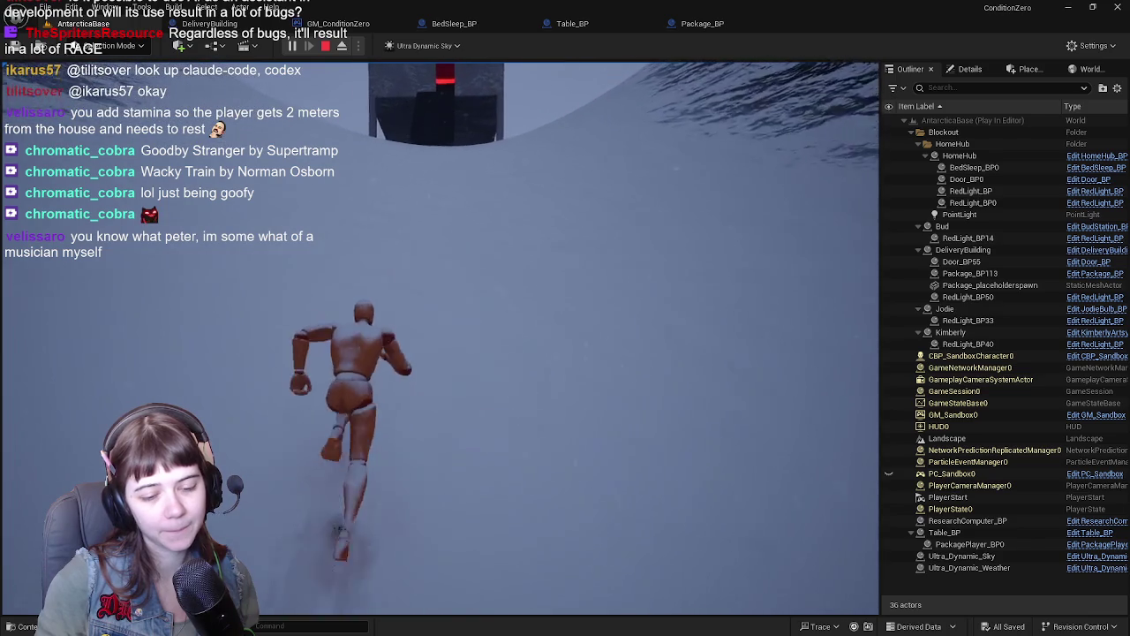
{"action": "key", "text": "w"}
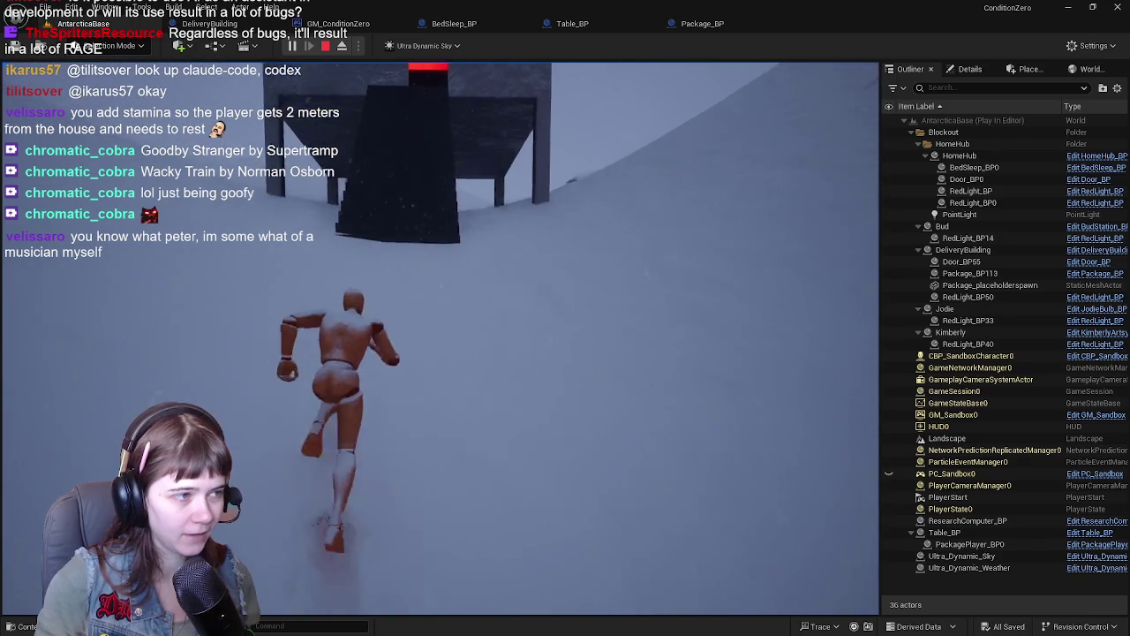
{"action": "key", "text": "w"}
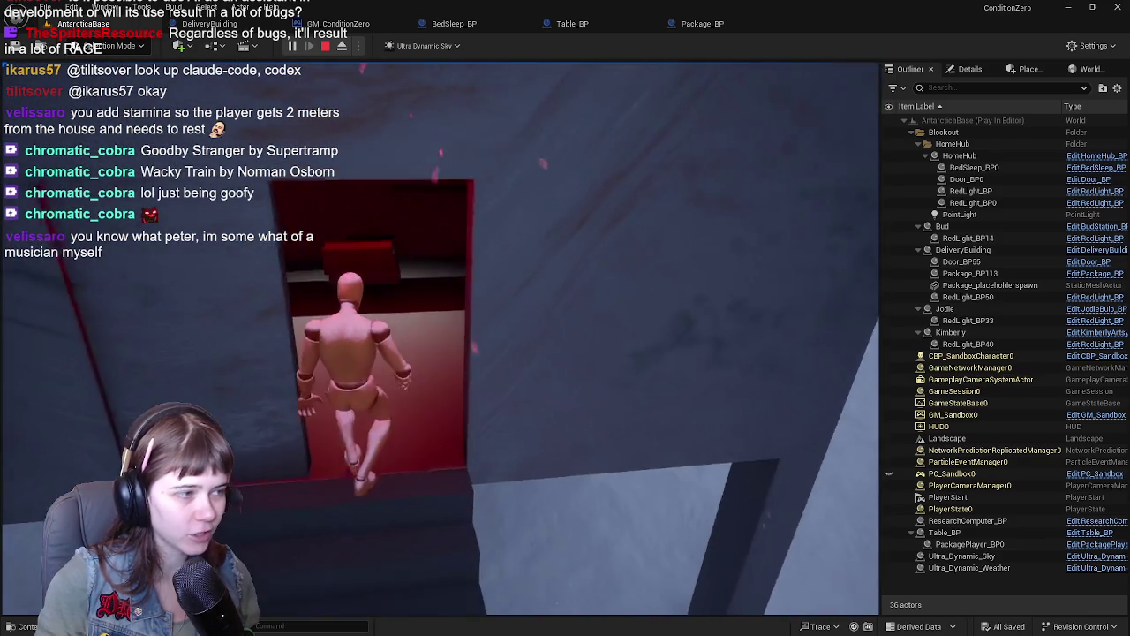
{"action": "key", "text": "w"}
Step: Grab the package, end the play session, and select the DeliveryBuilding actor
{"action": "key", "text": "e"}
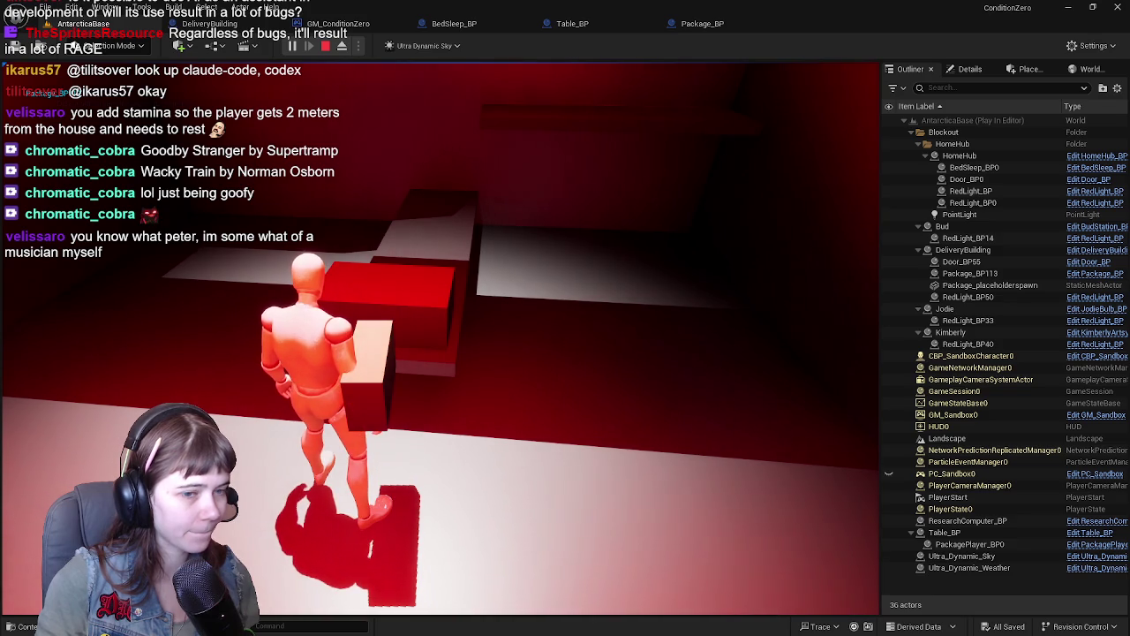
{"action": "key", "text": "Escape"}
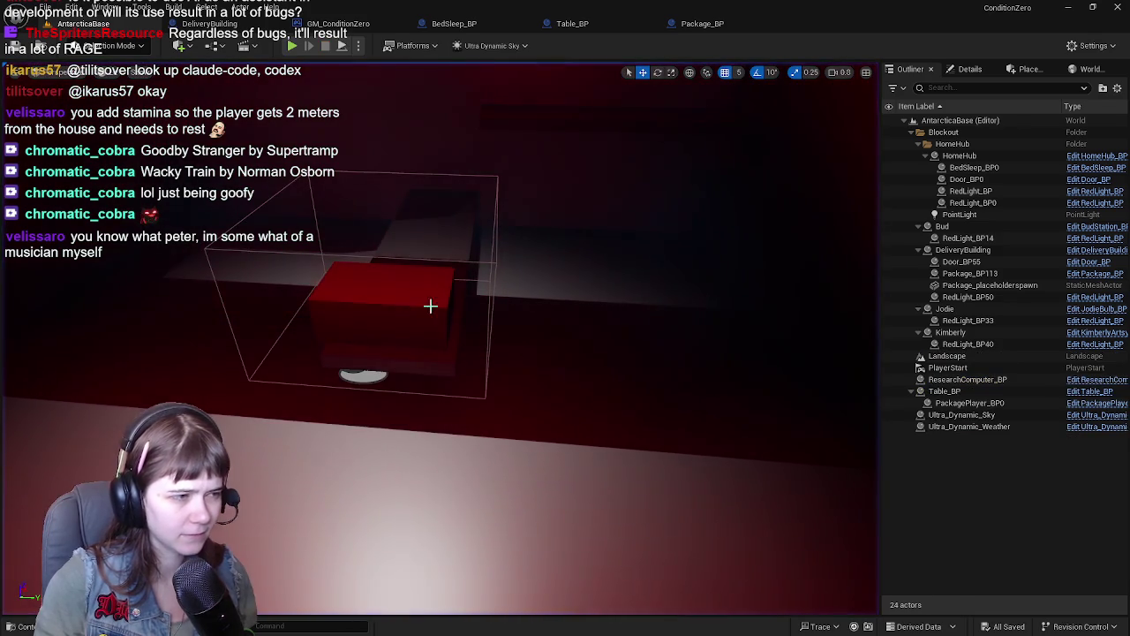
{"action": "left_click", "coordinate": [420, 311]}
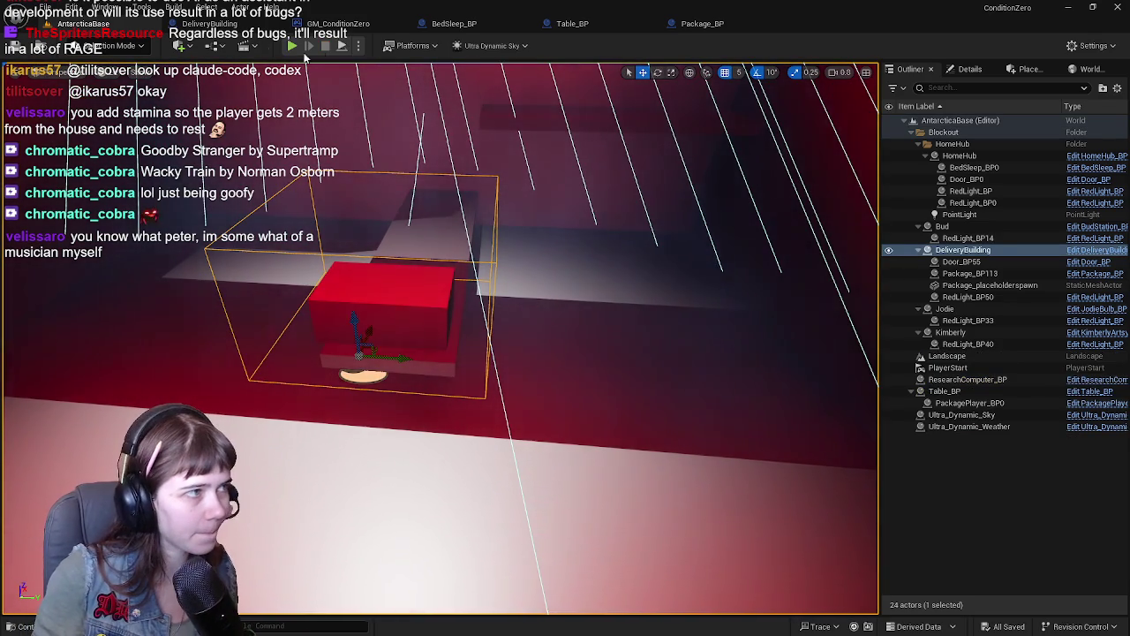
Step: Open the blueprint editor with Ctrl+E and centre Package_BP's interact-to-pickup nodes in the graph
{"action": "key", "text": "ctrl+e"}
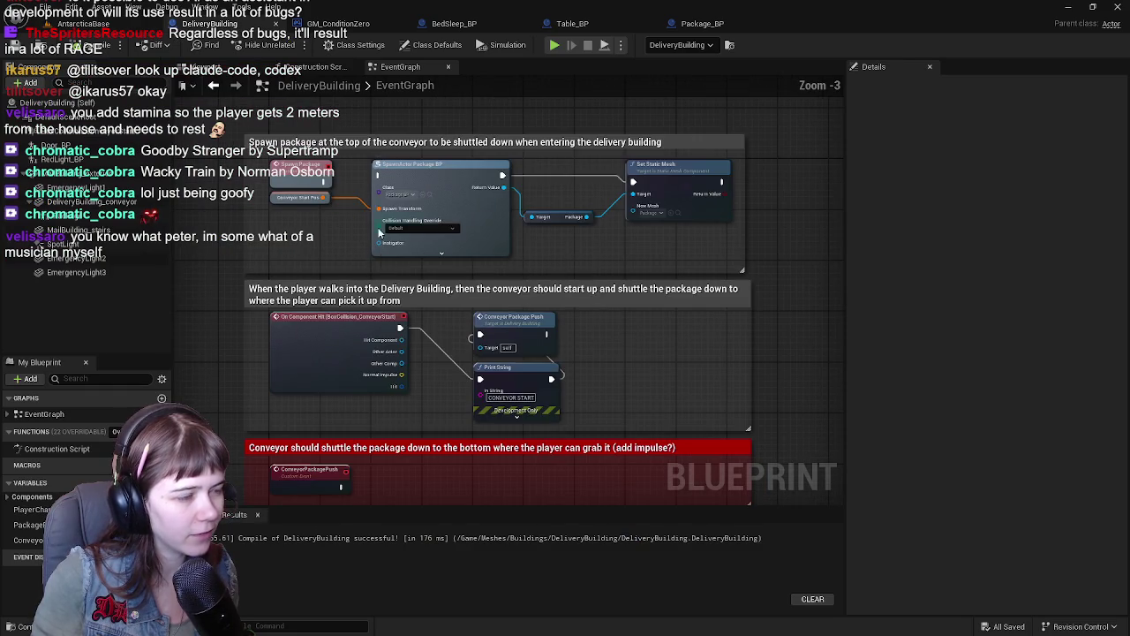
{"action": "scroll", "coordinate": [386, 295], "scroll_direction": "down", "scroll_amount": 1}
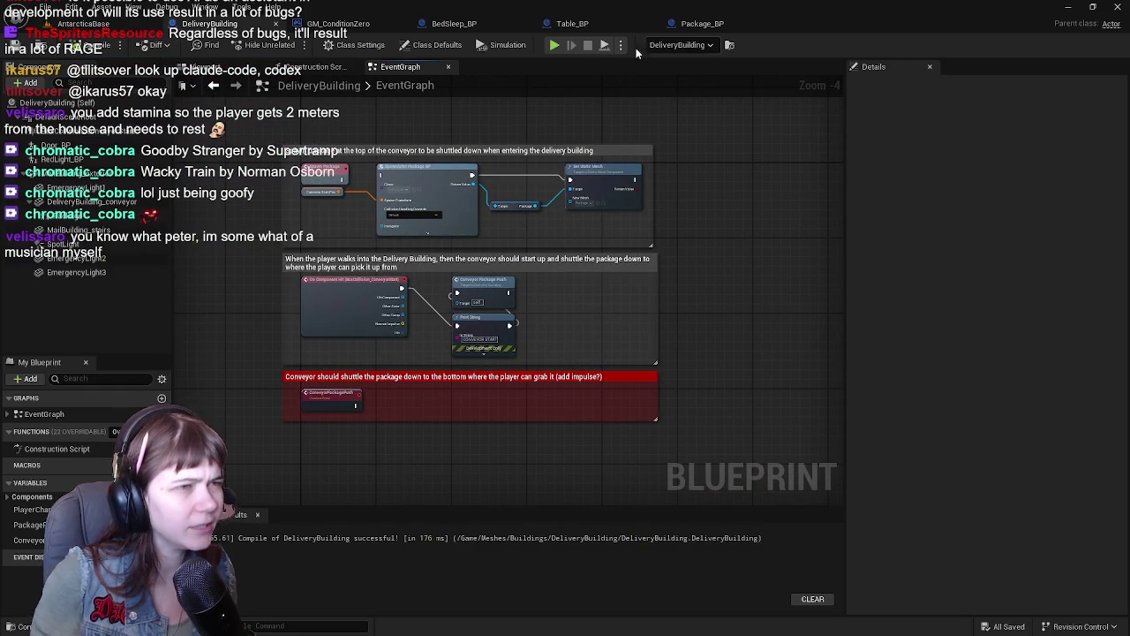
{"action": "left_click", "coordinate": [702, 23]}
{"action": "mouse_move", "coordinate": [427, 247]}
{"action": "left_mouse_down"}
{"action": "mouse_move", "coordinate": [427, 306]}
{"action": "mouse_move", "coordinate": [407, 226]}
{"action": "mouse_move", "coordinate": [452, 321]}
{"action": "mouse_move", "coordinate": [406, 168]}
{"action": "mouse_move", "coordinate": [395, 389]}
{"action": "mouse_move", "coordinate": [424, 241]}
{"action": "mouse_move", "coordinate": [474, 294]}
{"action": "mouse_move", "coordinate": [474, 253]}
{"action": "left_mouse_up"}
{"action": "scroll", "coordinate": [452, 322], "scroll_direction": "down", "scroll_amount": 2}
{"action": "scroll", "coordinate": [395, 389], "scroll_direction": "up", "scroll_amount": 2}
{"action": "scroll", "coordinate": [516, 316], "scroll_direction": "up", "scroll_amount": 1}
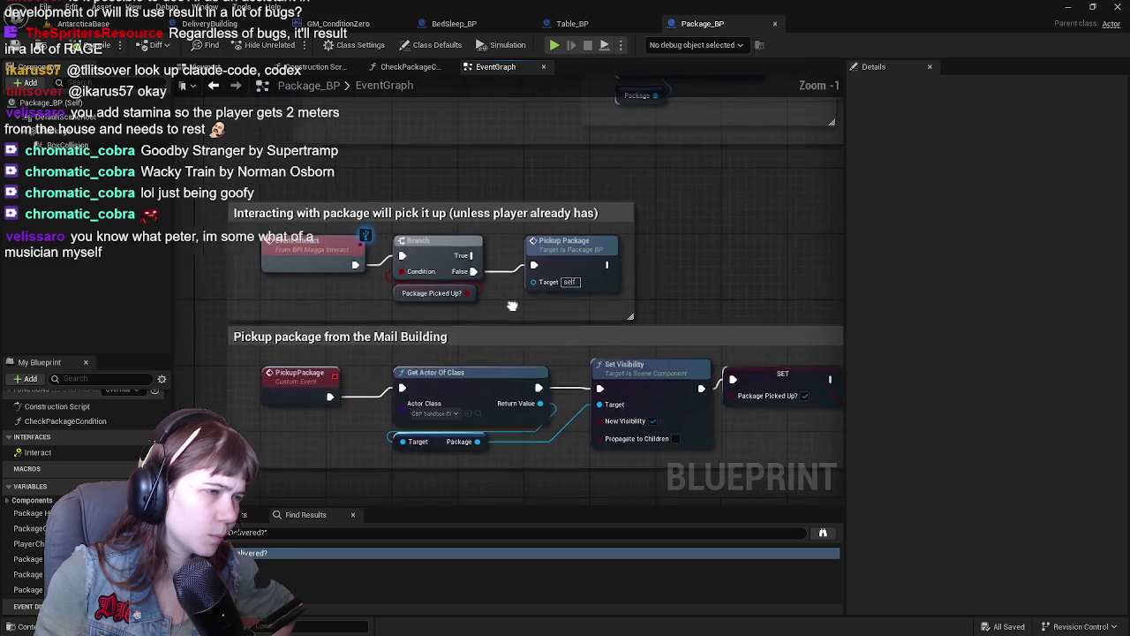
{"action": "scroll", "coordinate": [516, 316], "scroll_direction": "down", "scroll_amount": 1}
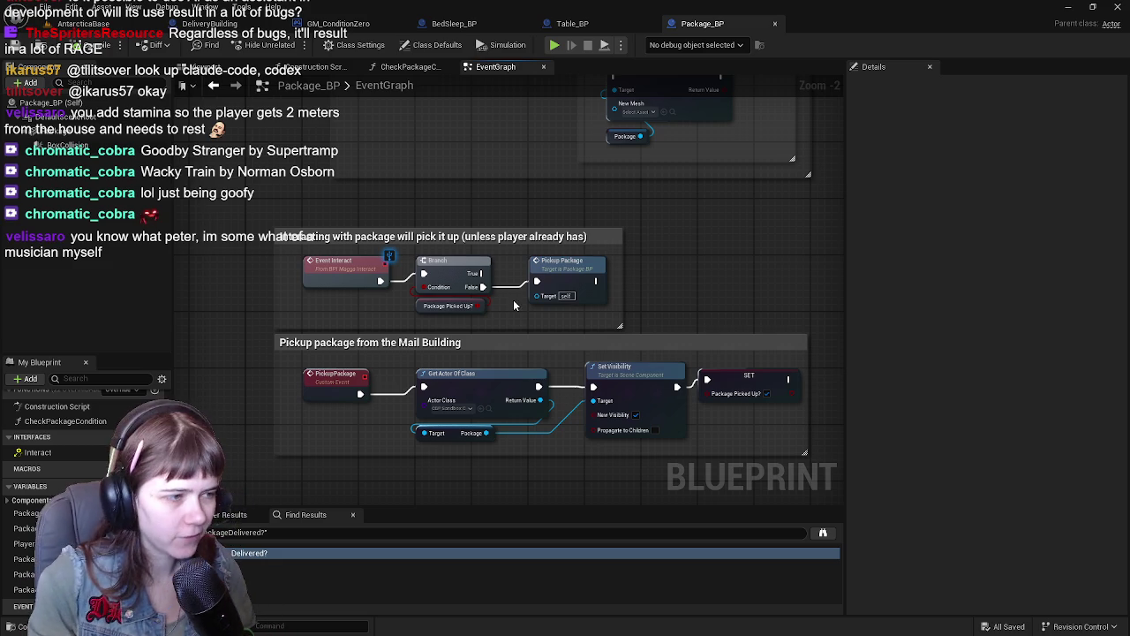
{"action": "left_click_drag", "start_coordinate": [628, 268], "coordinate": [657, 277]}
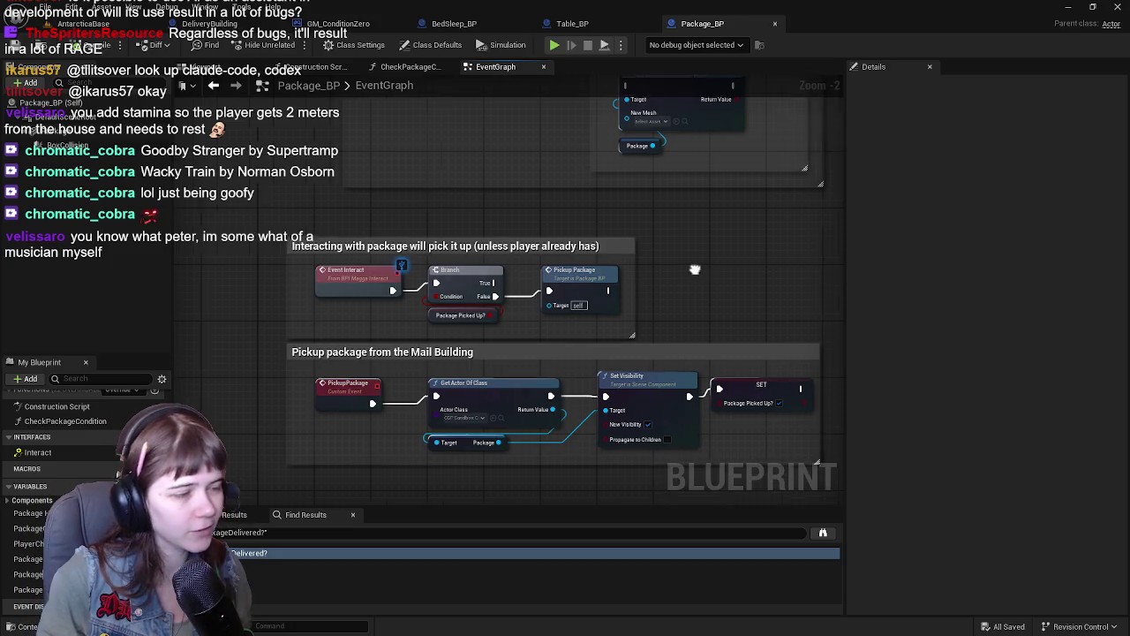
Step: Move the 'Depending on what day it is' comment and Event BeginPlay upward in the EventGraph
{"action": "scroll", "coordinate": [574, 279], "scroll_direction": "down", "scroll_amount": 1}
{"action": "scroll", "coordinate": [485, 296], "scroll_direction": "down", "scroll_amount": 1}
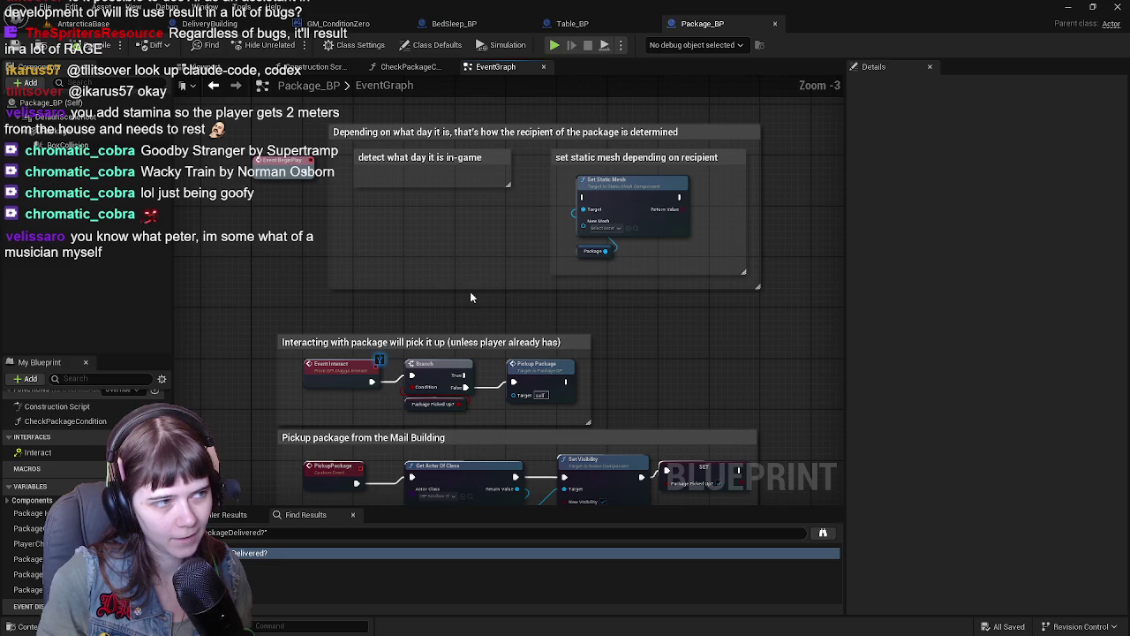
{"action": "scroll", "coordinate": [444, 317], "scroll_direction": "up", "scroll_amount": 1}
{"action": "left_click", "coordinate": [444, 317]}
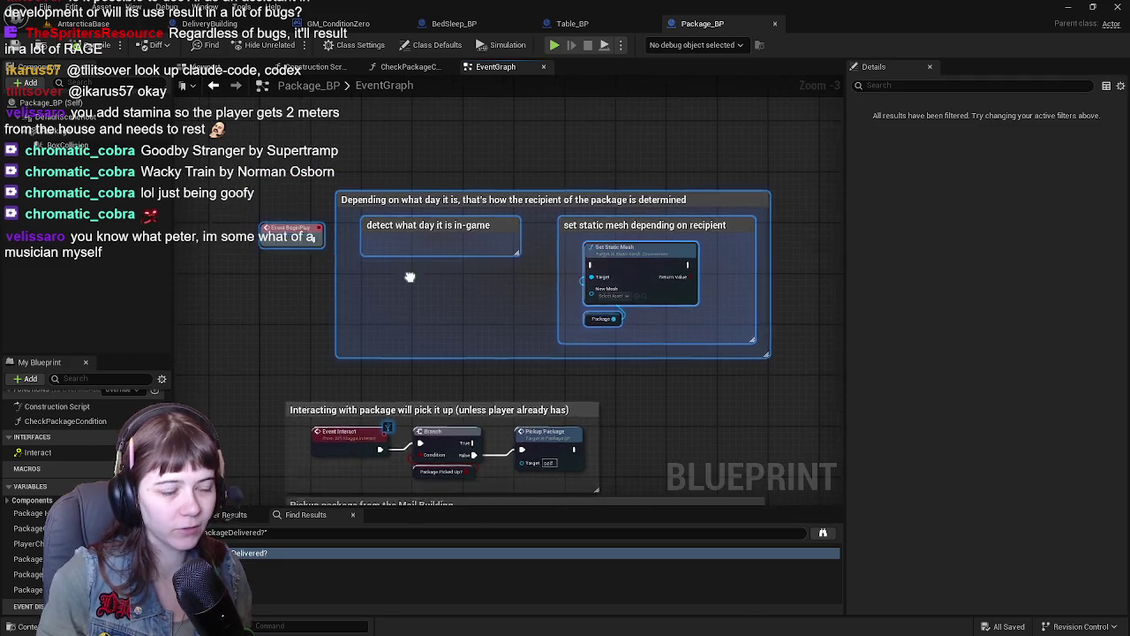
{"action": "mouse_move", "coordinate": [351, 306]}
{"action": "left_mouse_down"}
{"action": "mouse_move", "coordinate": [349, 224]}
{"action": "mouse_move", "coordinate": [360, 280]}
{"action": "left_mouse_up"}
{"action": "scroll", "coordinate": [353, 297], "scroll_direction": "down", "scroll_amount": 3}
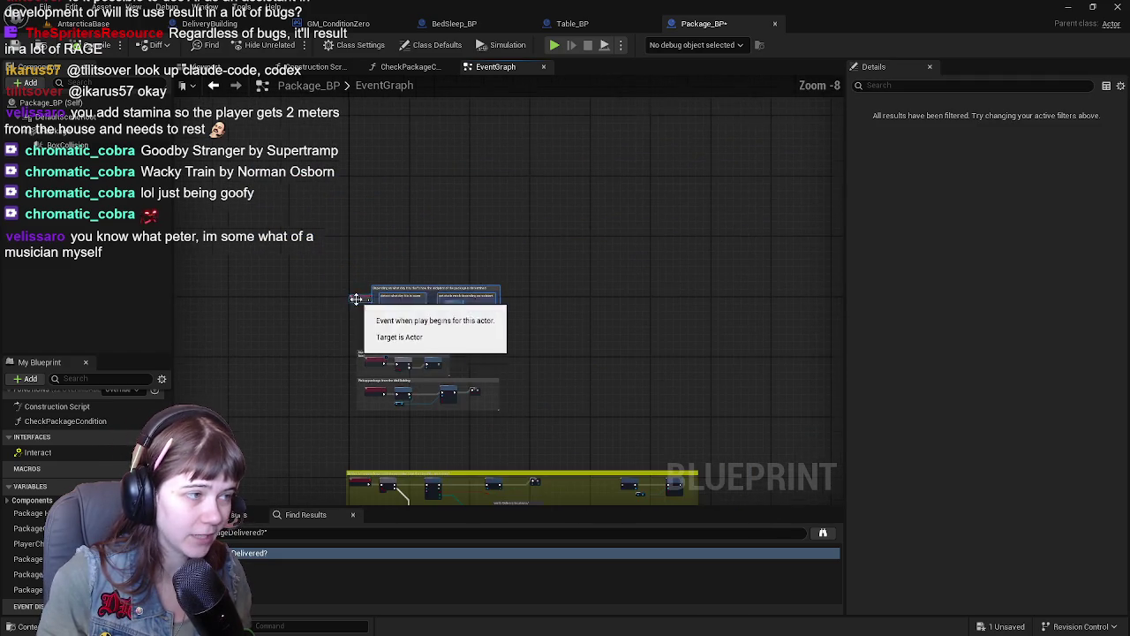
{"action": "scroll", "coordinate": [362, 296], "scroll_direction": "up", "scroll_amount": 2}
{"action": "scroll", "coordinate": [362, 296], "scroll_direction": "up", "scroll_amount": 1}
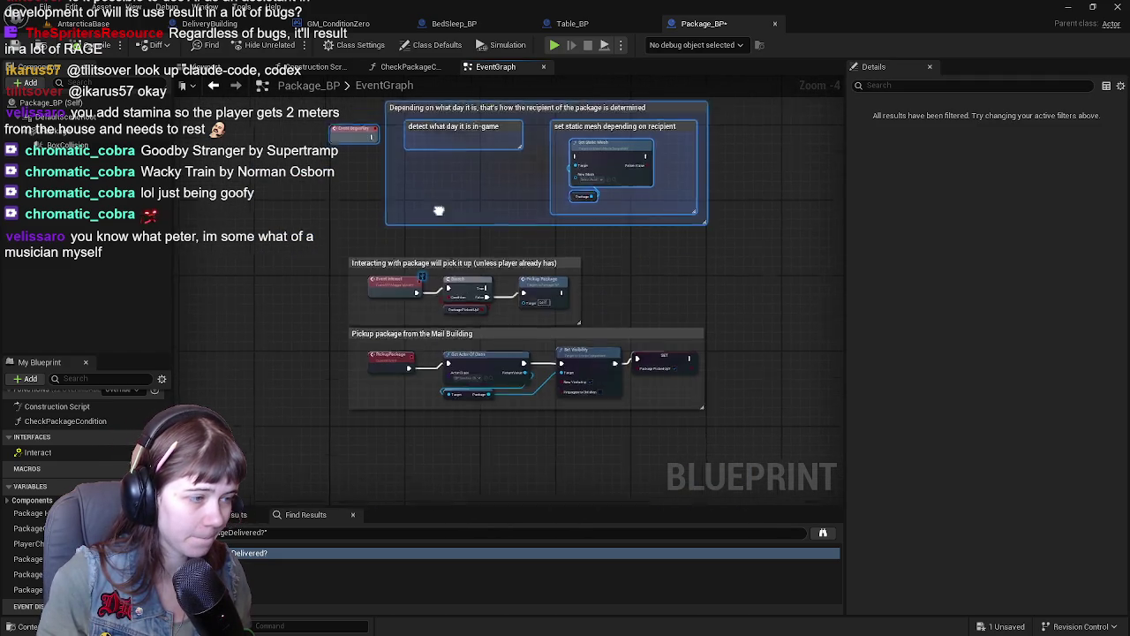
{"action": "scroll", "coordinate": [411, 234], "scroll_direction": "up", "scroll_amount": 1}
{"action": "scroll", "coordinate": [471, 303], "scroll_direction": "up", "scroll_amount": 1}
Step: Check the package's 3D preview and come back to its event graph
{"action": "right_click", "coordinate": [459, 258]}
{"action": "left_click", "coordinate": [344, 248]}
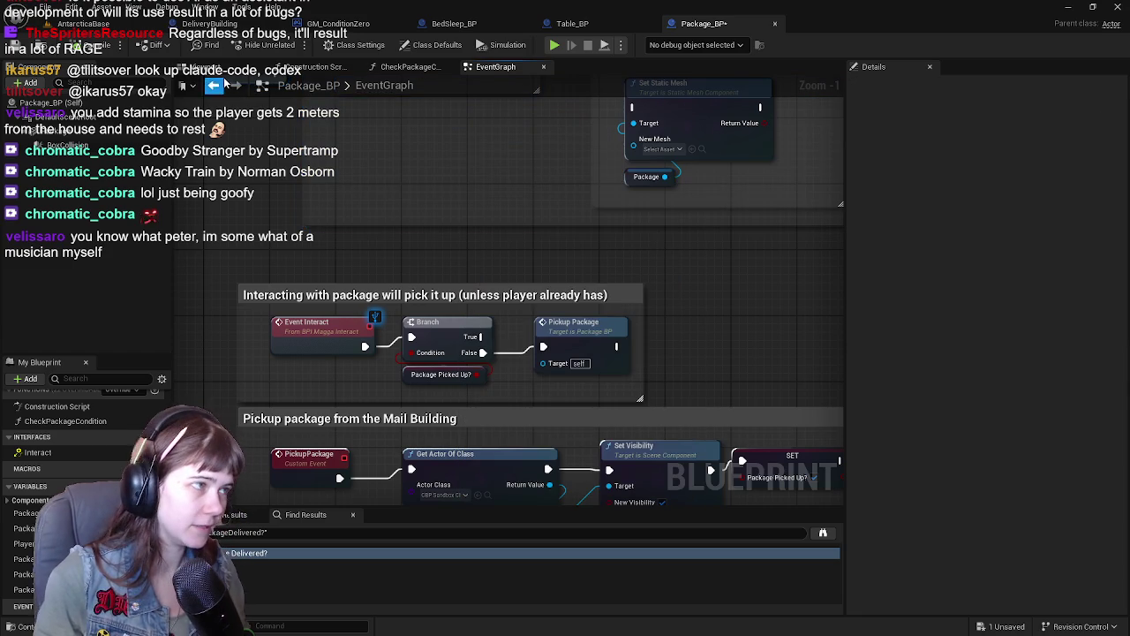
{"action": "left_click", "coordinate": [221, 67]}
{"action": "left_click", "coordinate": [491, 68]}
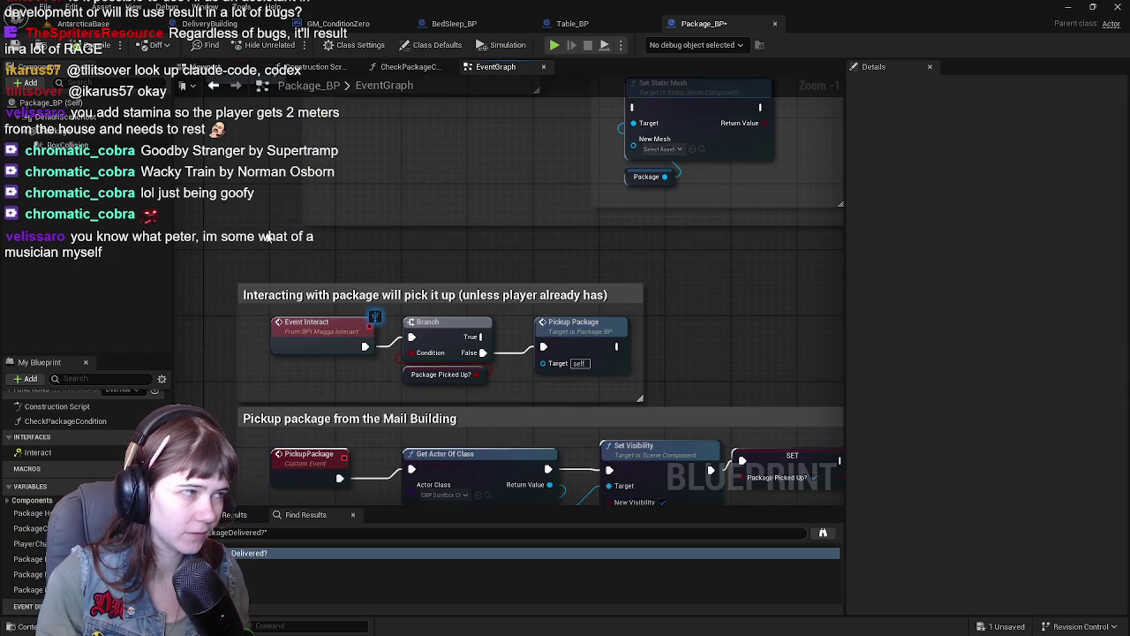
Step: Add a Destroy Actor node right after Pickup Package, then return to the AntarcticaBase level
{"action": "right_click", "coordinate": [386, 258]}
{"action": "type", "text": "destroy"}
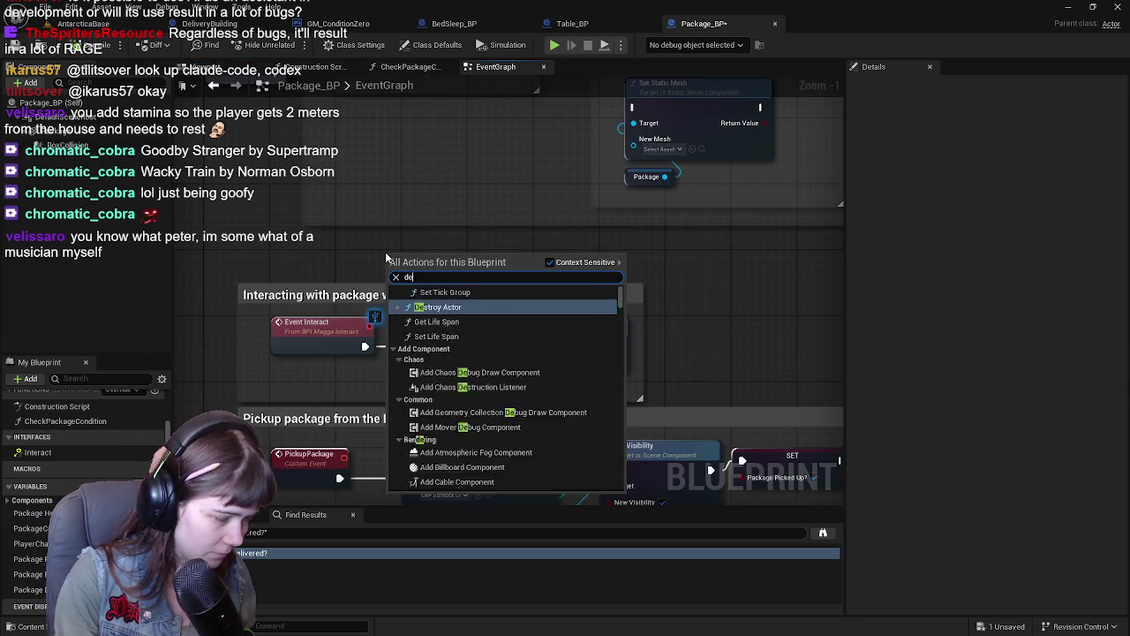
{"action": "left_click", "coordinate": [485, 302]}
{"action": "left_click_drag", "start_coordinate": [440, 267], "coordinate": [459, 230]}
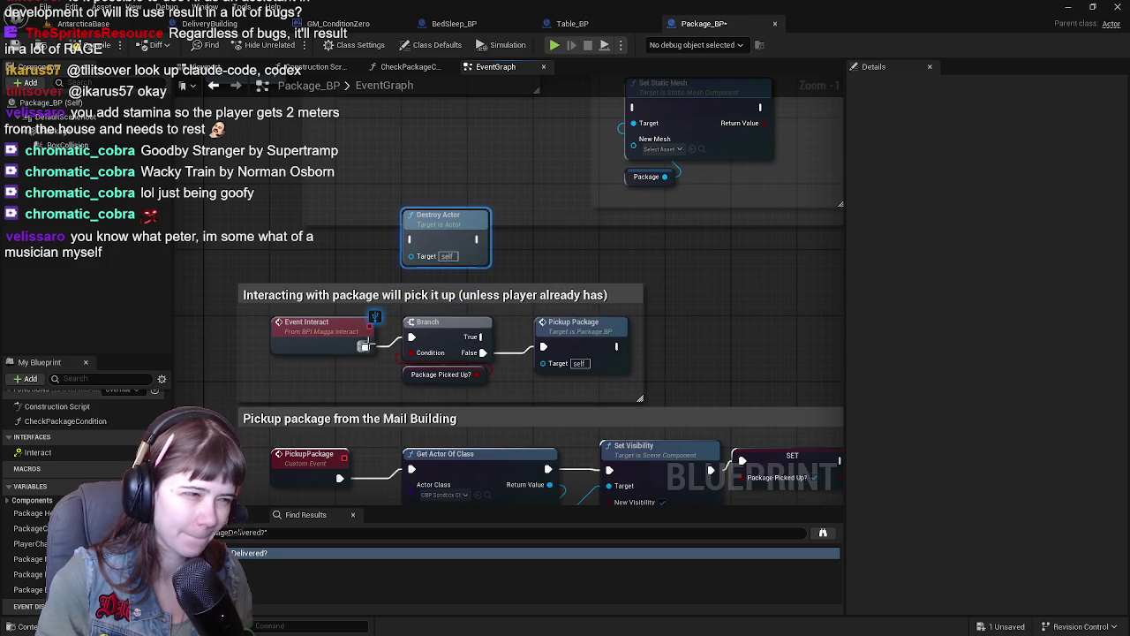
{"action": "mouse_move", "coordinate": [466, 225]}
{"action": "left_mouse_down"}
{"action": "mouse_move", "coordinate": [581, 225]}
{"action": "mouse_move", "coordinate": [708, 263]}
{"action": "mouse_move", "coordinate": [750, 326]}
{"action": "mouse_move", "coordinate": [729, 327]}
{"action": "left_mouse_up"}
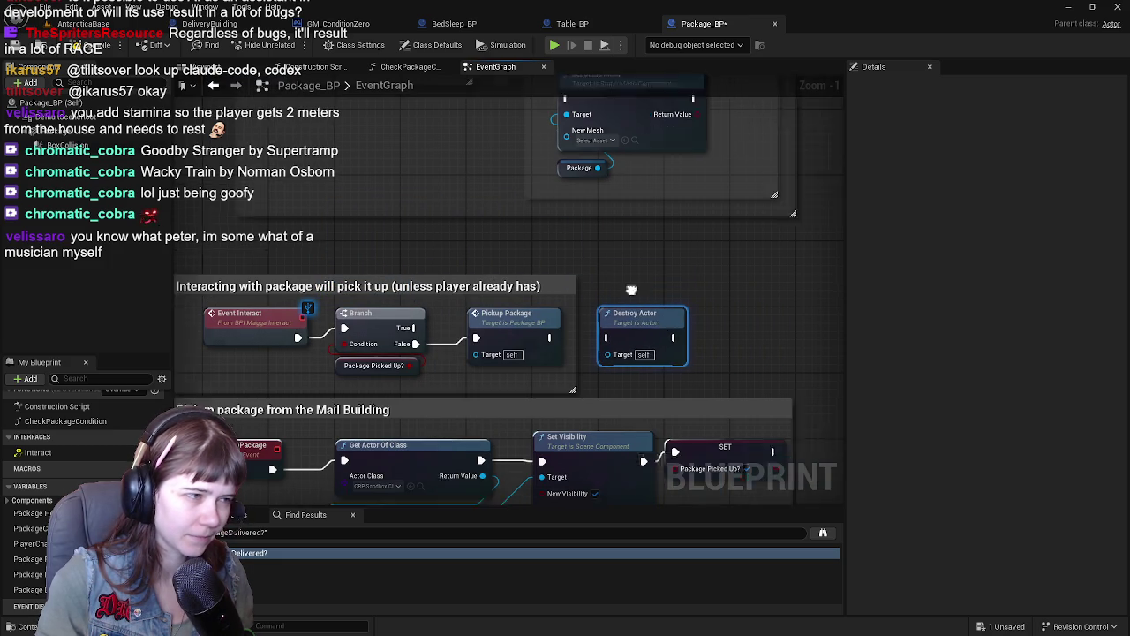
{"action": "left_click_drag", "start_coordinate": [547, 287], "coordinate": [706, 300]}
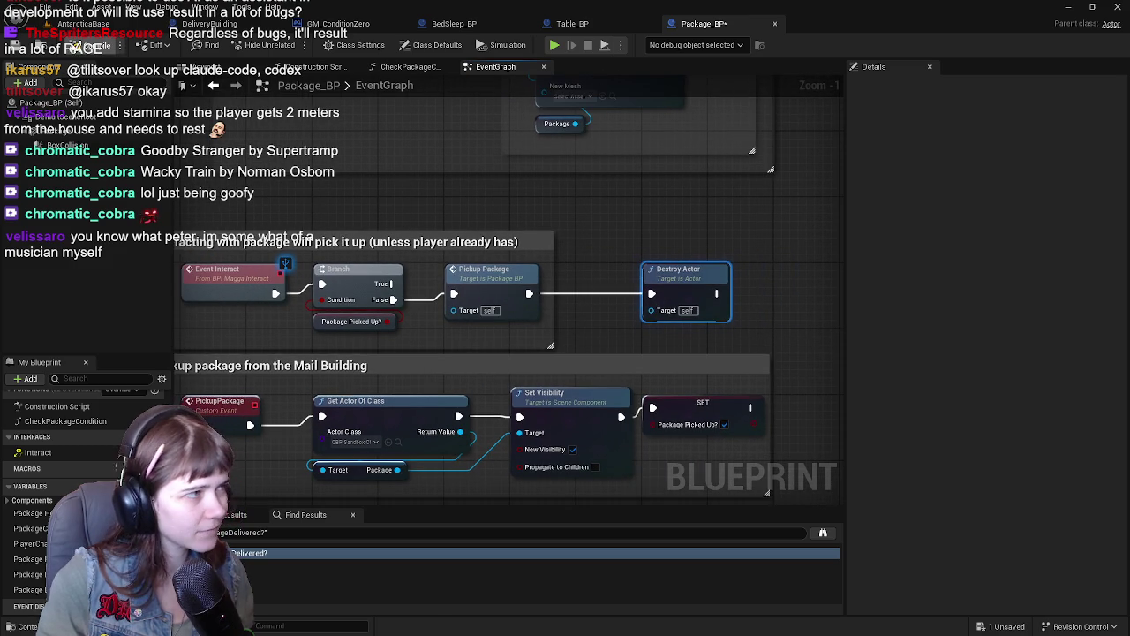
{"action": "left_click", "coordinate": [76, 32]}
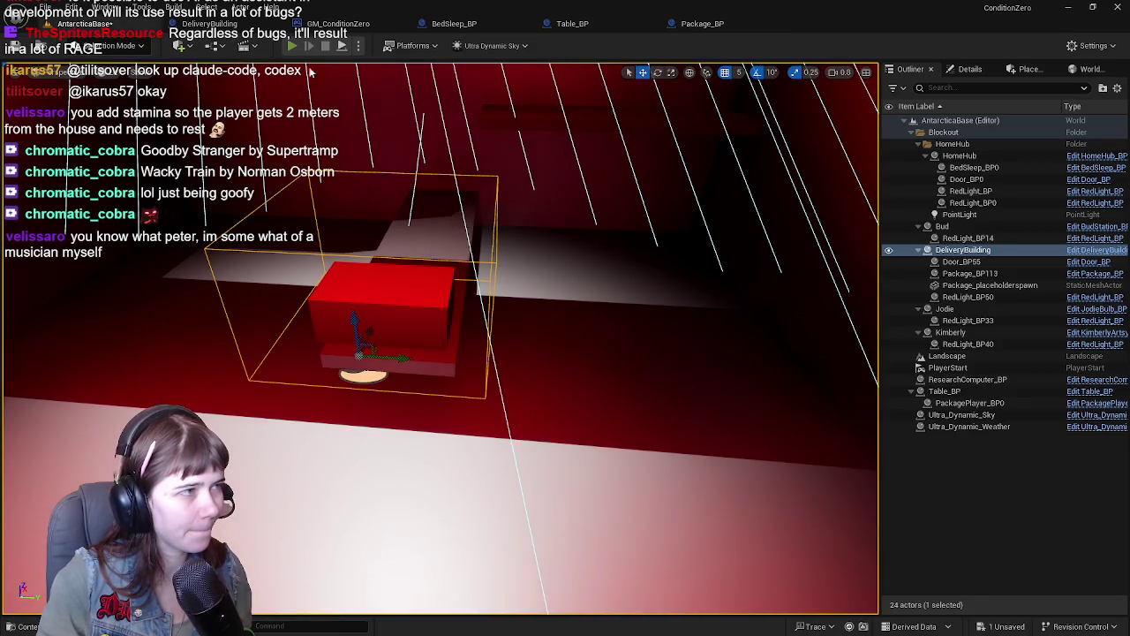
Step: Start a play test and walk the character around the red room toward the platform
{"action": "left_click", "coordinate": [294, 46]}
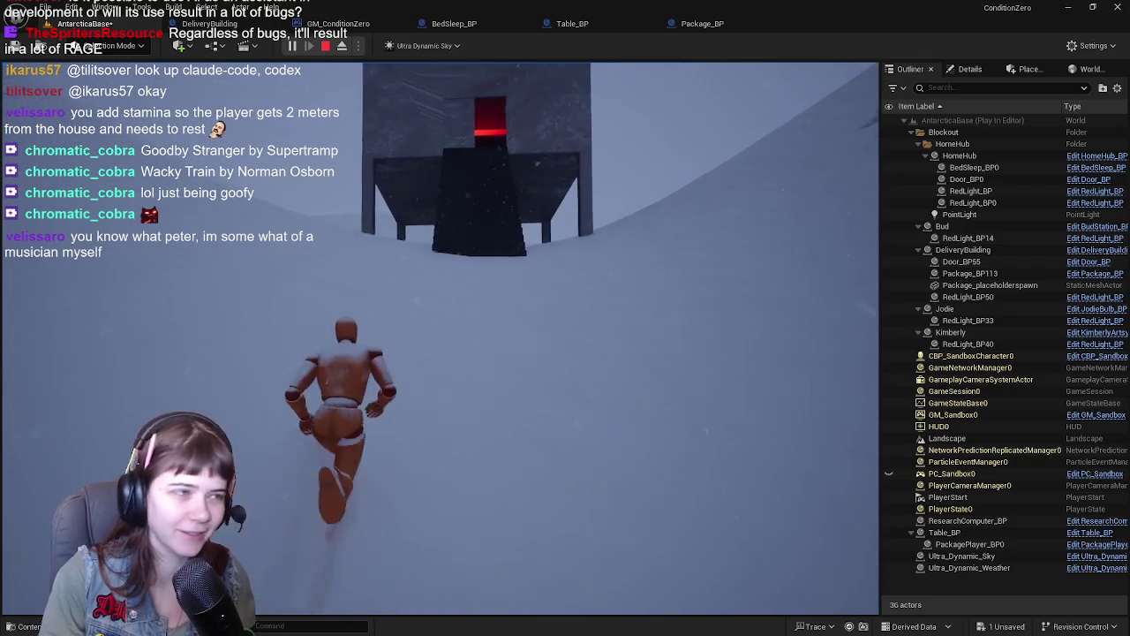
{"action": "key", "text": "w"}
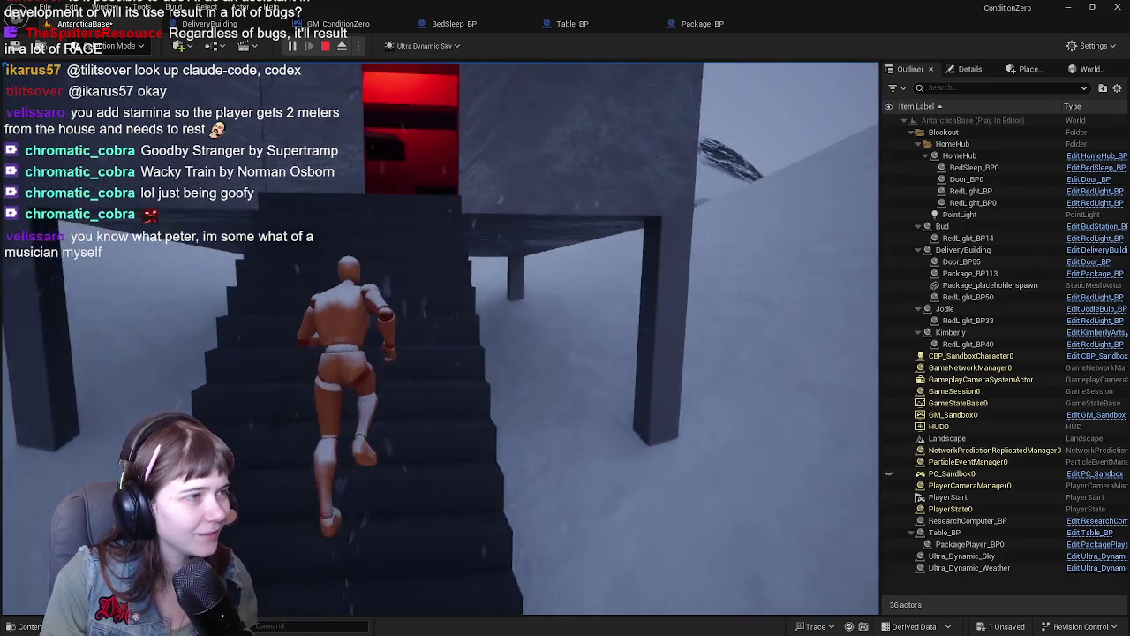
{"action": "key", "text": "w"}
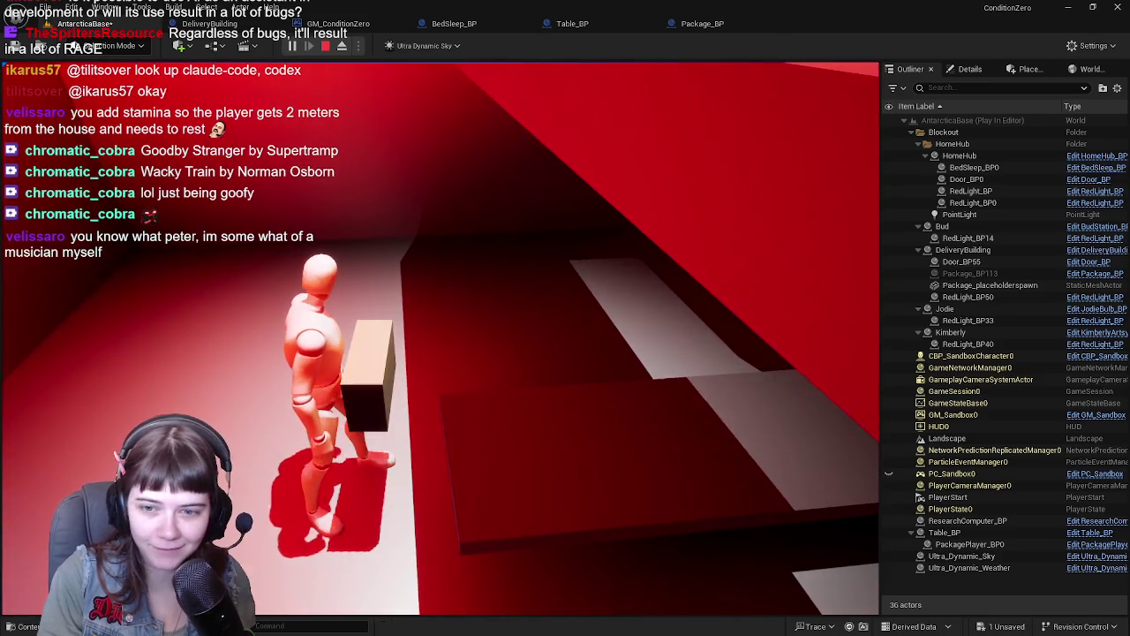
{"action": "key", "text": "s"}
{"action": "key", "text": "d"}
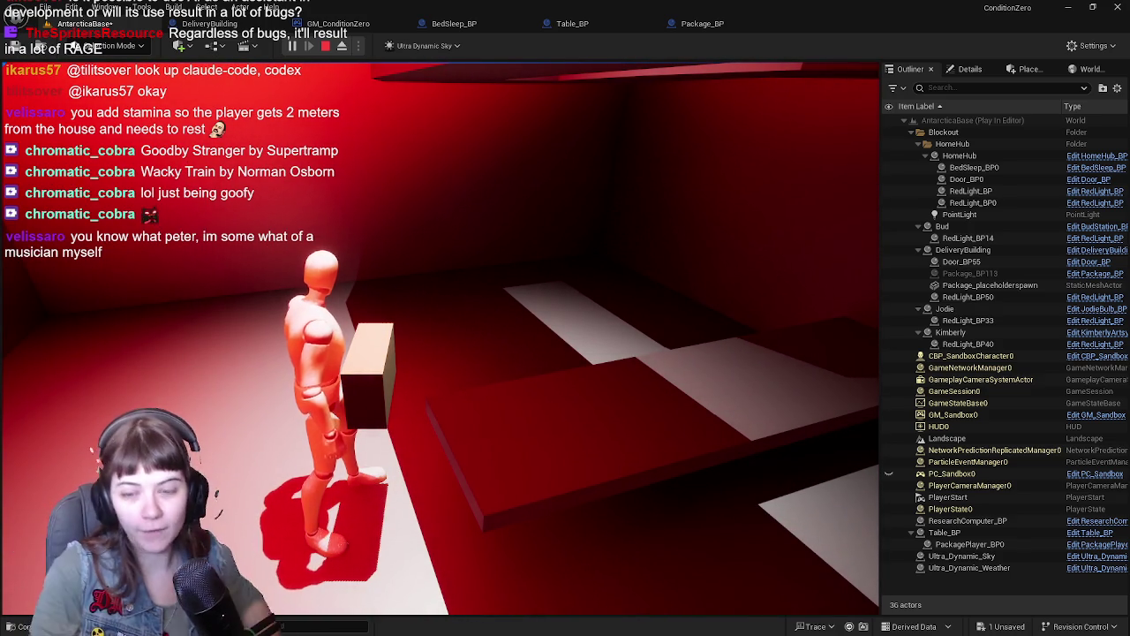
Step: Carry the package out the doorway and across the snow toward the red-lit box
{"action": "key", "text": "w"}
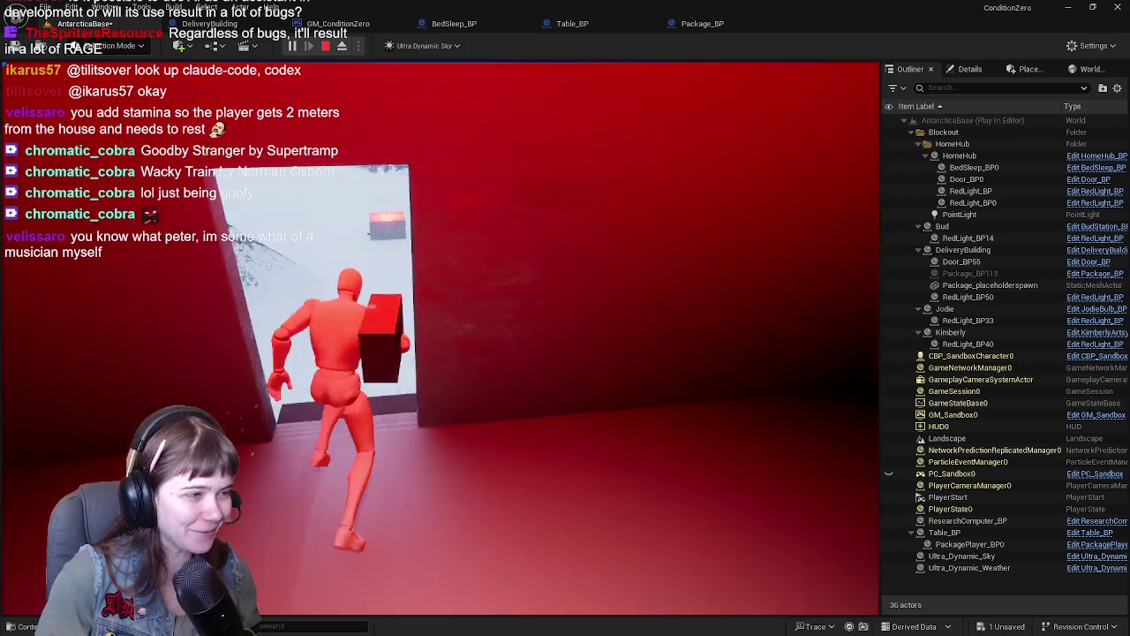
{"action": "key", "text": "w"}
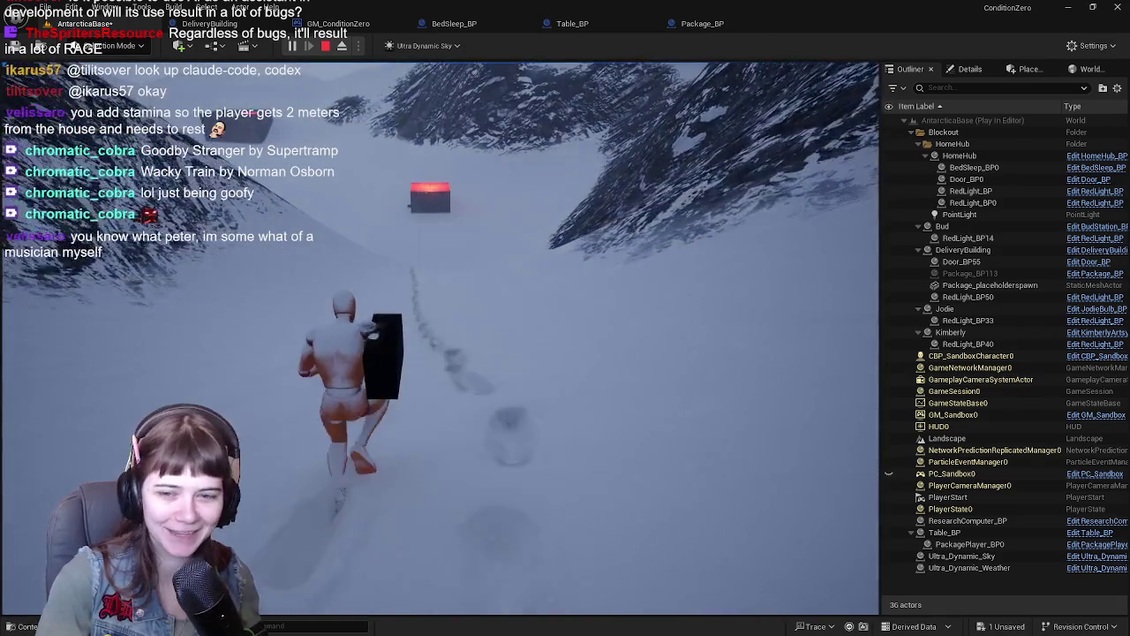
{"action": "key", "text": "w"}
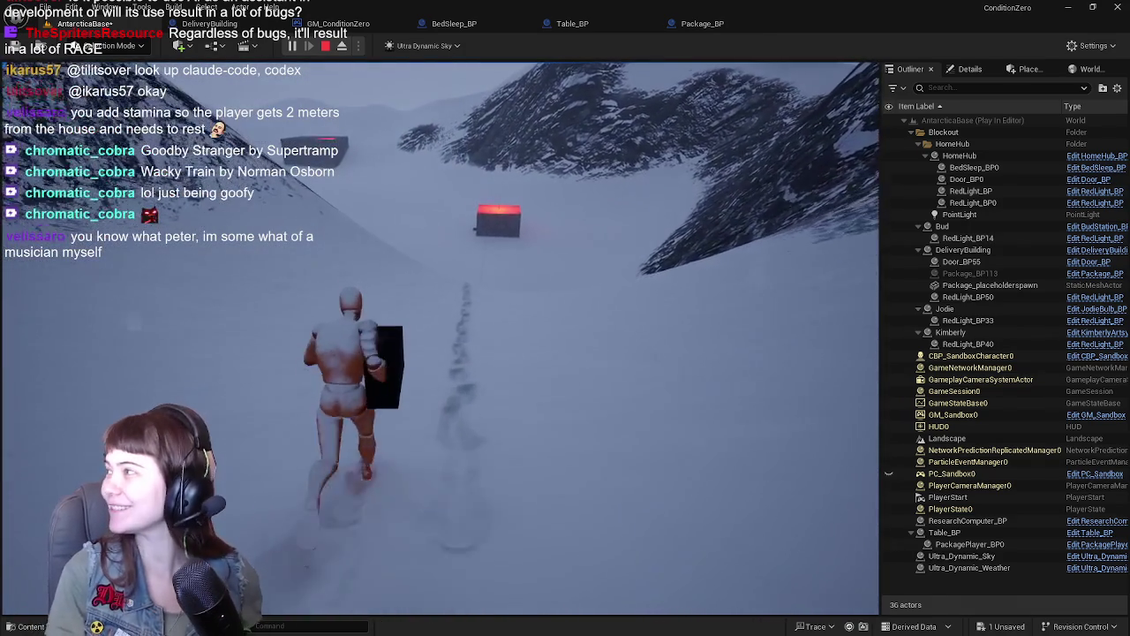
{"action": "key", "text": "w"}
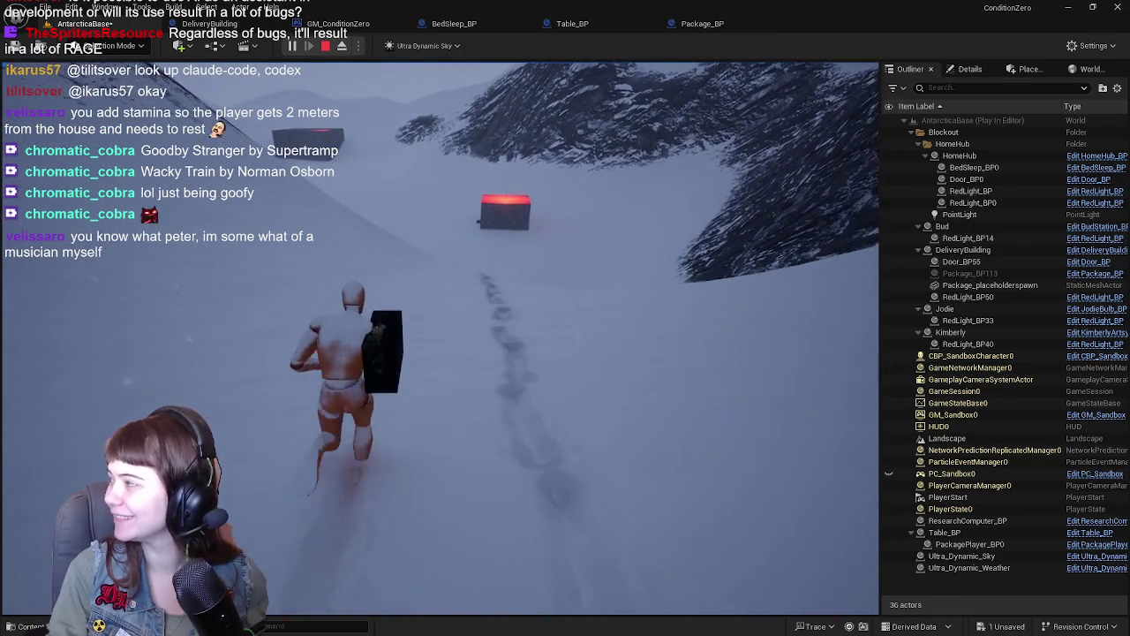
{"action": "key", "text": "w"}
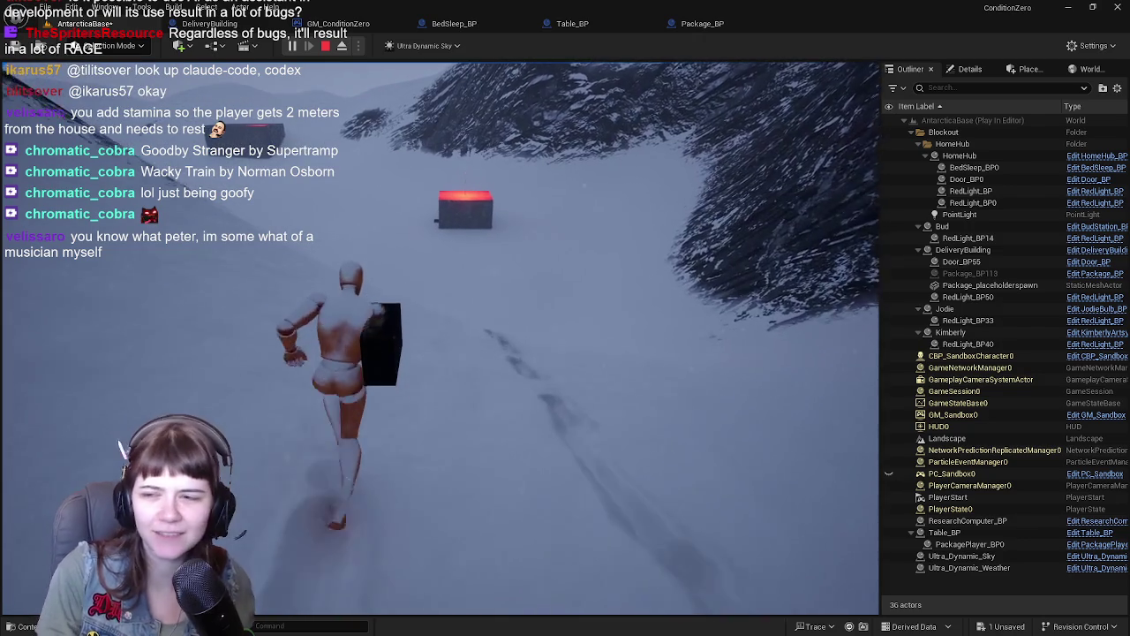
{"action": "key", "text": "w"}
{"action": "key", "text": "w"}
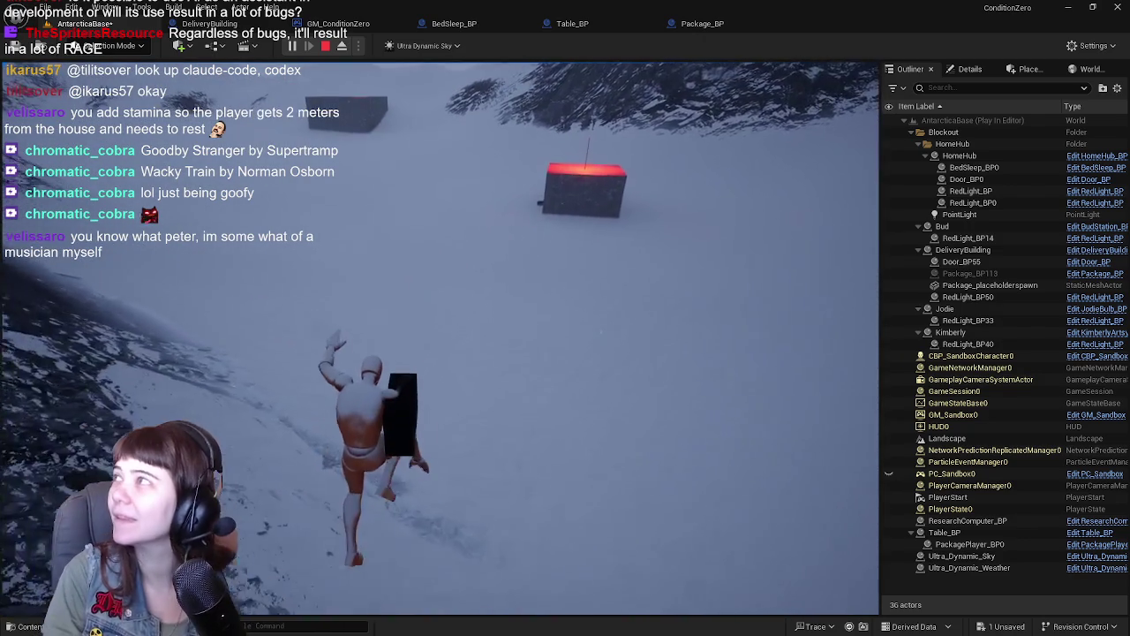
{"action": "key", "text": "w"}
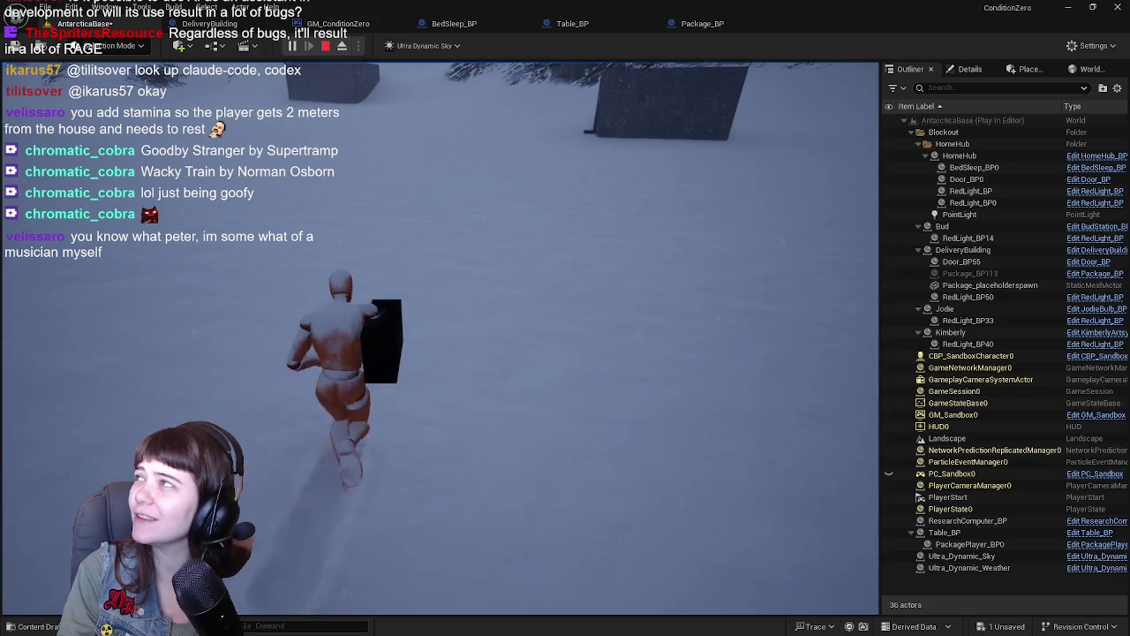
Step: Run into the delivery building, set the package on the table, and end the play test
{"action": "key", "text": "w"}
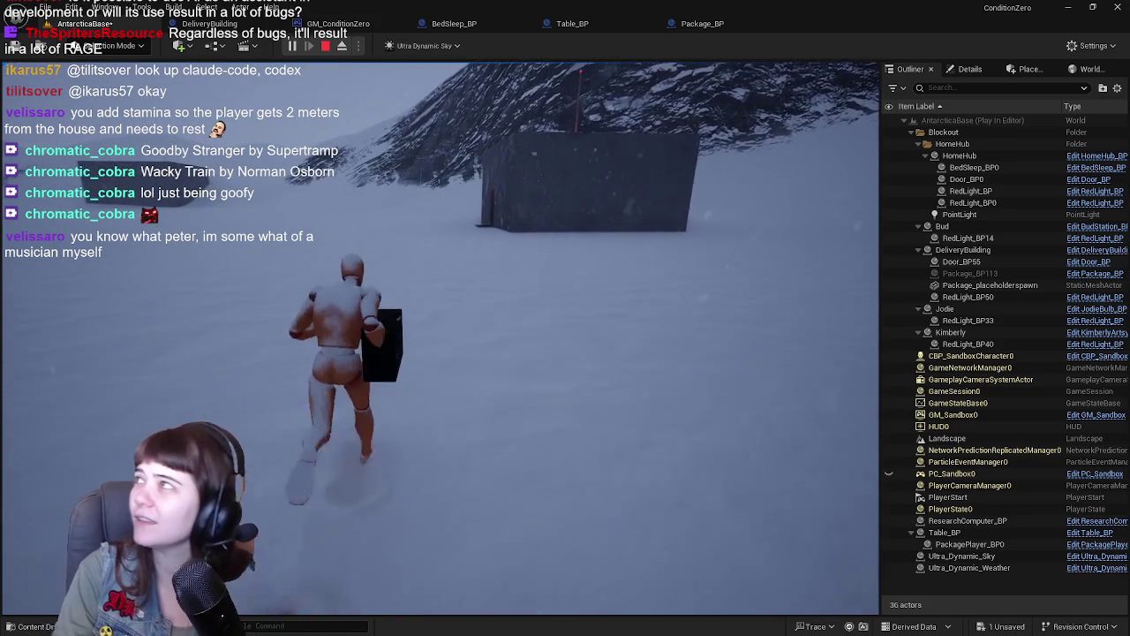
{"action": "key", "text": "w"}
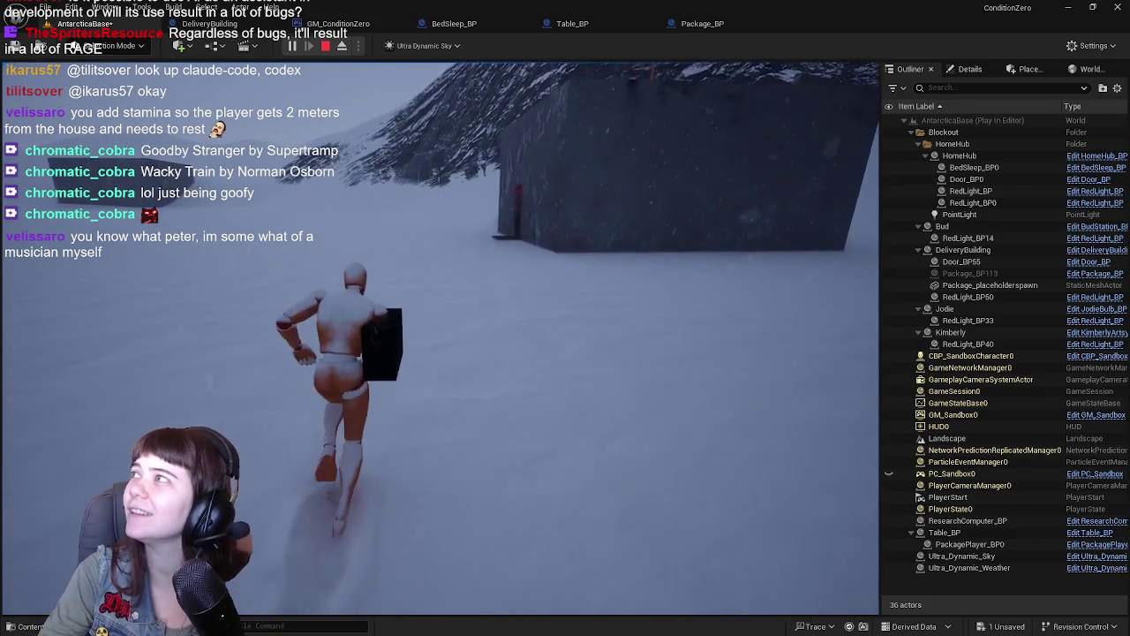
{"action": "key", "text": "w"}
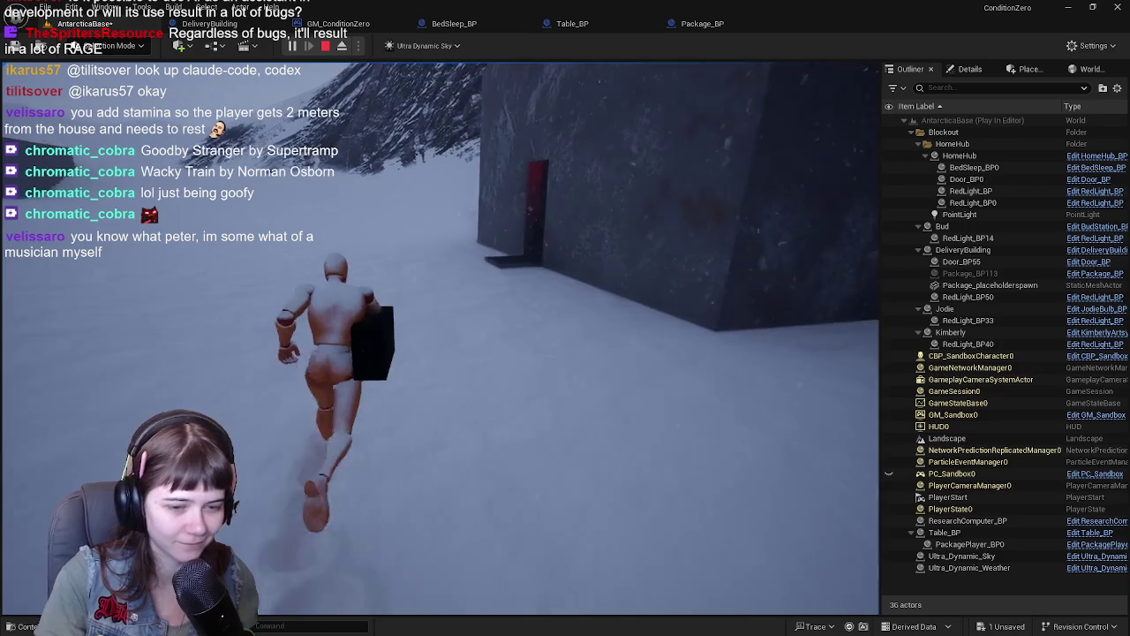
{"action": "key", "text": "w"}
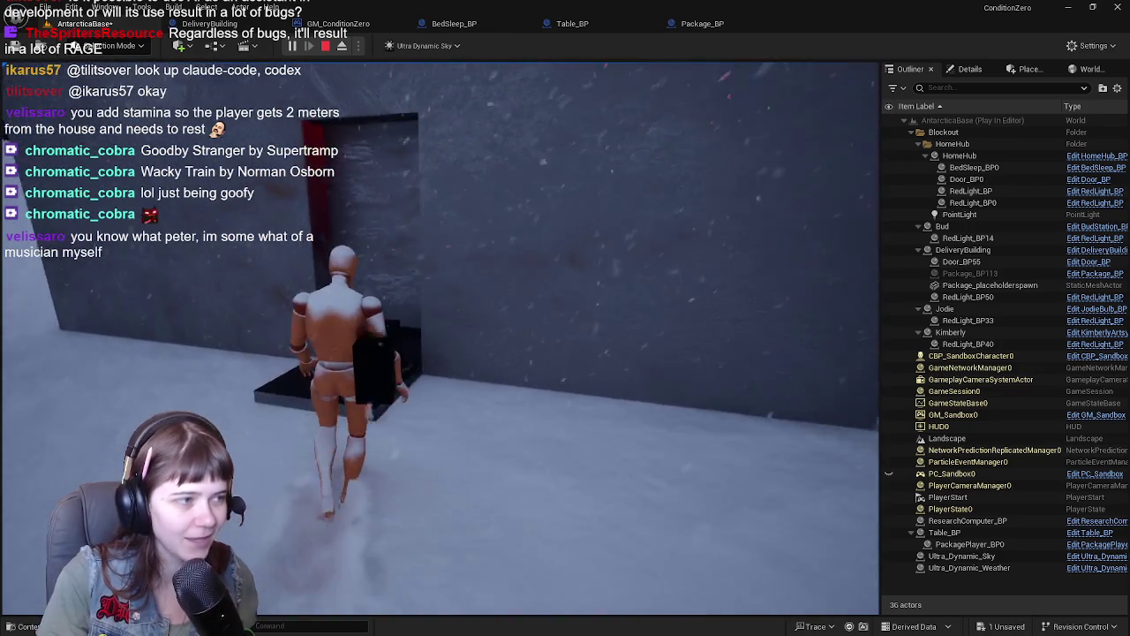
{"action": "key", "text": "w"}
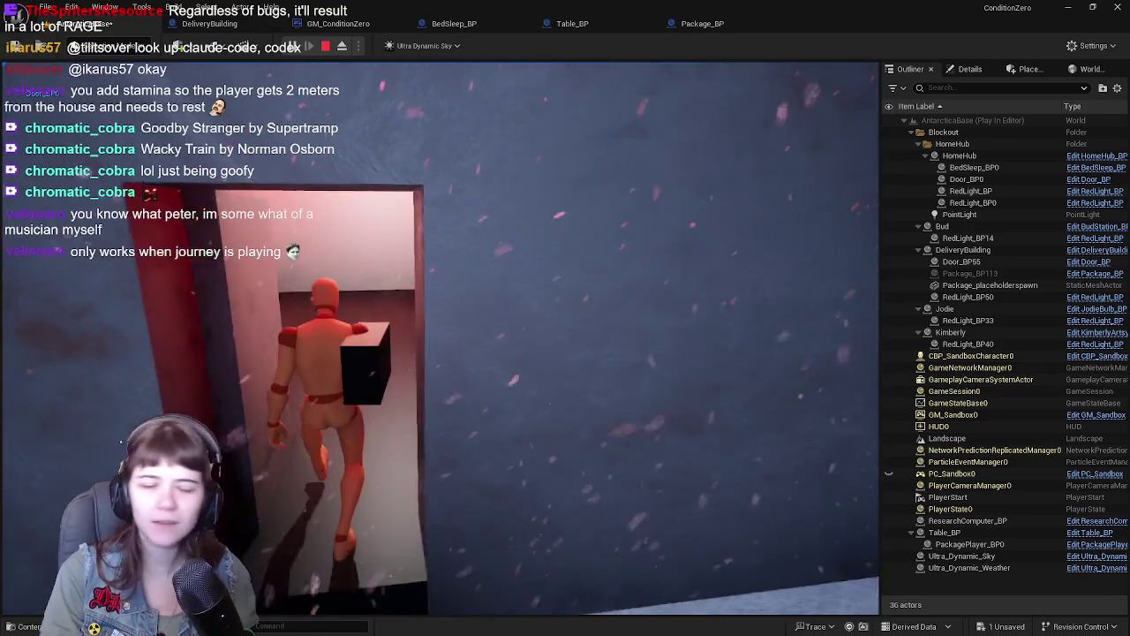
{"action": "key", "text": "w"}
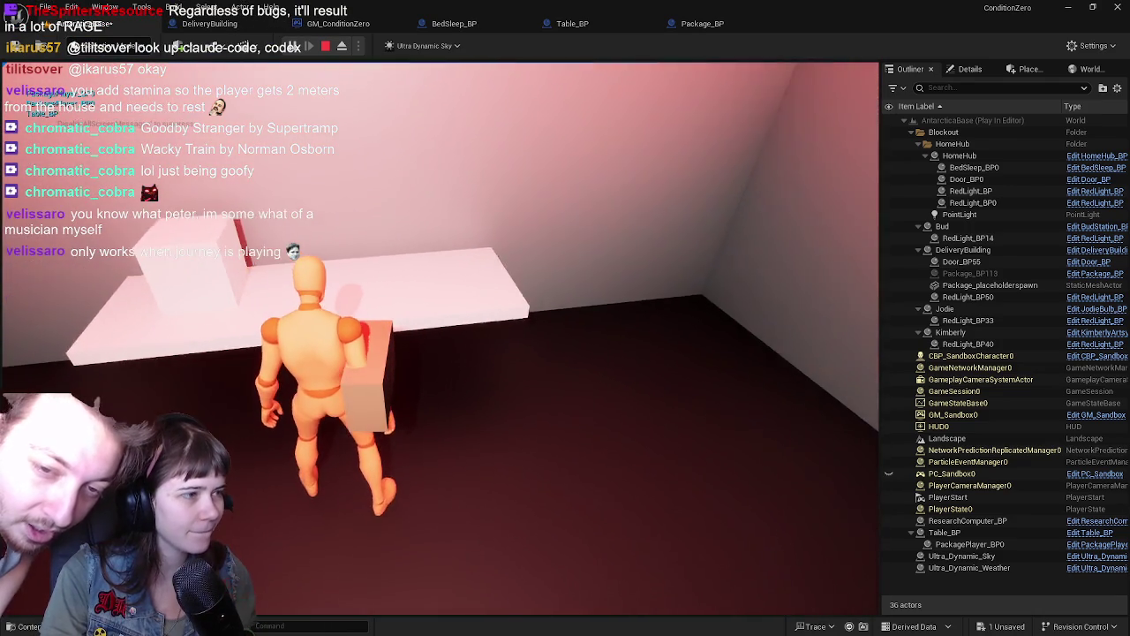
{"action": "key", "text": "e"}
{"action": "key", "text": "w"}
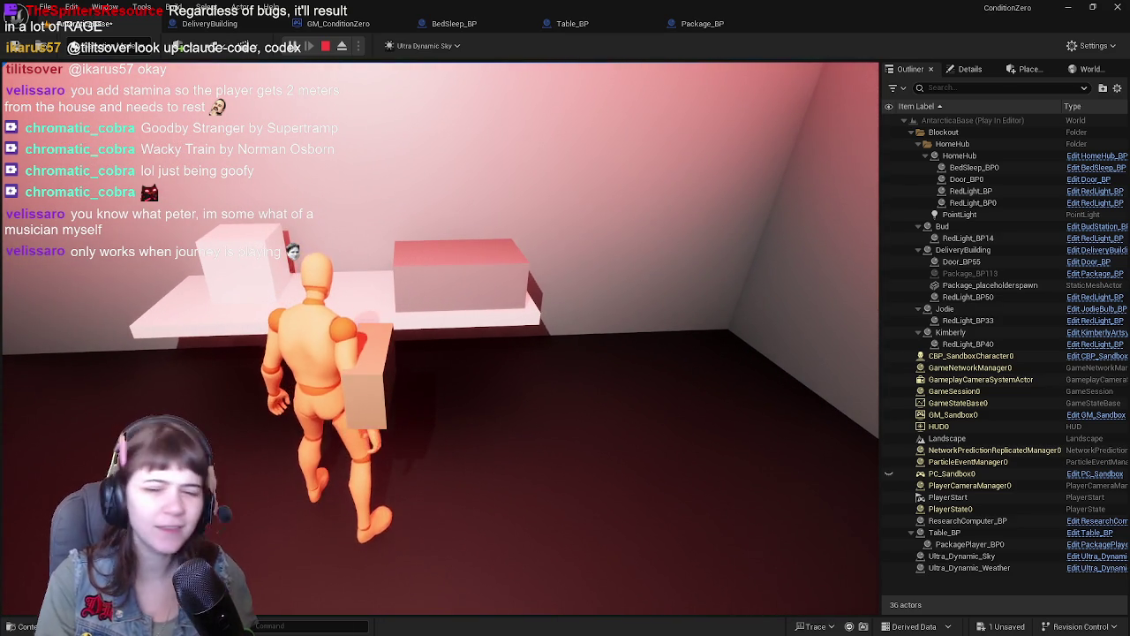
{"action": "key", "text": "Escape"}
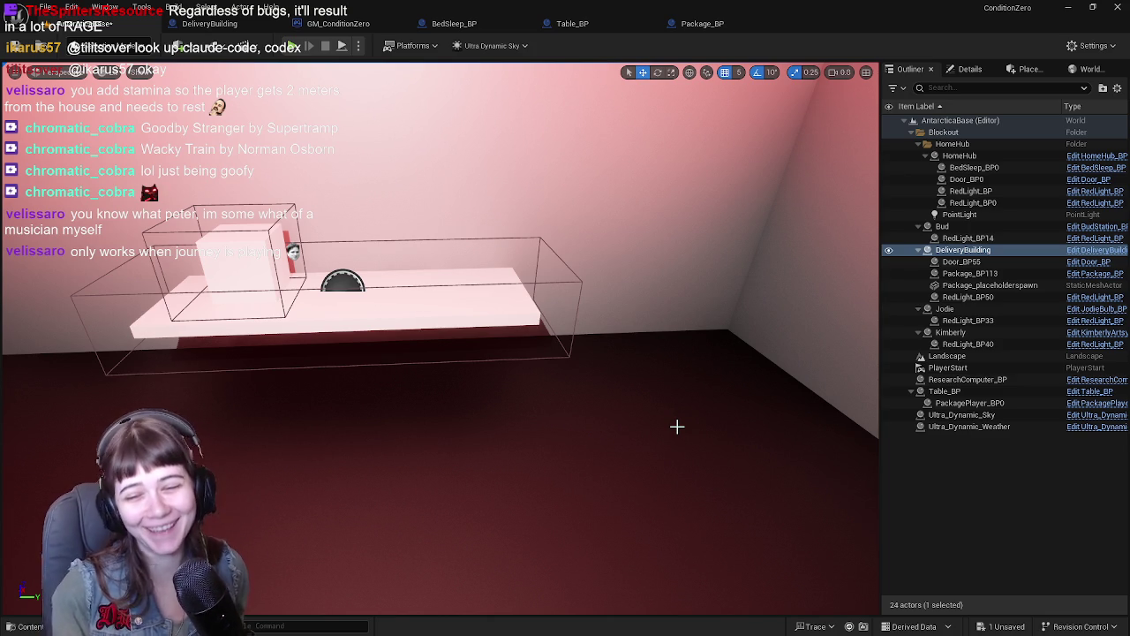
Step: Orbit around the placed table, check Table_BP's Details, and open the Table_BP blueprint
{"action": "left_click_drag", "start_coordinate": [586, 382], "coordinate": [586, 382]}
{"action": "left_click_drag", "start_coordinate": [863, 271], "coordinate": [863, 271]}
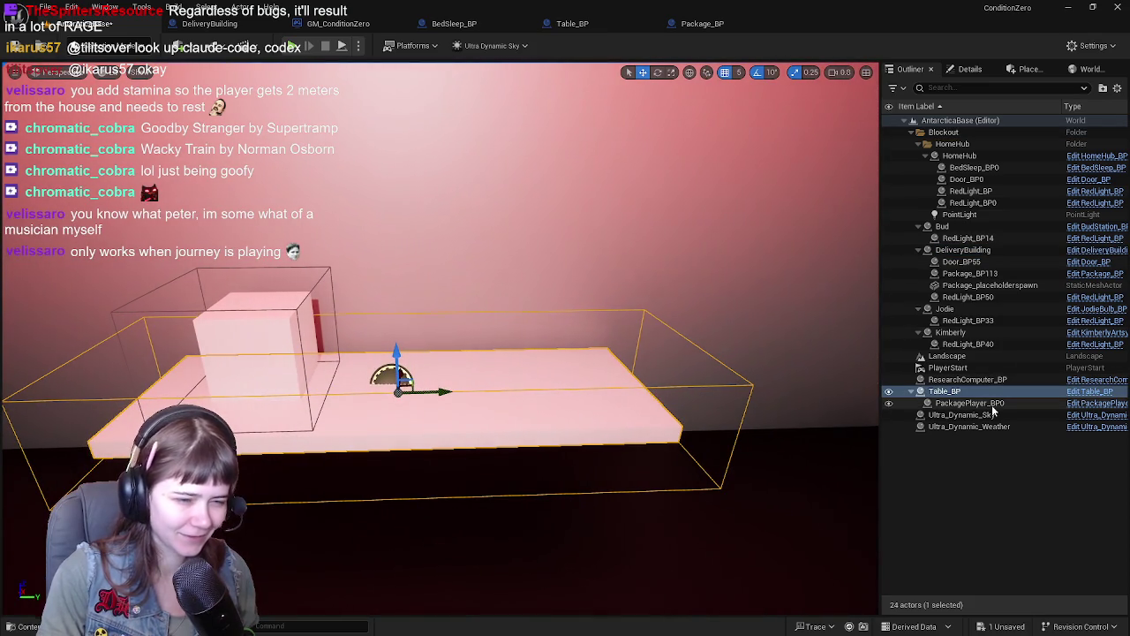
{"action": "left_click", "coordinate": [970, 71]}
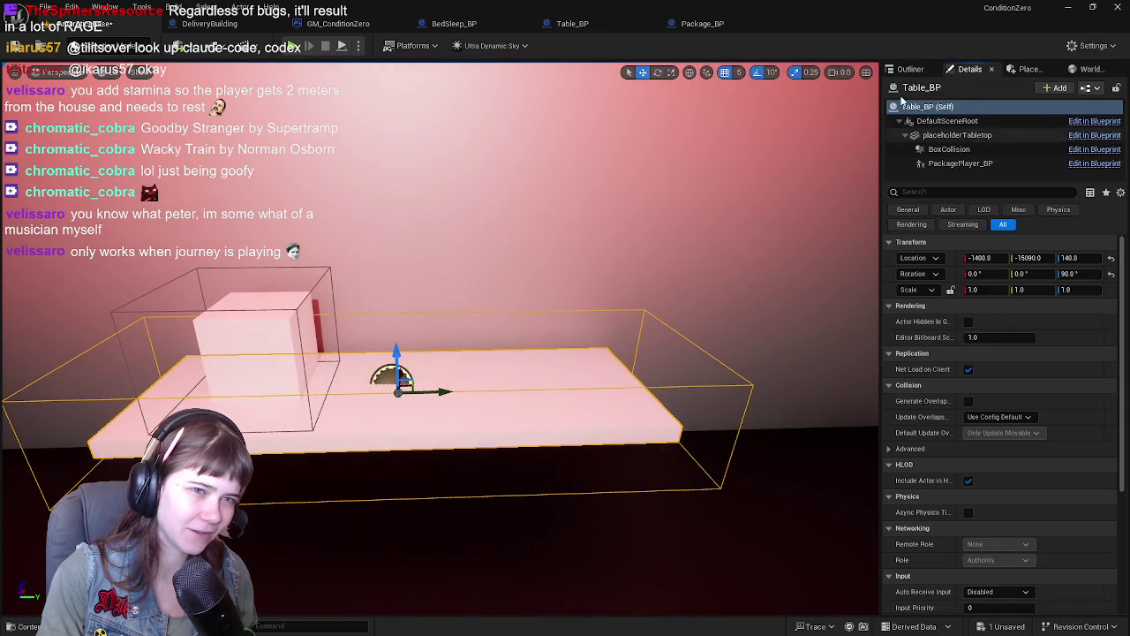
{"action": "left_click", "coordinate": [910, 69]}
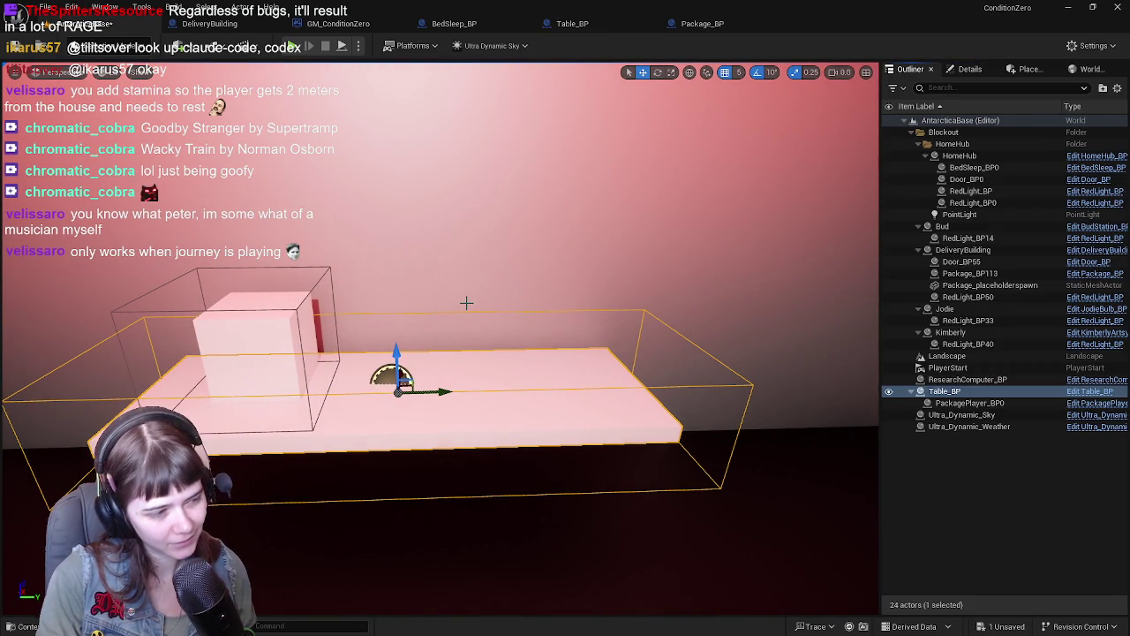
{"action": "left_click_drag", "start_coordinate": [441, 354], "coordinate": [441, 353]}
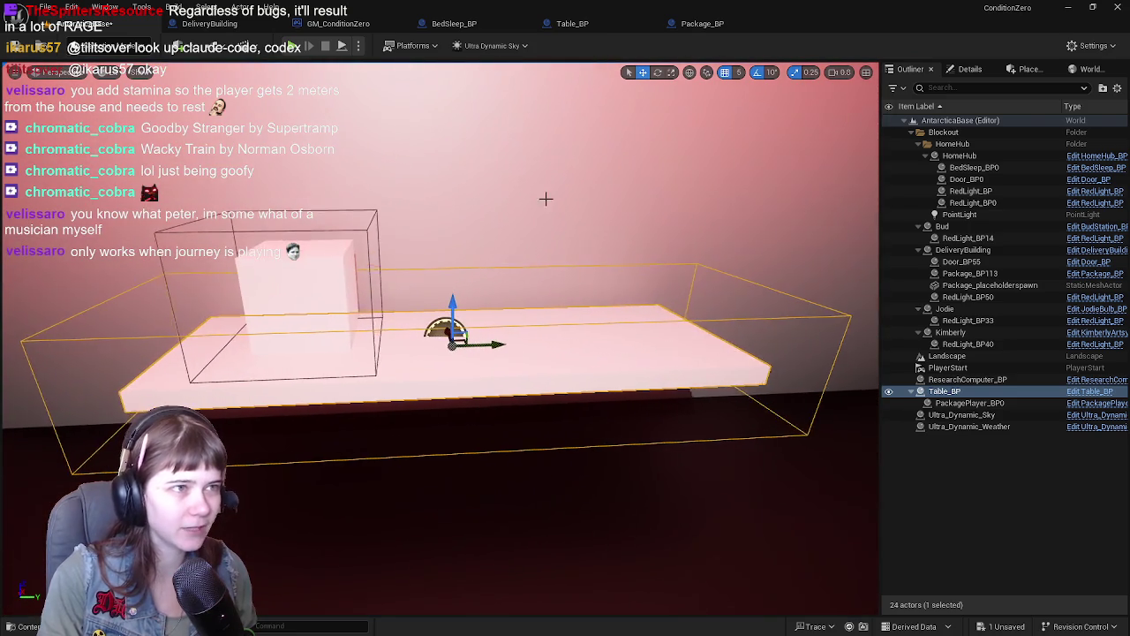
{"action": "left_click", "coordinate": [572, 23]}
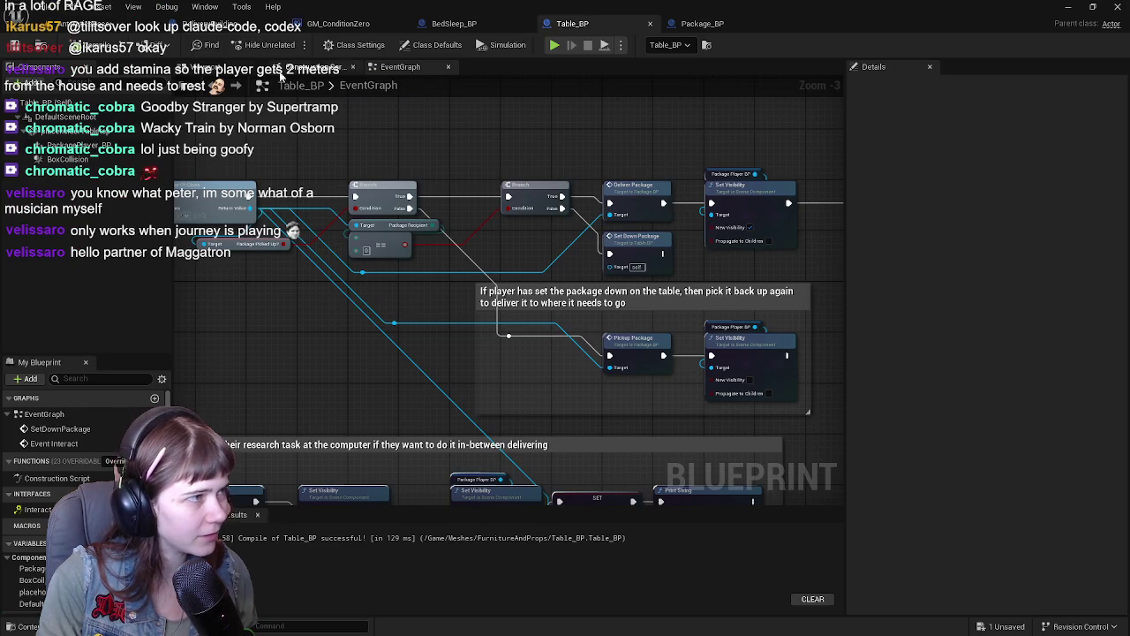
Step: In Table_BP's Viewport, inspect the BoxCollision and PackagePlayer_BP child actor components
{"action": "left_click", "coordinate": [201, 69]}
{"action": "left_click", "coordinate": [97, 159]}
{"action": "scroll", "coordinate": [989, 415], "scroll_direction": "down", "scroll_amount": 15}
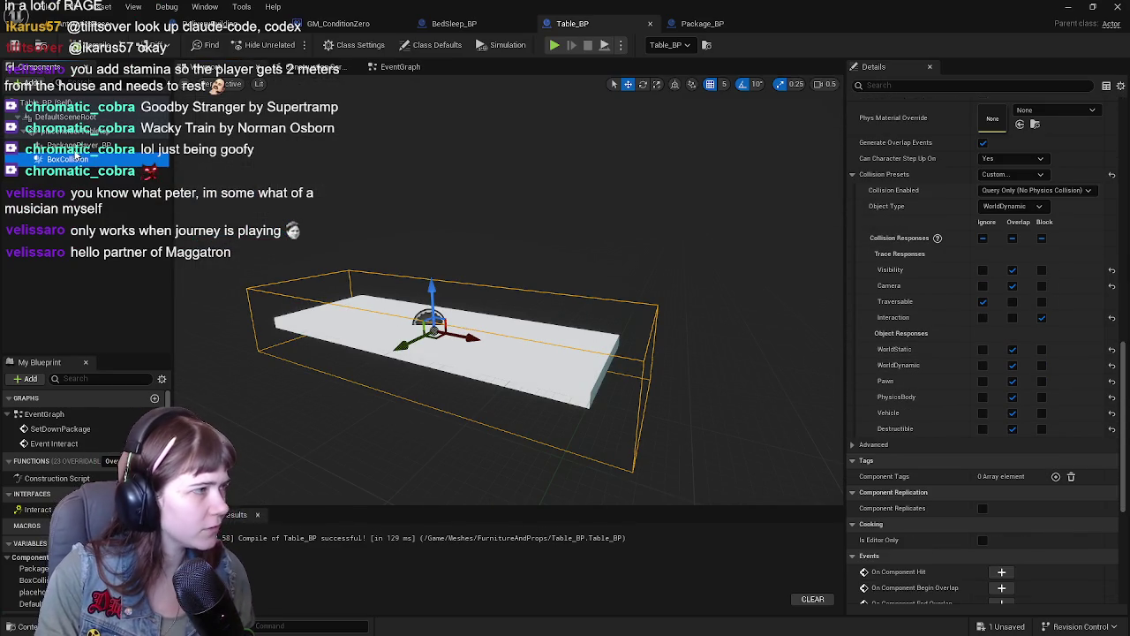
{"action": "left_click", "coordinate": [71, 146]}
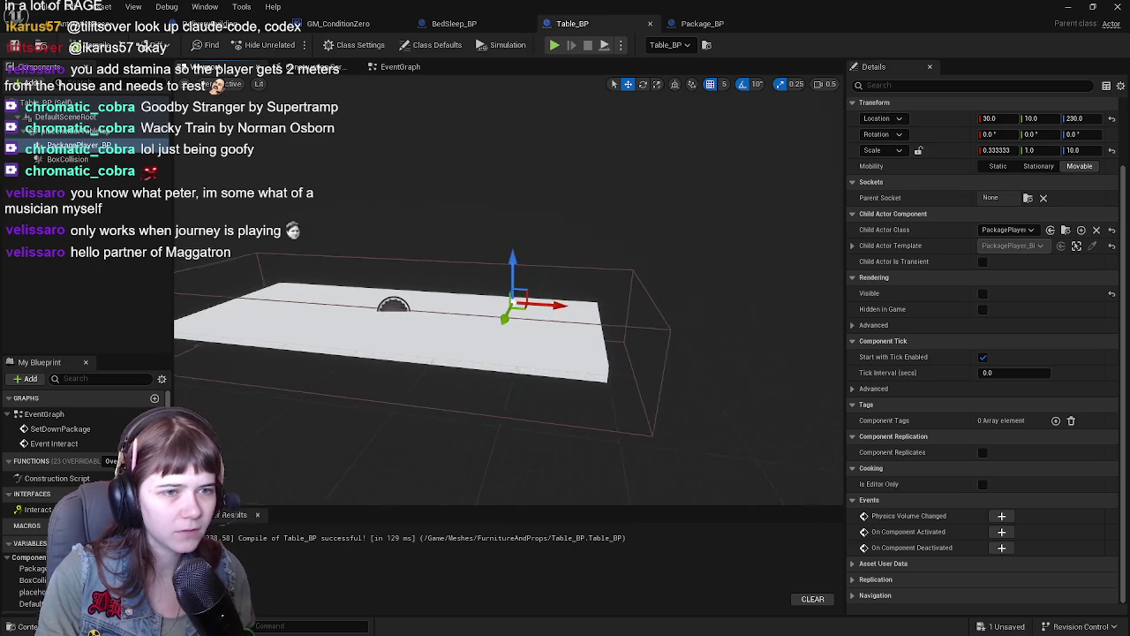
{"action": "scroll", "coordinate": [991, 373], "scroll_direction": "up", "scroll_amount": 5}
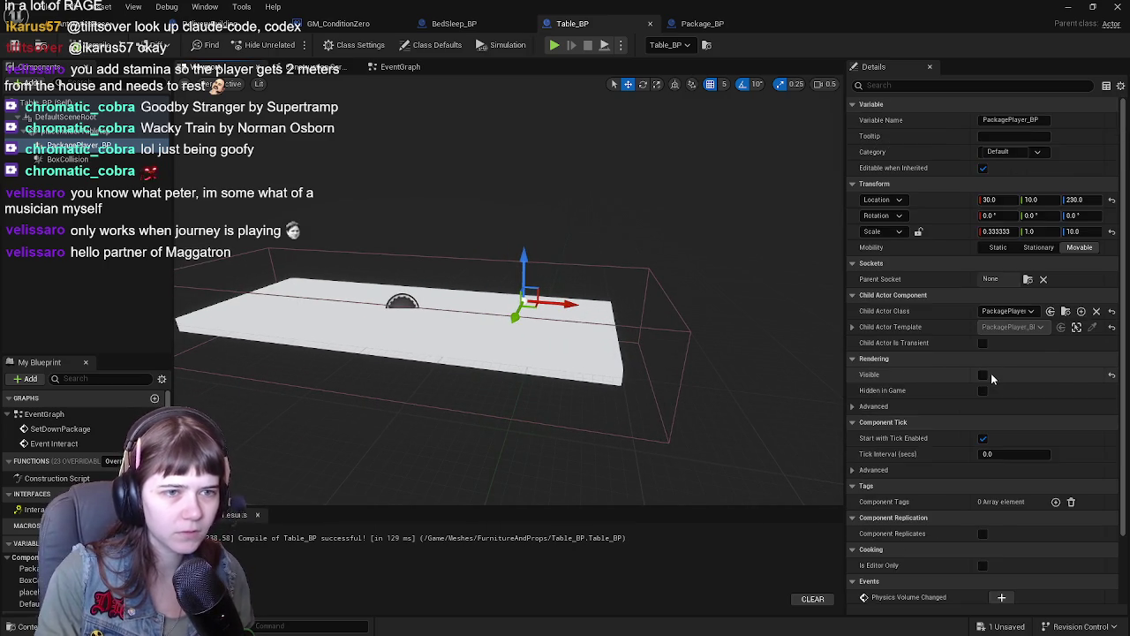
{"action": "scroll", "coordinate": [971, 494], "scroll_direction": "down", "scroll_amount": 5}
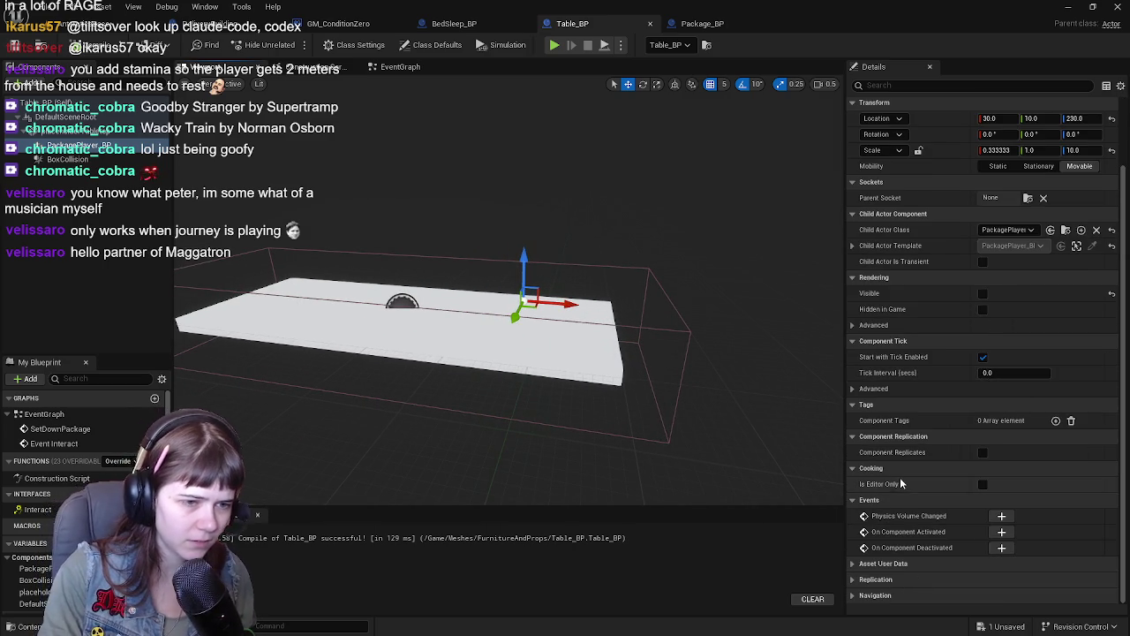
{"action": "scroll", "coordinate": [848, 413], "scroll_direction": "up", "scroll_amount": 1}
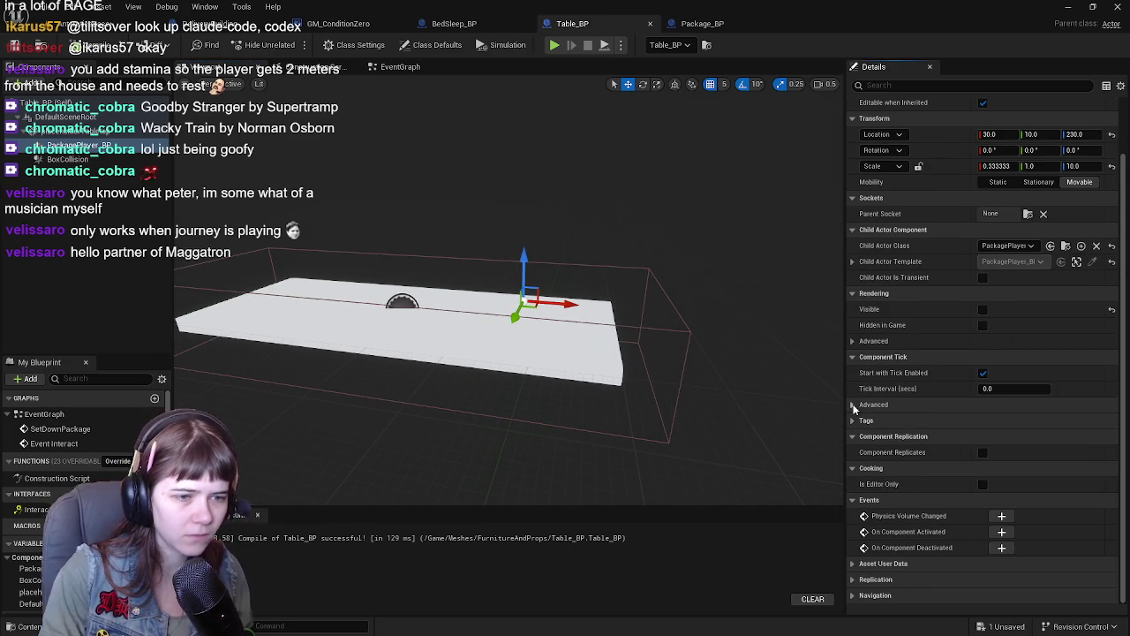
Step: Change the tabletop static mesh's collision preset from BlockAllDynamic to Custom, then return to the level
{"action": "left_click", "coordinate": [66, 130]}
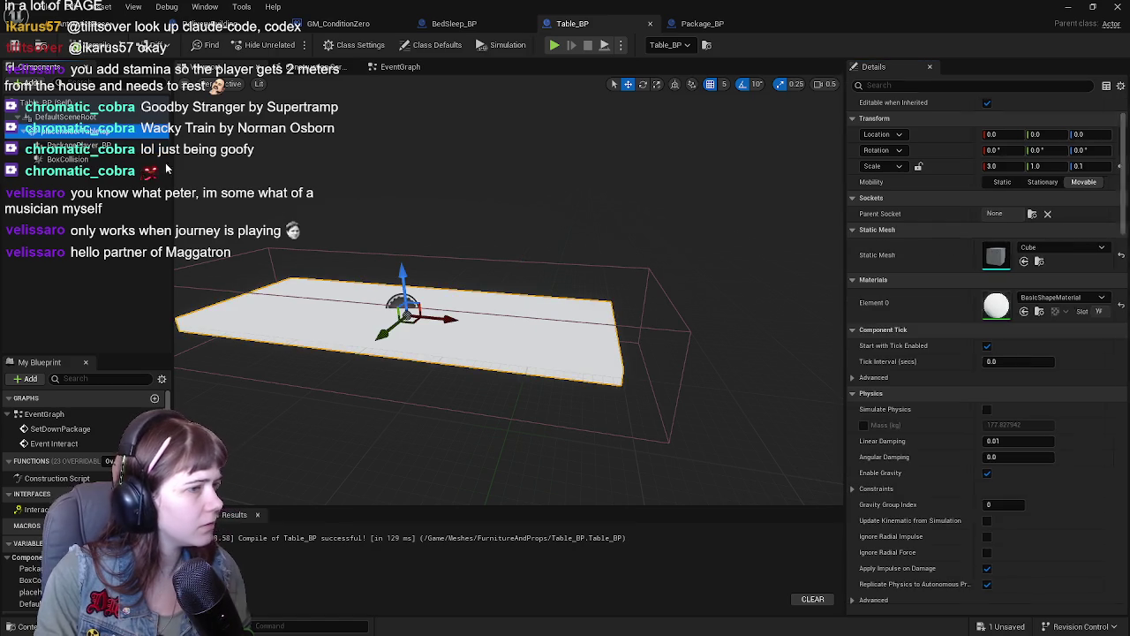
{"action": "key", "text": "f"}
{"action": "scroll", "coordinate": [1008, 436], "scroll_direction": "down", "scroll_amount": 10}
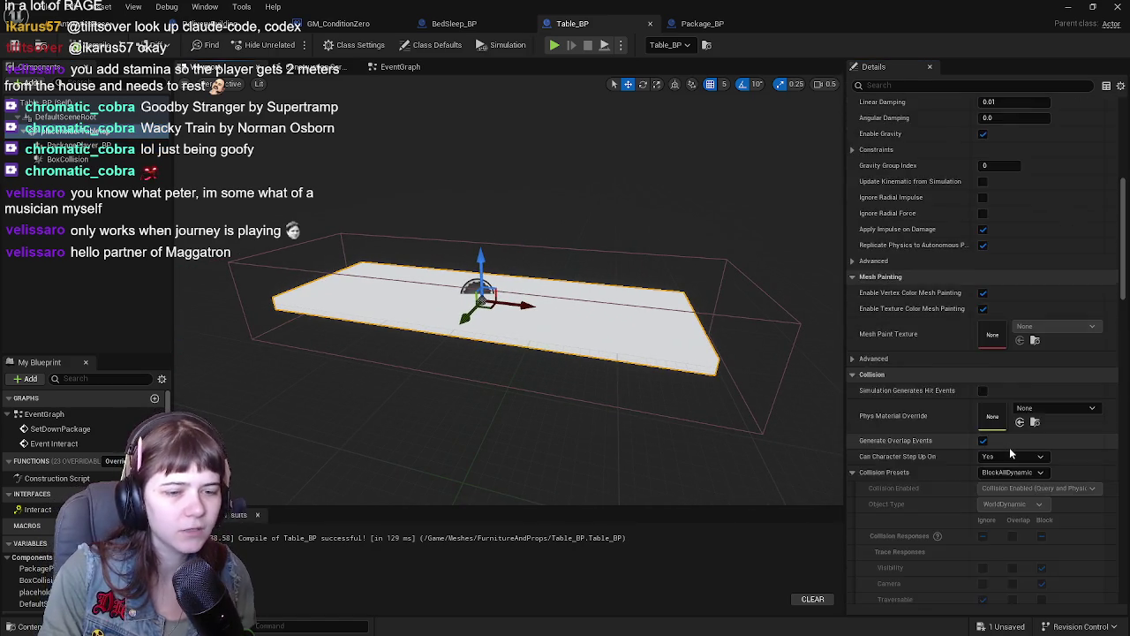
{"action": "scroll", "coordinate": [1015, 274], "scroll_direction": "up", "scroll_amount": 3}
{"action": "left_click", "coordinate": [1009, 226]}
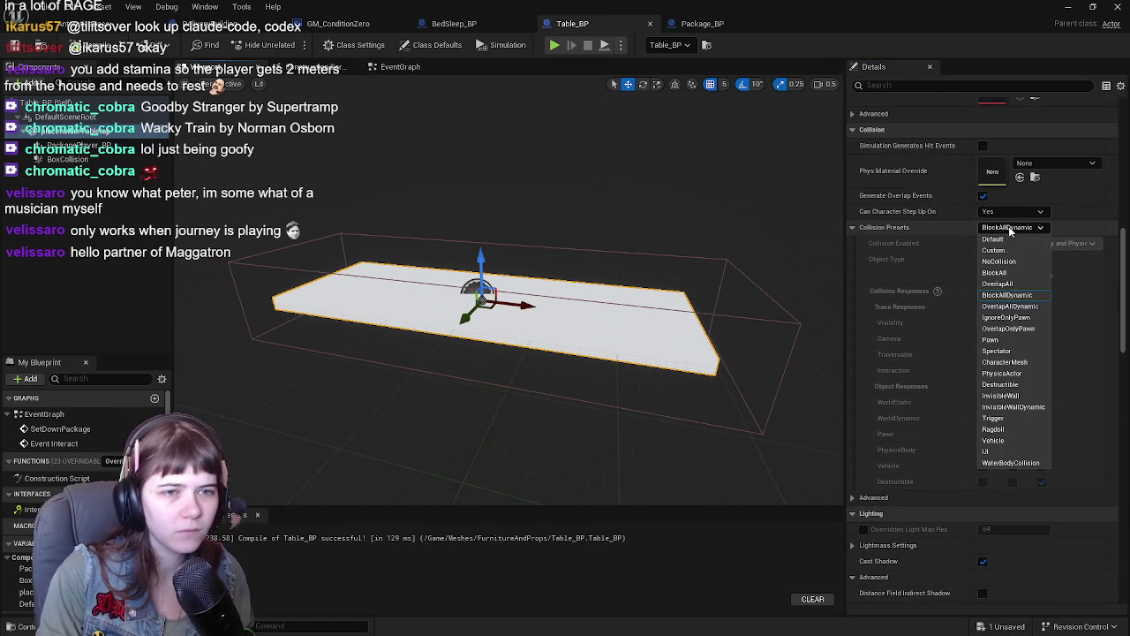
{"action": "left_click", "coordinate": [1009, 249]}
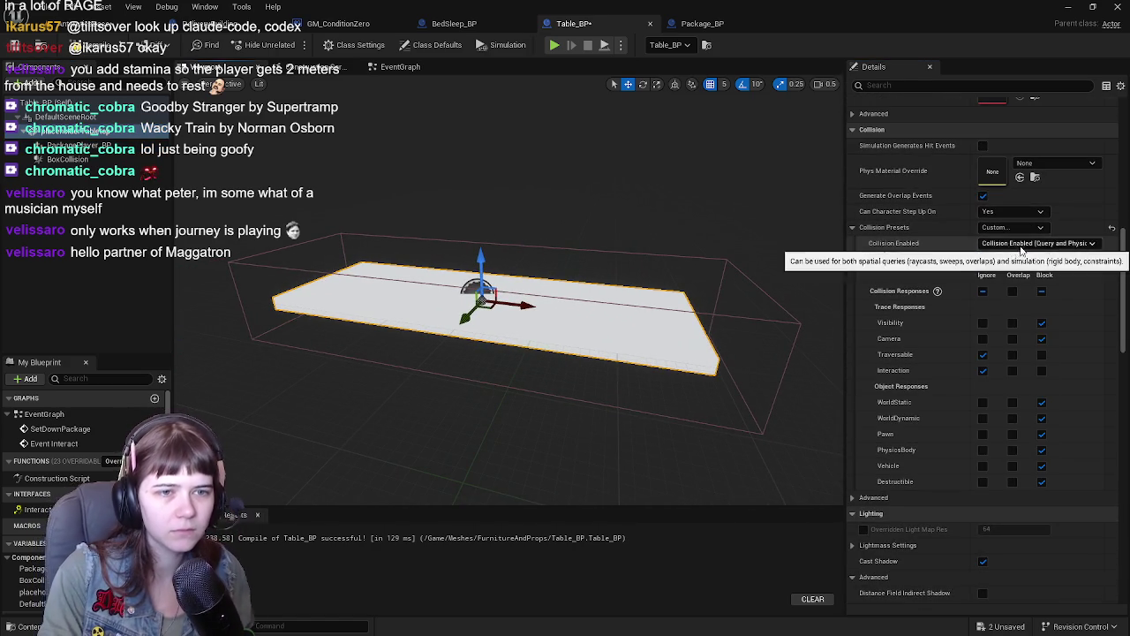
{"action": "left_click", "coordinate": [48, 35]}
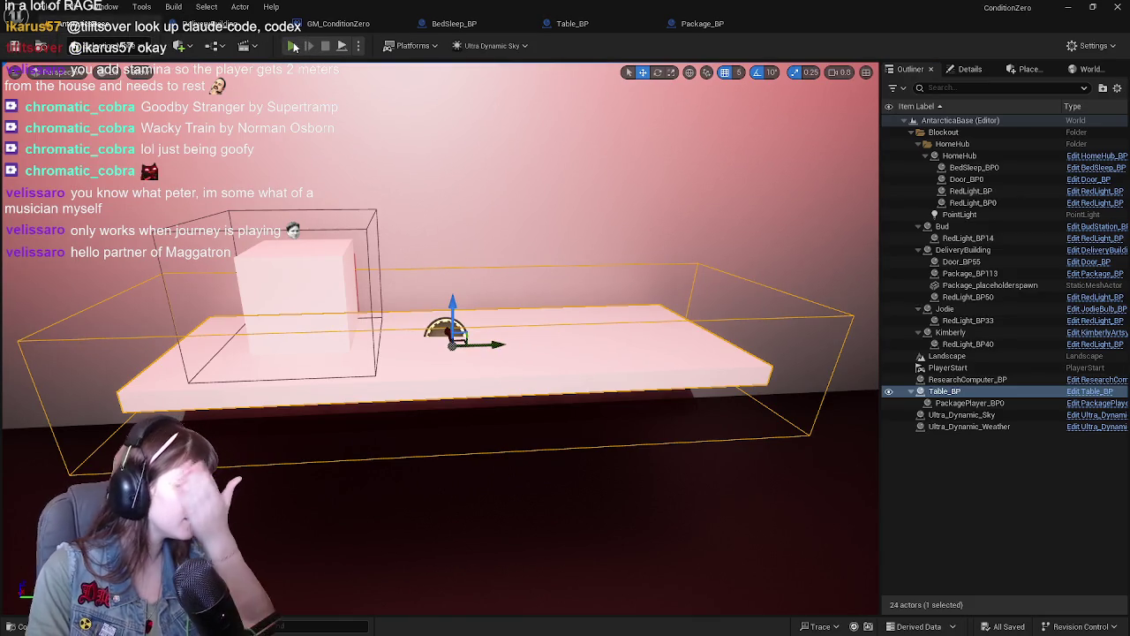
Step: Start a play test and run the character forward through the snow
{"action": "left_click", "coordinate": [293, 46]}
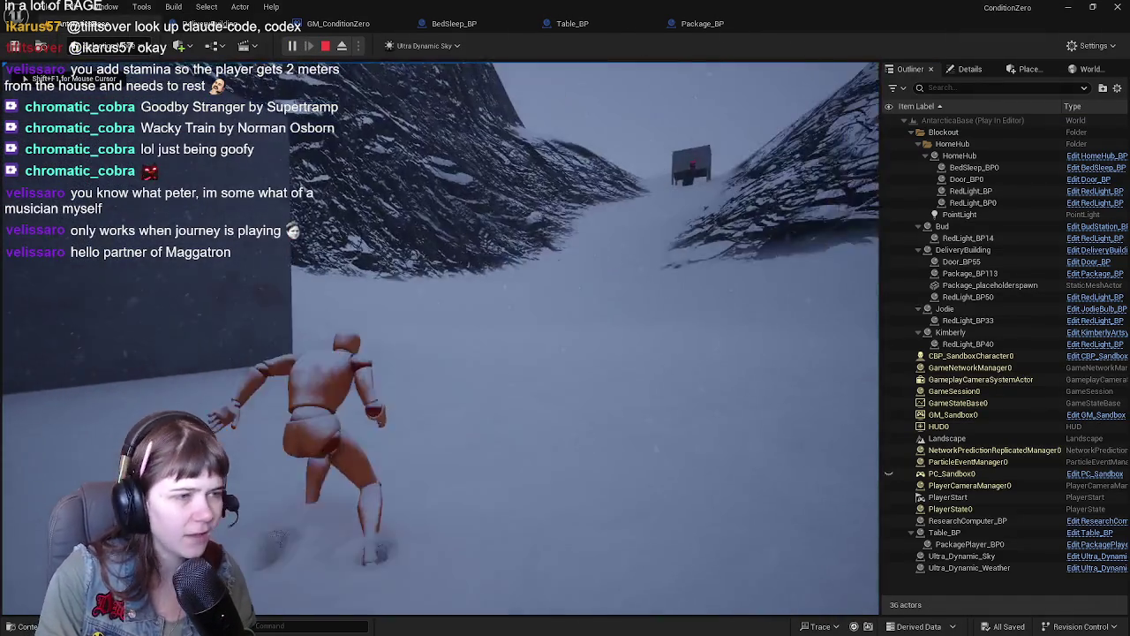
{"action": "key", "text": "w"}
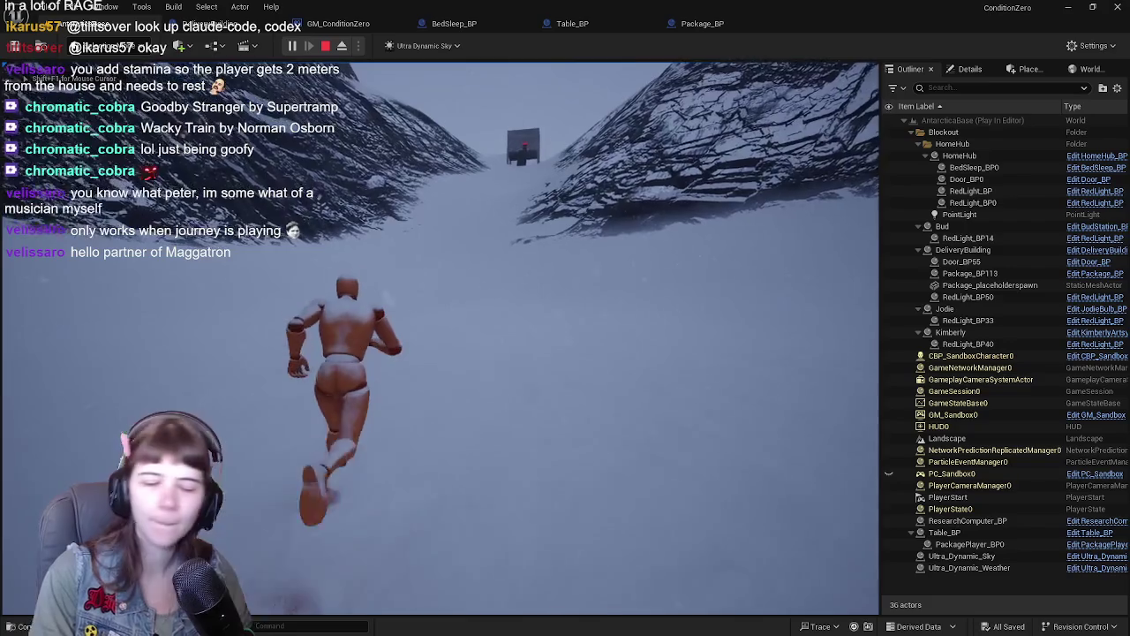
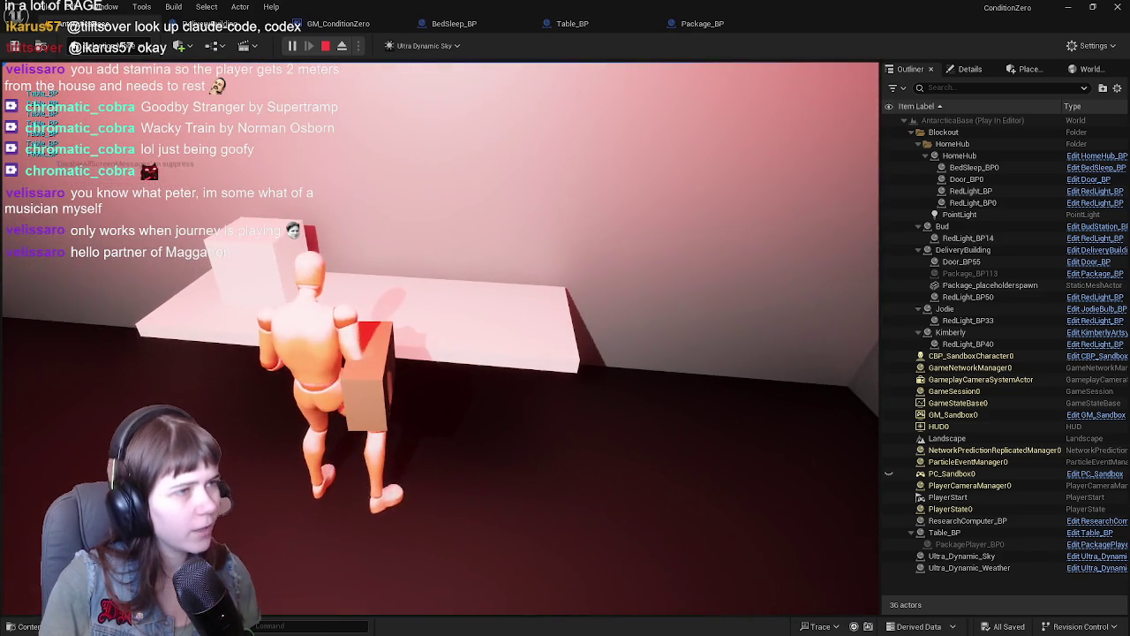
Step: Stop the play session and jump from the Accessed None error to Table_BP's event graph
{"action": "key", "text": "Escape"}
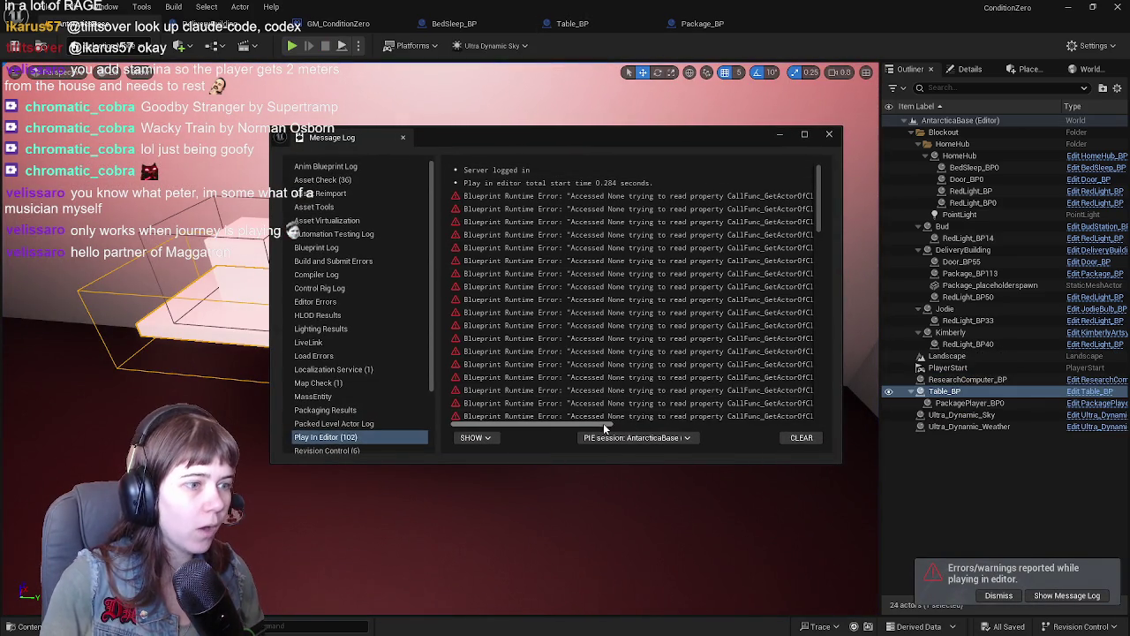
{"action": "left_click_drag", "start_coordinate": [776, 431], "coordinate": [811, 437]}
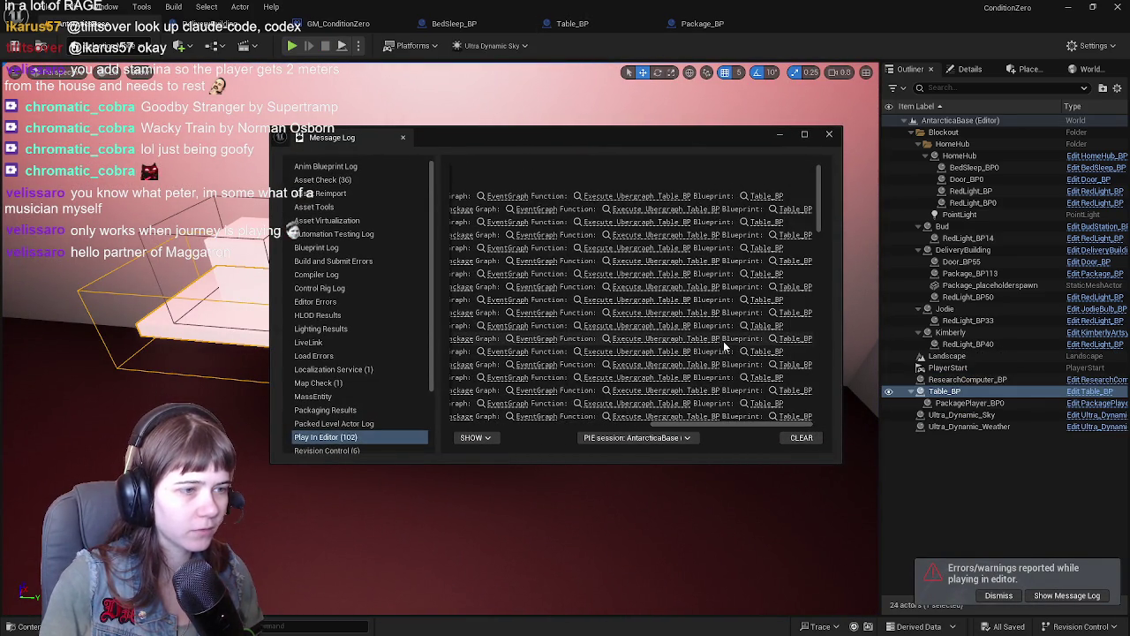
{"action": "left_click", "coordinate": [609, 352]}
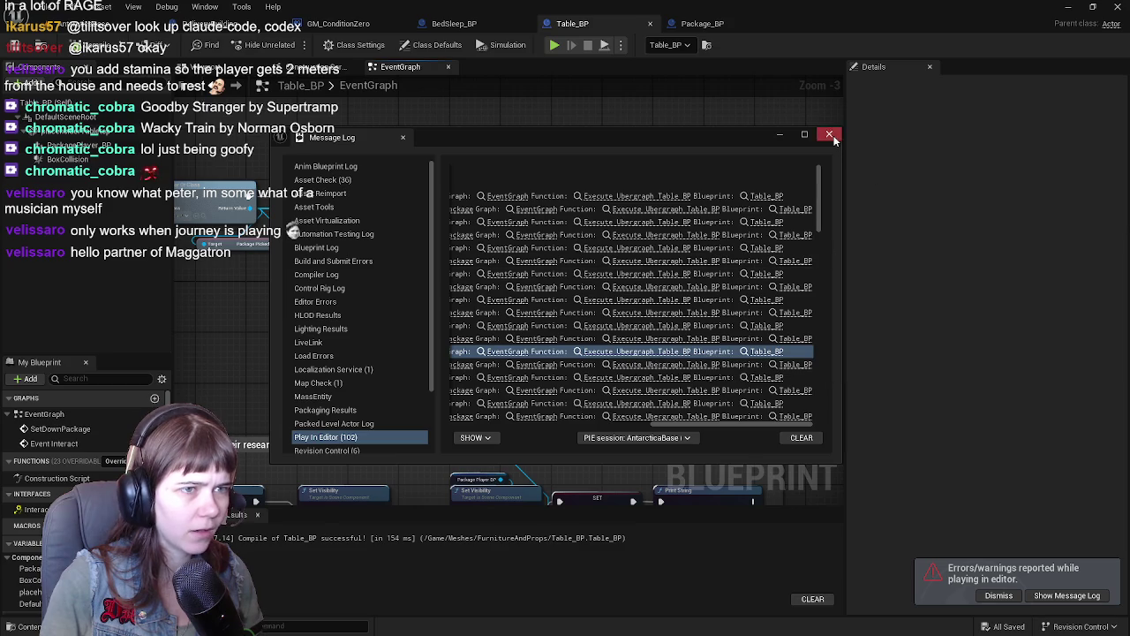
{"action": "left_click", "coordinate": [829, 135]}
{"action": "left_click_drag", "start_coordinate": [439, 309], "coordinate": [669, 331]}
{"action": "mouse_move", "coordinate": [584, 308]}
{"action": "left_mouse_down"}
{"action": "mouse_move", "coordinate": [525, 195]}
{"action": "mouse_move", "coordinate": [373, 167]}
{"action": "mouse_move", "coordinate": [510, 124]}
{"action": "mouse_move", "coordinate": [582, 274]}
{"action": "left_mouse_up"}
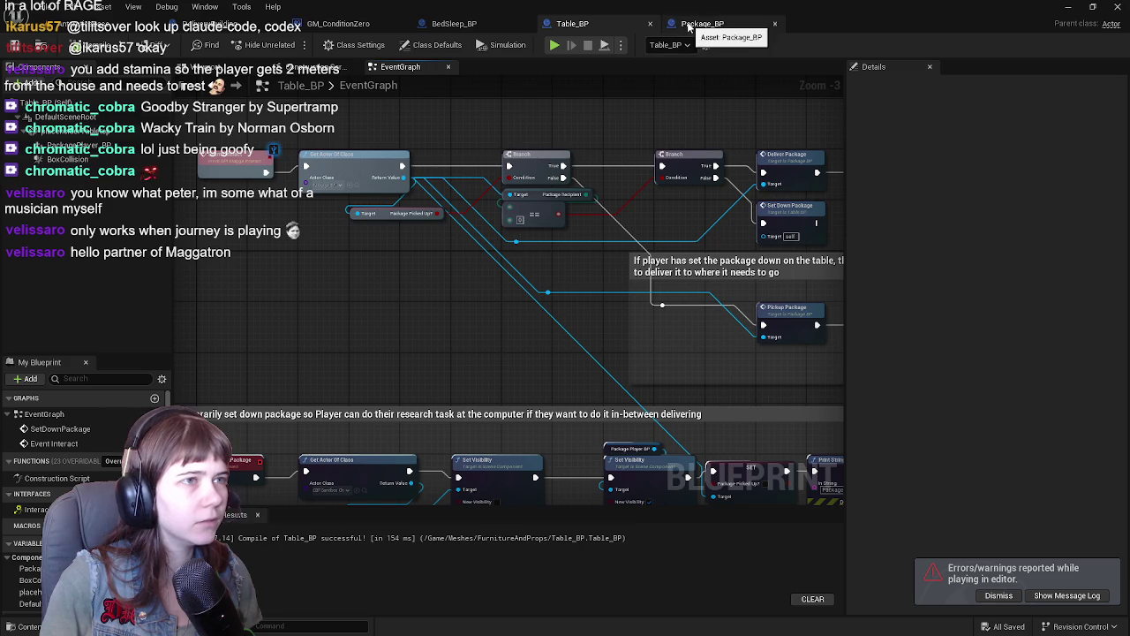
Step: In Table_BP's Viewport, set the table mesh's Interaction trace response to Ignore
{"action": "left_click", "coordinate": [218, 67]}
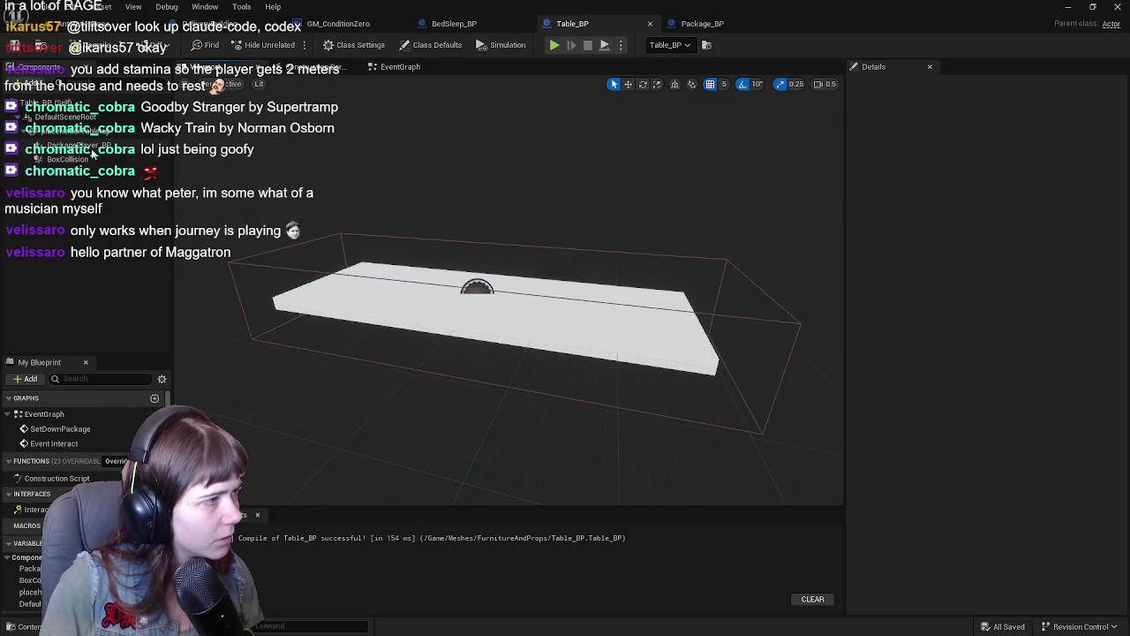
{"action": "left_click", "coordinate": [70, 129]}
{"action": "scroll", "coordinate": [935, 398], "scroll_direction": "down", "scroll_amount": 10}
{"action": "scroll", "coordinate": [987, 411], "scroll_direction": "up", "scroll_amount": 3}
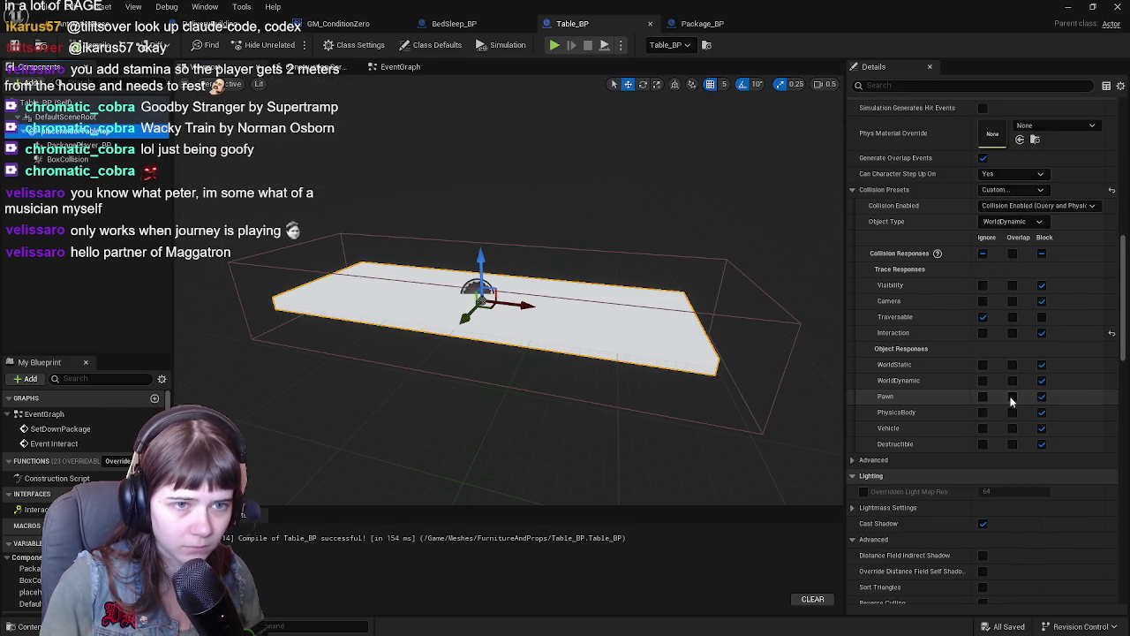
{"action": "left_click", "coordinate": [984, 333]}
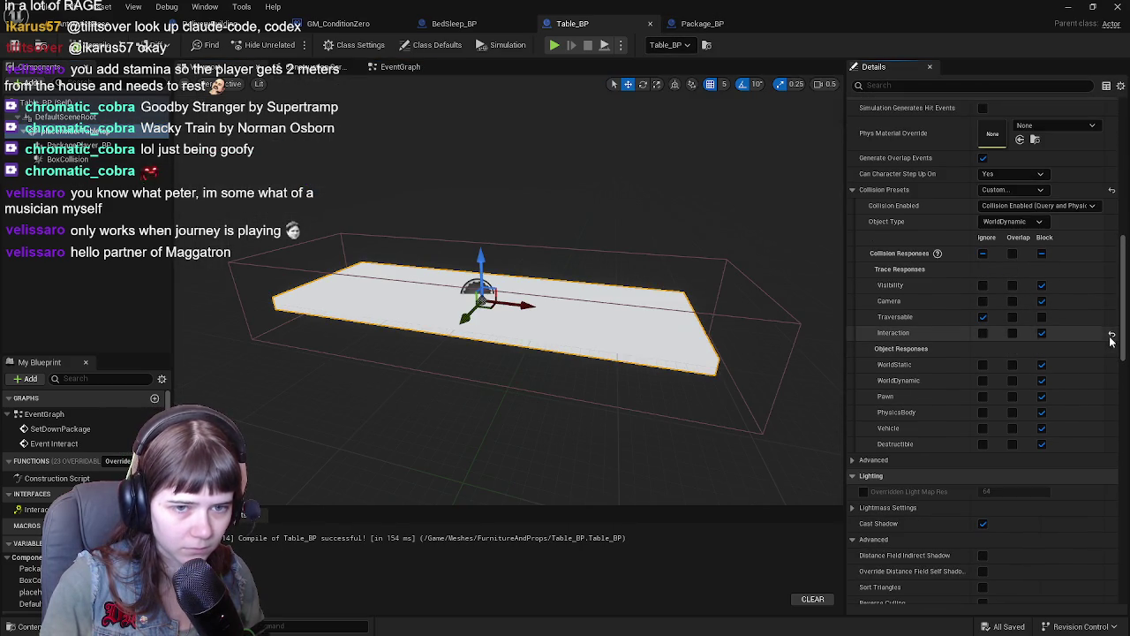
{"action": "left_click", "coordinate": [1011, 222]}
{"action": "left_click", "coordinate": [1039, 206]}
{"action": "left_click", "coordinate": [1040, 190]}
{"action": "left_click", "coordinate": [1007, 257]}
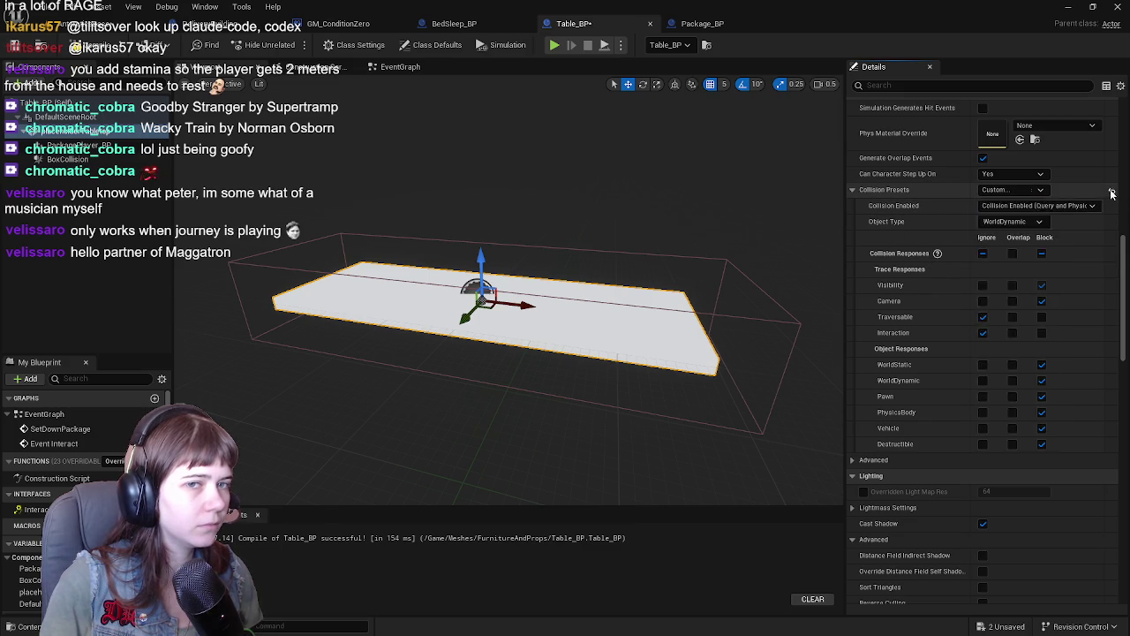
Step: Review the BoxCollision component's collision settings, then return to the EventGraph
{"action": "left_click", "coordinate": [95, 160]}
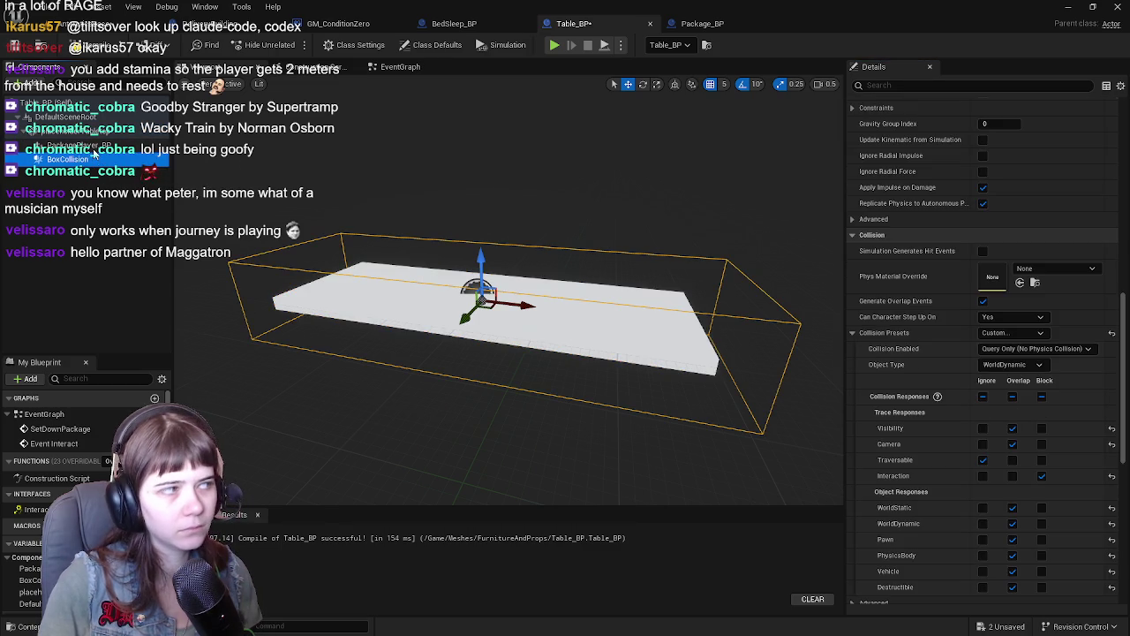
{"action": "scroll", "coordinate": [956, 422], "scroll_direction": "down", "scroll_amount": 1}
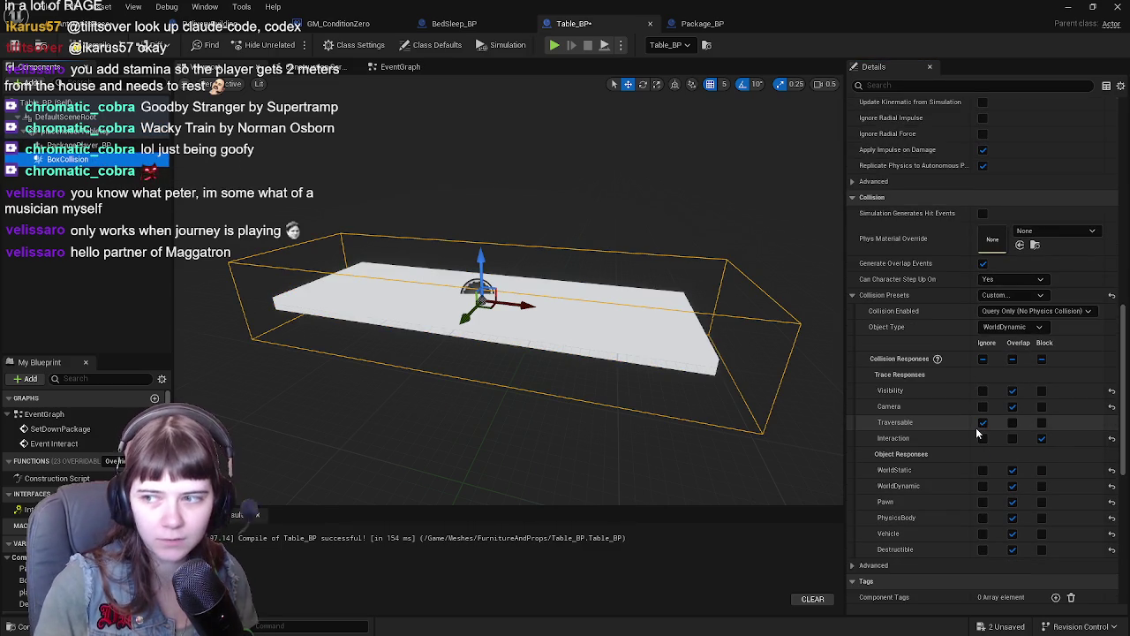
{"action": "left_click", "coordinate": [400, 66]}
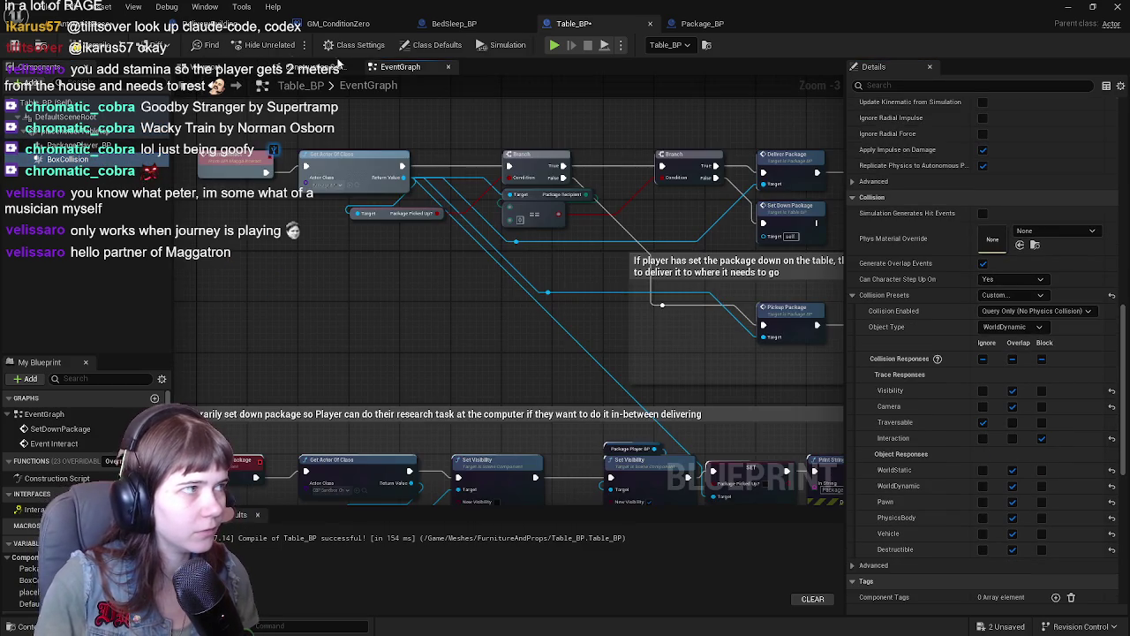
Step: Wrap the package-hiding nodes in a comment titled 'hide package from Character BP'
{"action": "left_click_drag", "start_coordinate": [415, 323], "coordinate": [360, 186]}
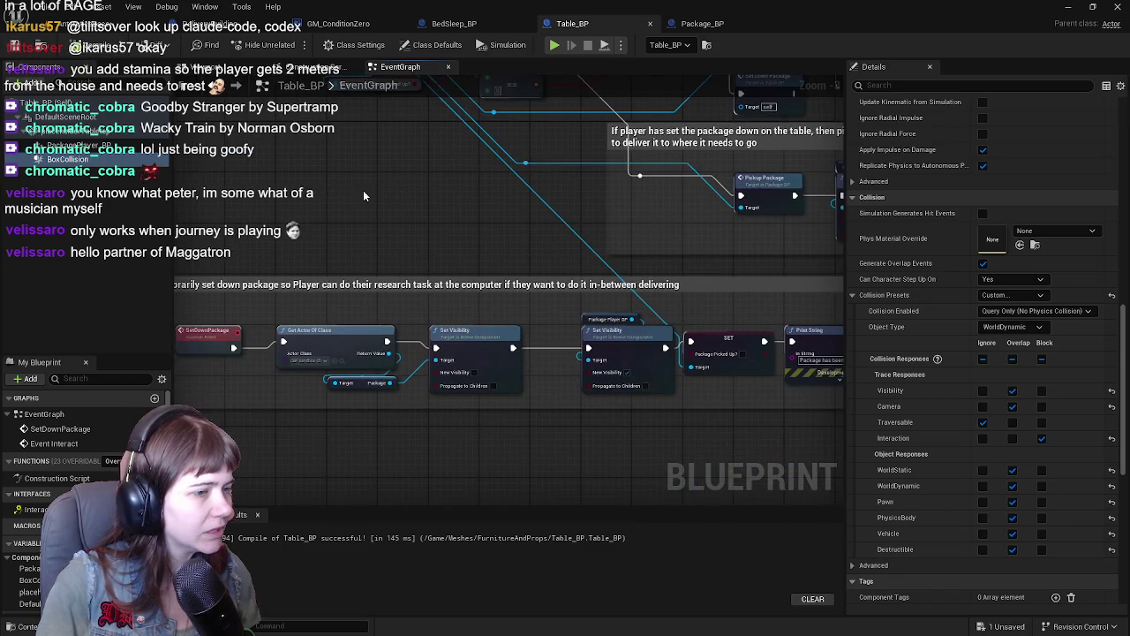
{"action": "mouse_move", "coordinate": [405, 256]}
{"action": "left_mouse_down"}
{"action": "mouse_move", "coordinate": [423, 384]}
{"action": "mouse_move", "coordinate": [441, 249]}
{"action": "mouse_move", "coordinate": [462, 366]}
{"action": "mouse_move", "coordinate": [431, 182]}
{"action": "mouse_move", "coordinate": [467, 194]}
{"action": "left_mouse_up"}
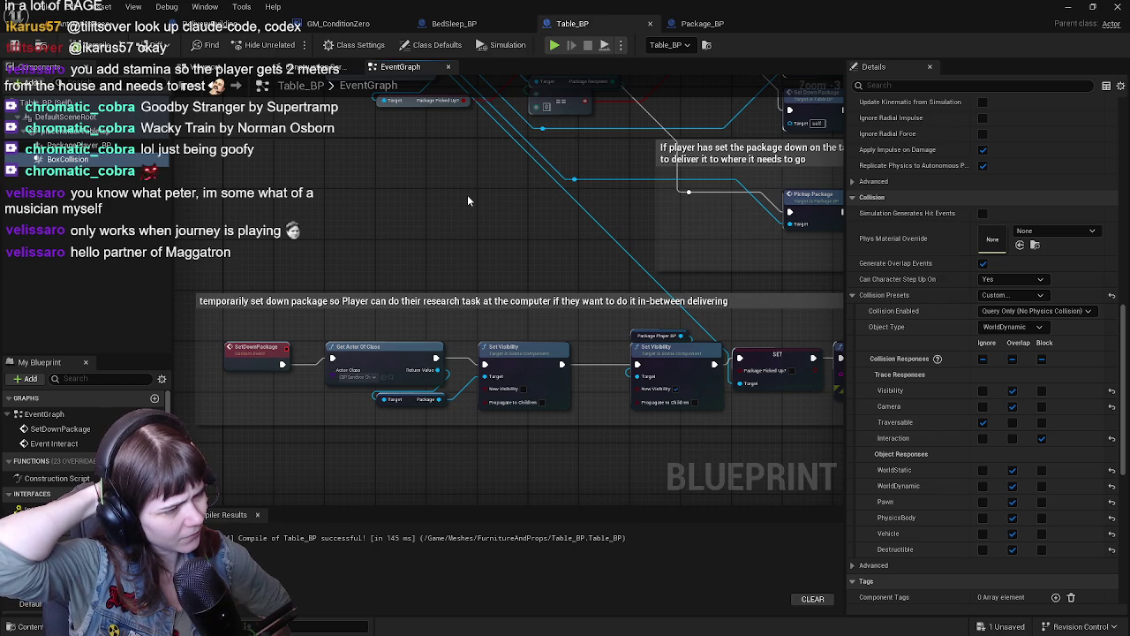
{"action": "mouse_move", "coordinate": [430, 325]}
{"action": "left_mouse_down"}
{"action": "mouse_move", "coordinate": [495, 388]}
{"action": "mouse_move", "coordinate": [541, 409]}
{"action": "left_mouse_up"}
{"action": "key", "text": "c"}
{"action": "type", "text": "hide package from Character BP"}
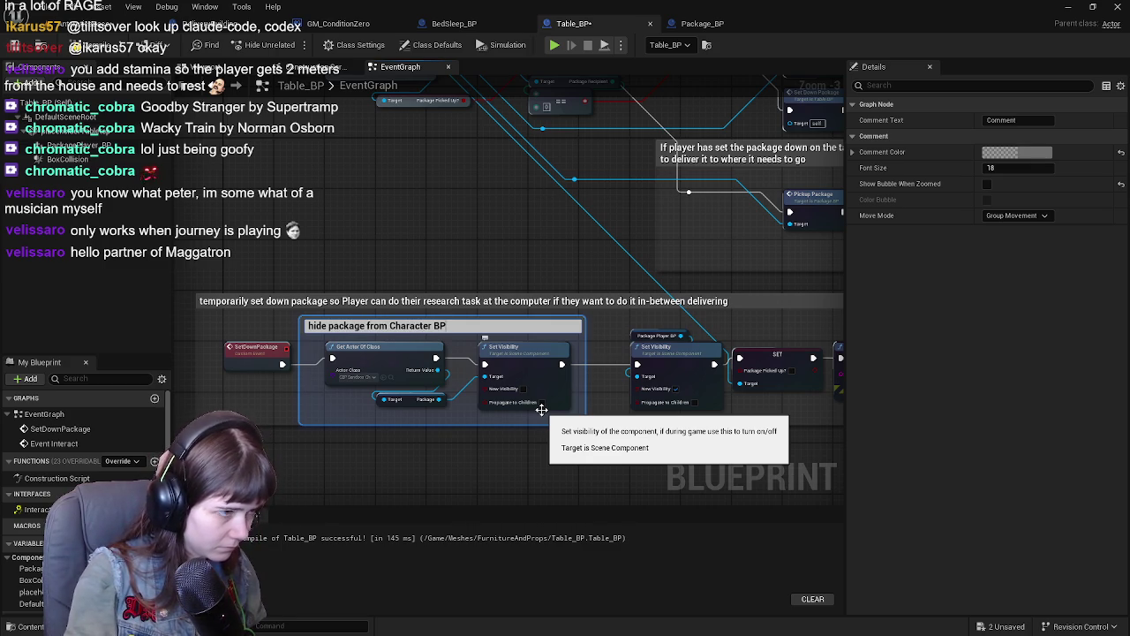
{"action": "key", "text": "Return"}
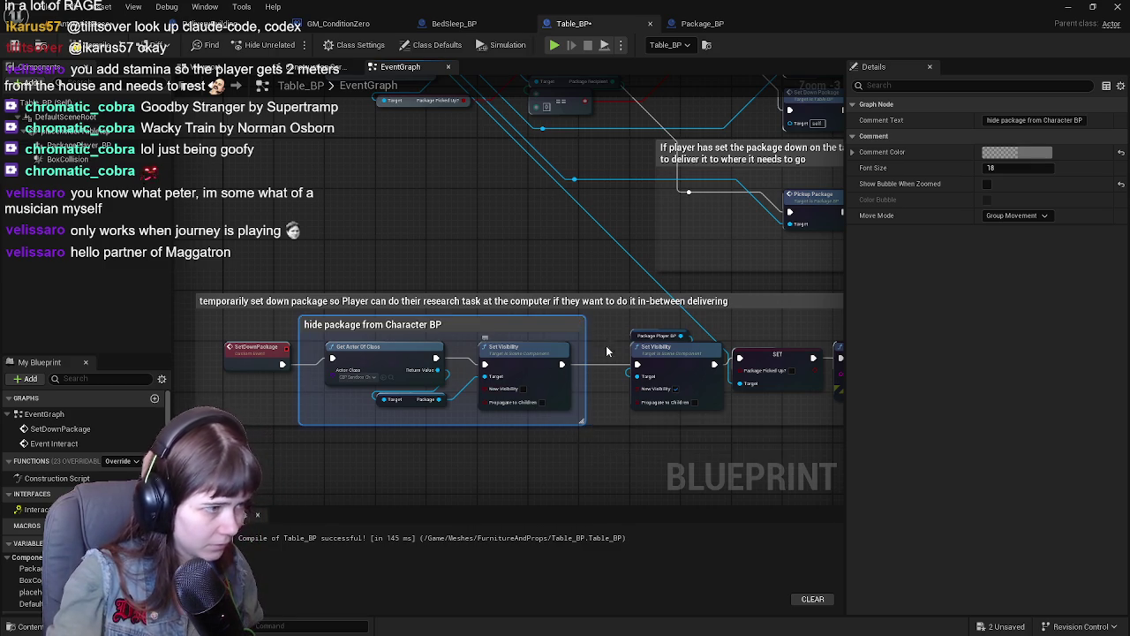
Step: Compile Table_BP, shift the SET and Print String nodes right, and widen the lower comment
{"action": "left_click_drag", "start_coordinate": [537, 405], "coordinate": [411, 345]}
{"action": "left_click", "coordinate": [18, 49]}
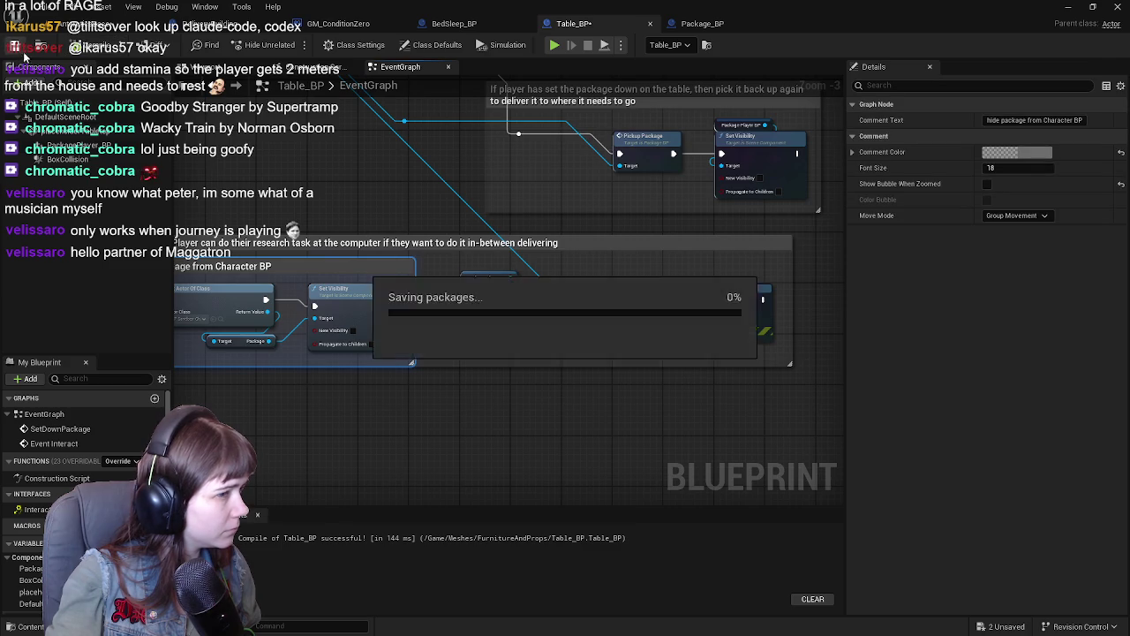
{"action": "scroll", "coordinate": [443, 277], "scroll_direction": "up", "scroll_amount": 1}
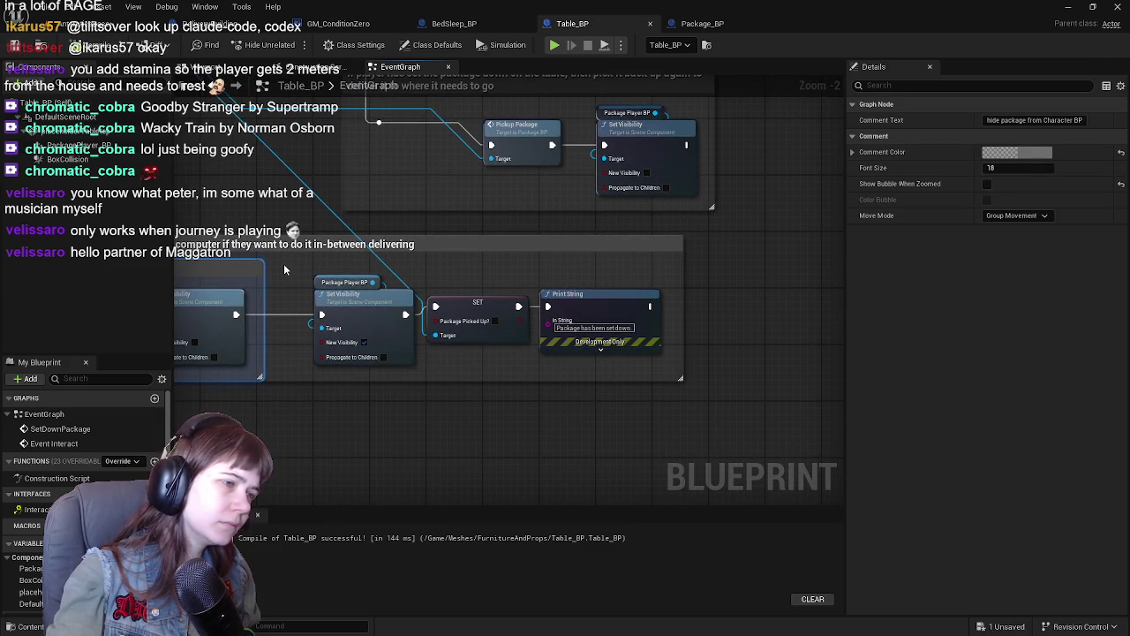
{"action": "left_click", "coordinate": [471, 410]}
{"action": "mouse_move", "coordinate": [471, 409]}
{"action": "left_mouse_down"}
{"action": "mouse_move", "coordinate": [572, 427]}
{"action": "mouse_move", "coordinate": [595, 394]}
{"action": "mouse_move", "coordinate": [649, 389]}
{"action": "mouse_move", "coordinate": [421, 415]}
{"action": "mouse_move", "coordinate": [492, 400]}
{"action": "mouse_move", "coordinate": [460, 418]}
{"action": "mouse_move", "coordinate": [359, 417]}
{"action": "left_mouse_up"}
{"action": "left_click_drag", "start_coordinate": [640, 371], "coordinate": [490, 285]}
{"action": "left_click_drag", "start_coordinate": [459, 320], "coordinate": [562, 314]}
{"action": "left_click_drag", "start_coordinate": [593, 379], "coordinate": [486, 379]}
{"action": "scroll", "coordinate": [485, 379], "scroll_direction": "up", "scroll_amount": 2}
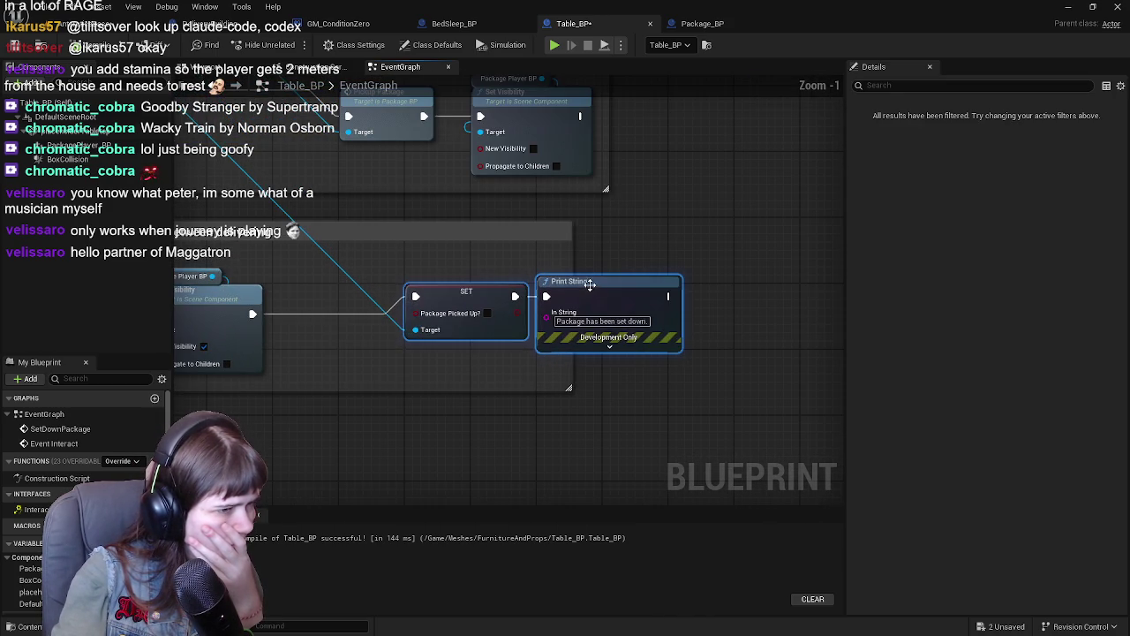
{"action": "mouse_move", "coordinate": [573, 273]}
{"action": "left_mouse_down"}
{"action": "mouse_move", "coordinate": [741, 265]}
{"action": "mouse_move", "coordinate": [799, 283]}
{"action": "left_mouse_up"}
Step: Wrap the Package Player Set Visibility node in a comment titled 'unhide in Table BP'
{"action": "left_click_drag", "start_coordinate": [397, 415], "coordinate": [607, 424]}
{"action": "left_click", "coordinate": [495, 291]}
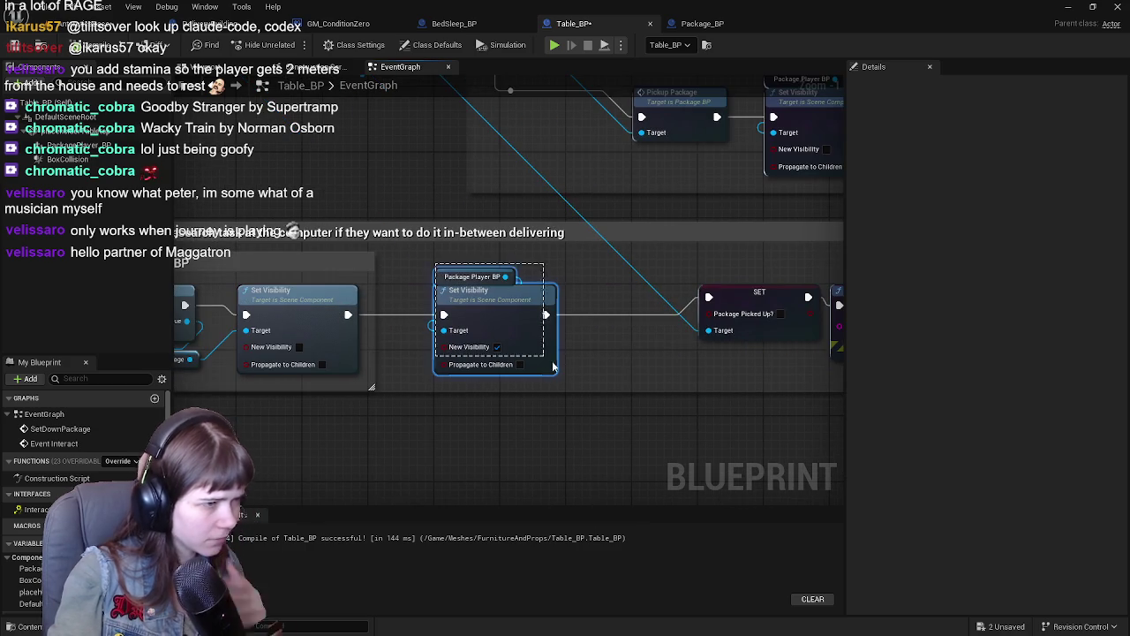
{"action": "type", "text": "cund"}
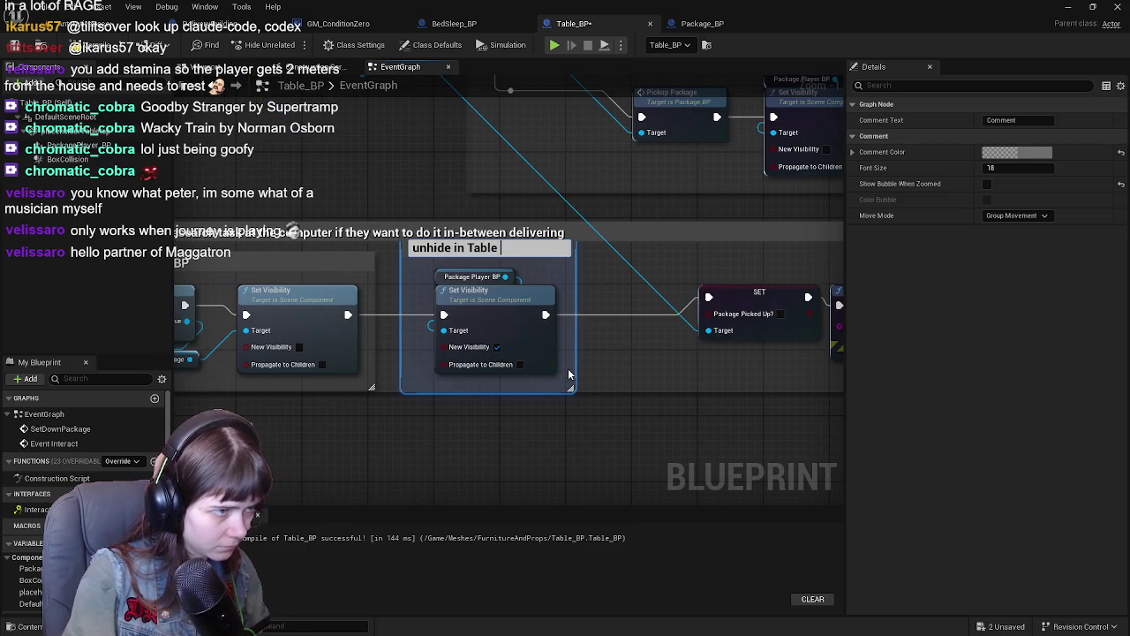
{"action": "key", "text": "Return"}
{"action": "scroll", "coordinate": [568, 374], "scroll_direction": "down", "scroll_amount": 1}
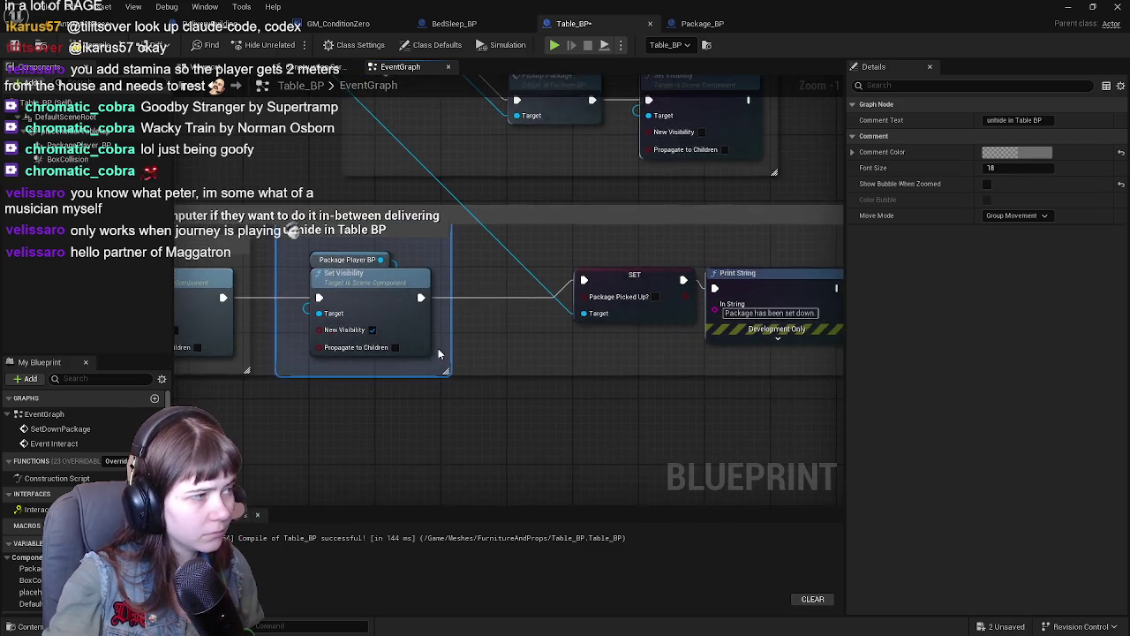
{"action": "left_click_drag", "start_coordinate": [470, 282], "coordinate": [634, 270]}
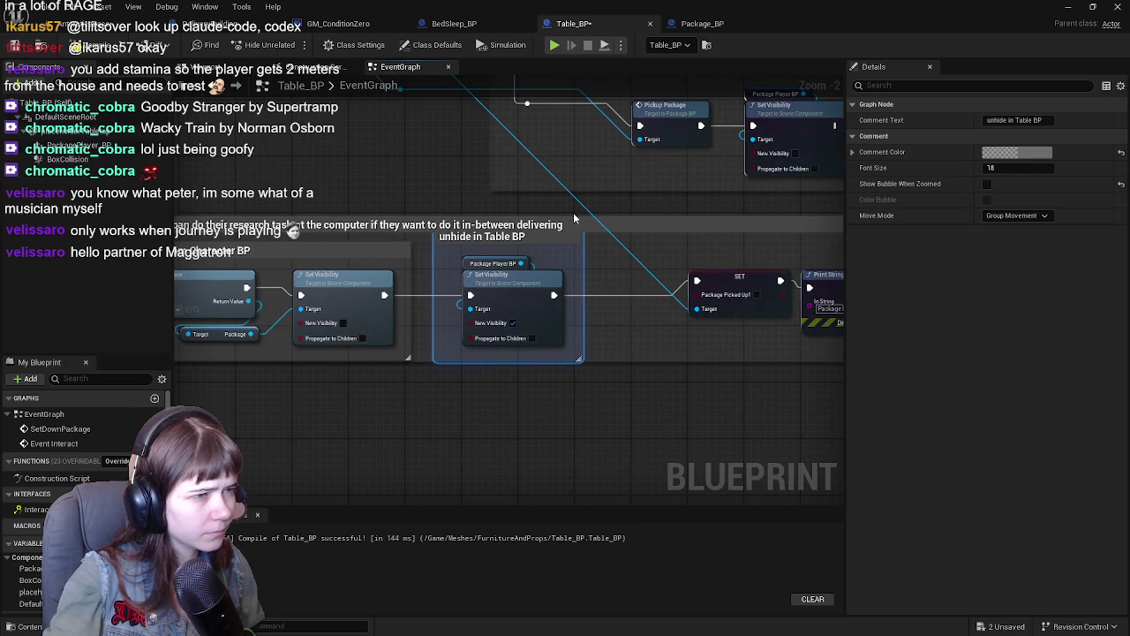
{"action": "left_click_drag", "start_coordinate": [579, 217], "coordinate": [578, 210]}
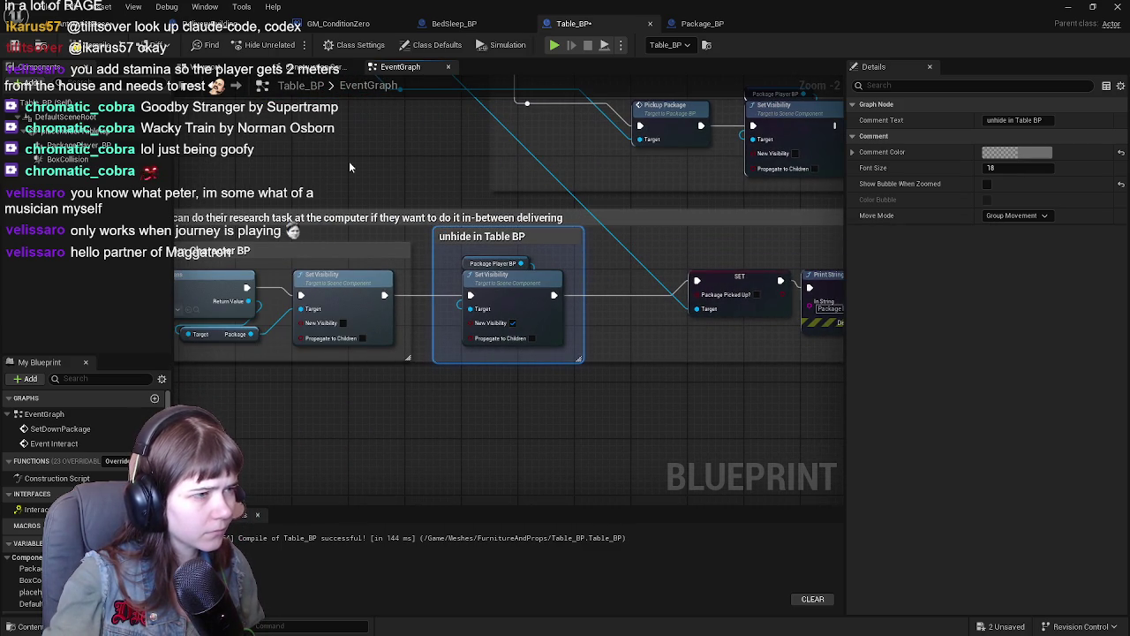
{"action": "left_click", "coordinate": [71, 146]}
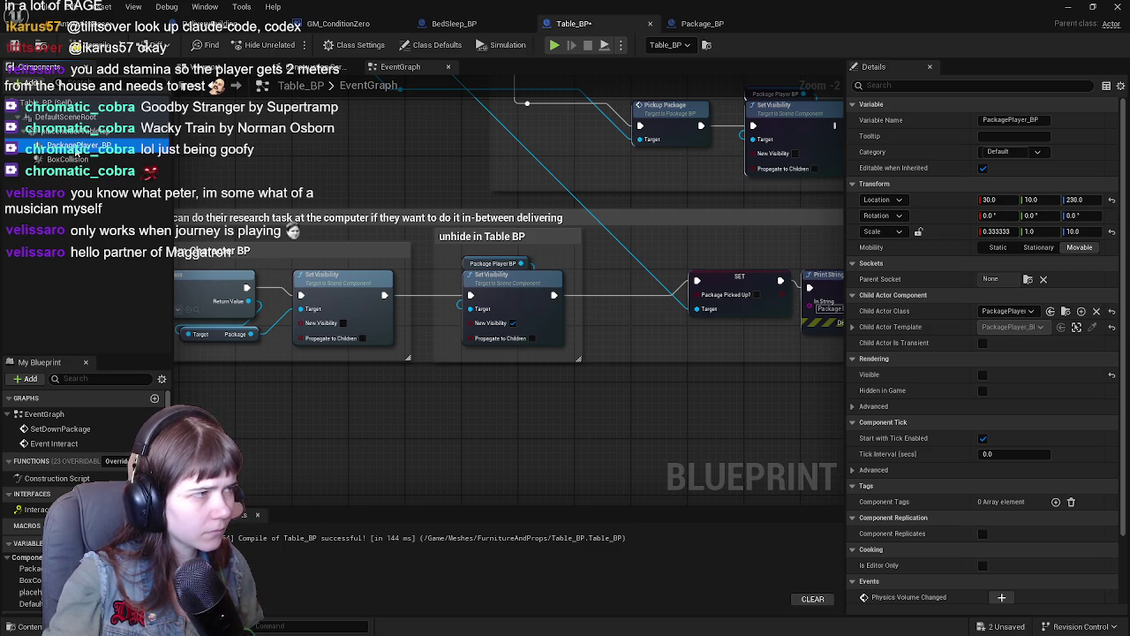
Step: Rename the component to 'Player', then undo the rename
{"action": "type", "text": "Player"}
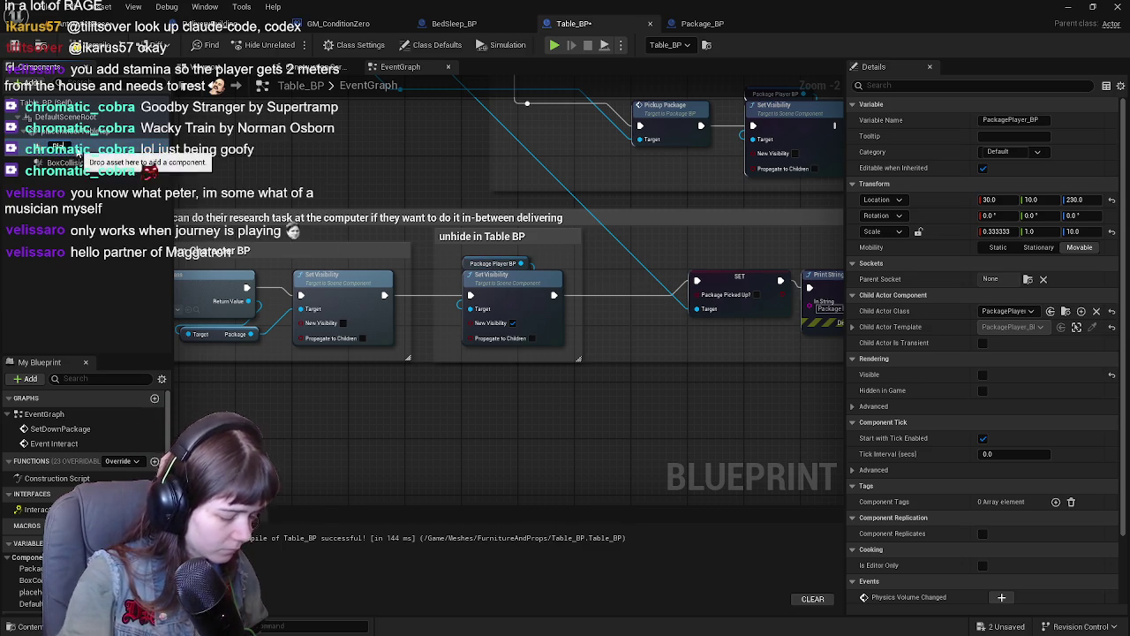
{"action": "key", "text": "Return"}
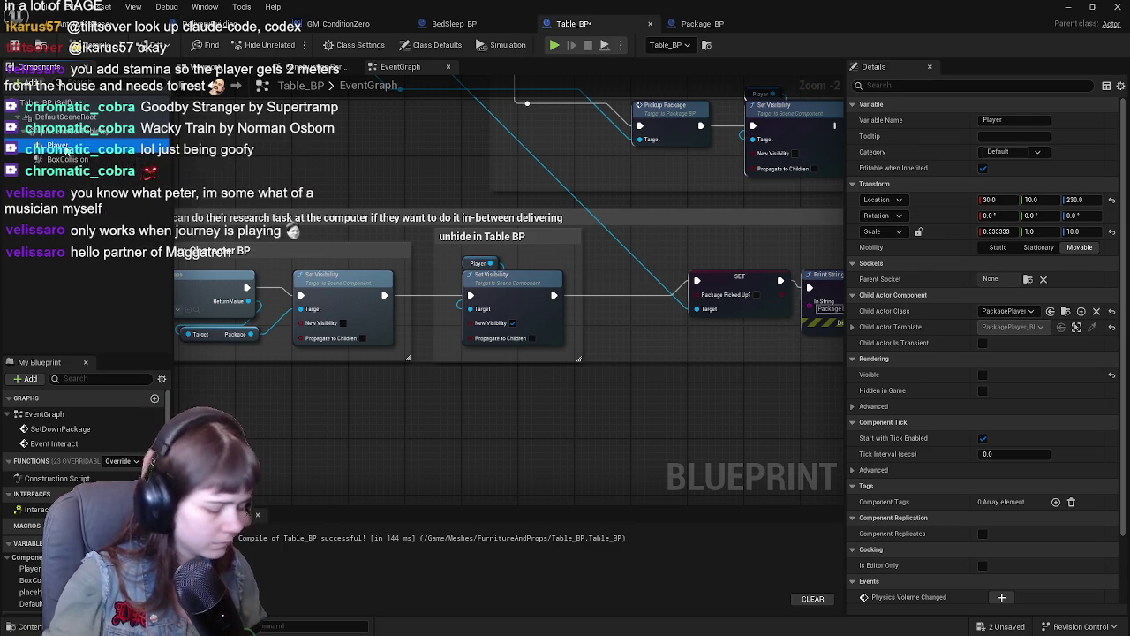
{"action": "key", "text": "ctrl+z"}
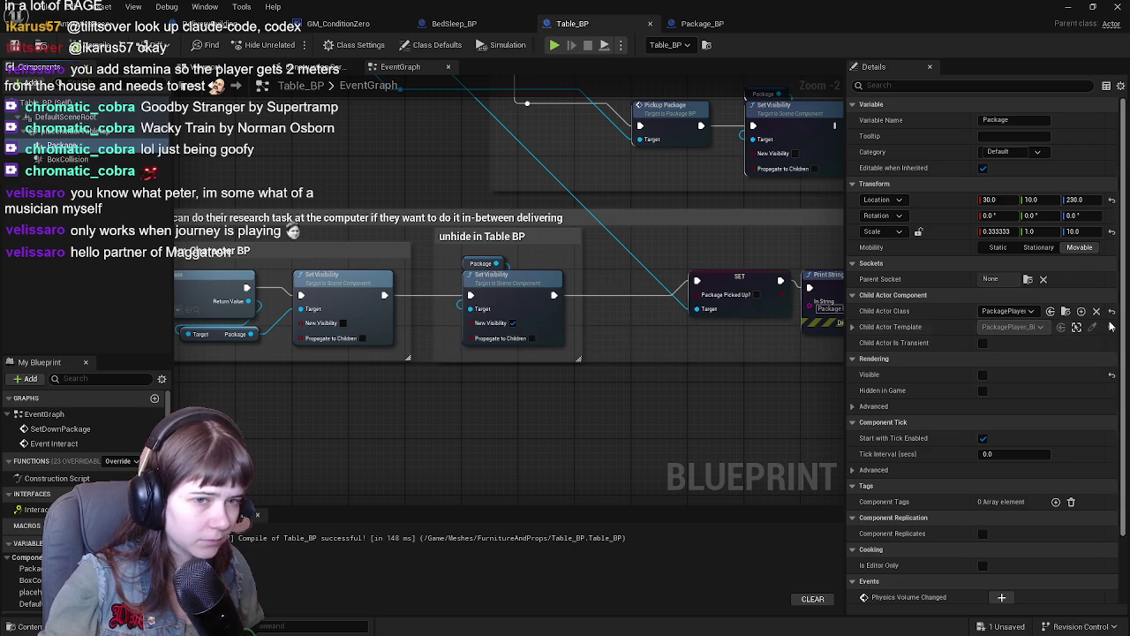
Step: Set the component's Child Actor Class to Package_BP and compile Table_BP
{"action": "left_click", "coordinate": [1002, 312]}
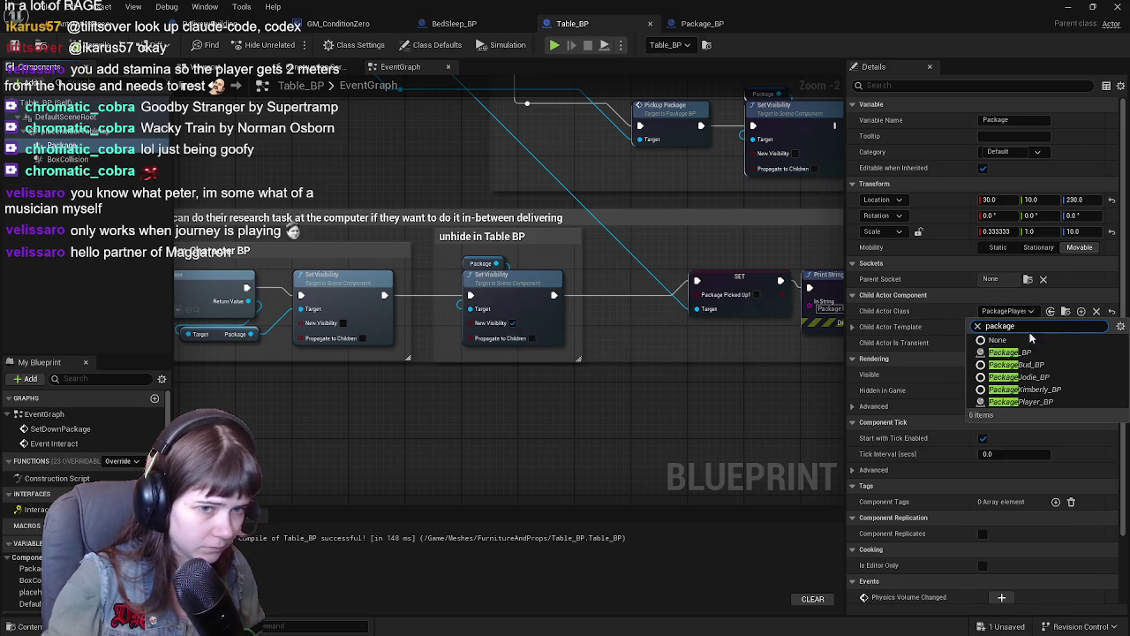
{"action": "left_click", "coordinate": [1035, 358]}
{"action": "left_click", "coordinate": [1029, 311]}
{"action": "type", "text": "p"}
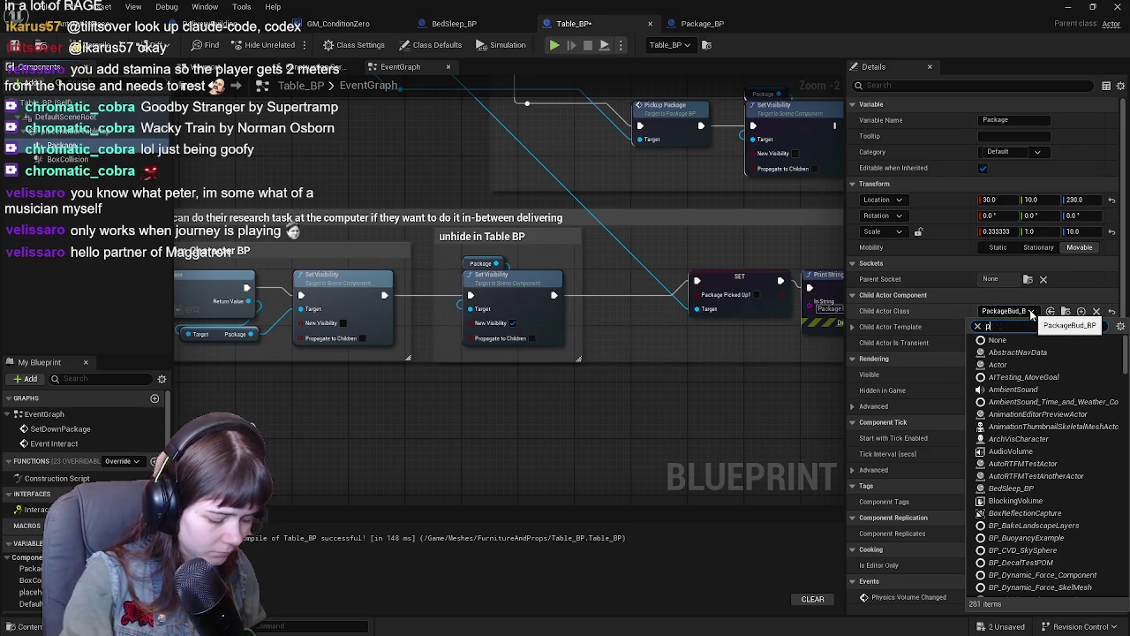
{"action": "left_click", "coordinate": [1016, 356]}
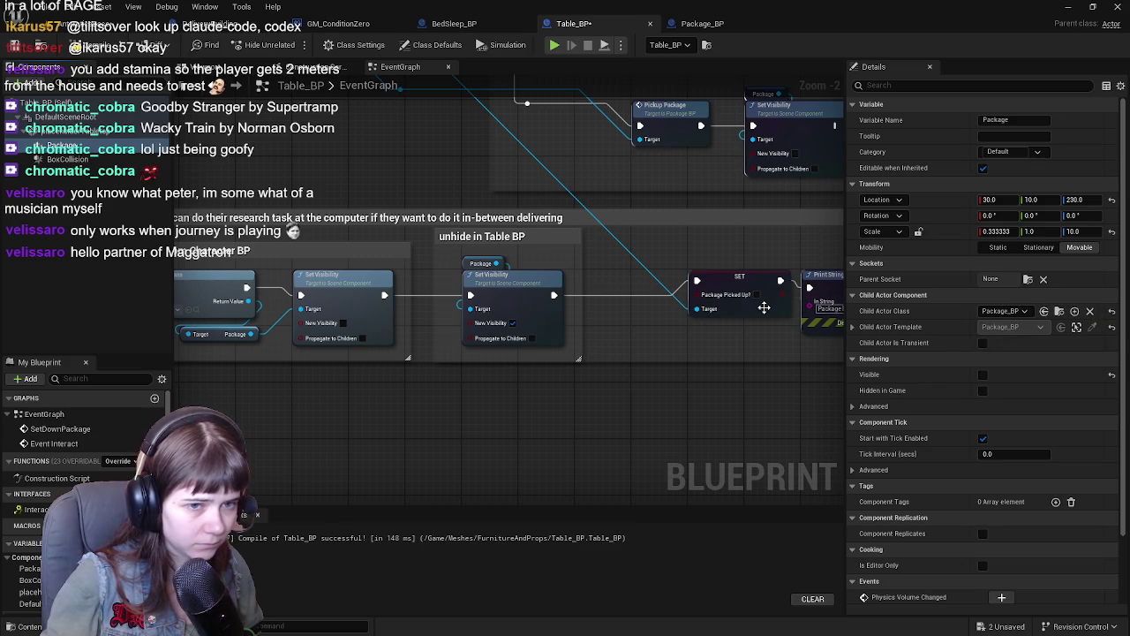
{"action": "key", "text": "F7"}
Step: Move the SET and Print String nodes inside the larger 'research task… in-between delivering' comment
{"action": "mouse_move", "coordinate": [621, 209]}
{"action": "left_mouse_down"}
{"action": "mouse_move", "coordinate": [358, 192]}
{"action": "mouse_move", "coordinate": [619, 203]}
{"action": "left_mouse_up"}
{"action": "mouse_move", "coordinate": [715, 239]}
{"action": "left_mouse_down"}
{"action": "mouse_move", "coordinate": [503, 238]}
{"action": "mouse_move", "coordinate": [675, 327]}
{"action": "left_mouse_up"}
{"action": "mouse_move", "coordinate": [490, 277]}
{"action": "left_mouse_down"}
{"action": "mouse_move", "coordinate": [476, 272]}
{"action": "mouse_move", "coordinate": [503, 333]}
{"action": "mouse_move", "coordinate": [590, 402]}
{"action": "mouse_move", "coordinate": [503, 334]}
{"action": "mouse_move", "coordinate": [554, 333]}
{"action": "left_mouse_up"}
{"action": "left_click", "coordinate": [283, 137]}
{"action": "mouse_move", "coordinate": [283, 137]}
{"action": "left_mouse_down"}
{"action": "mouse_move", "coordinate": [450, 329]}
{"action": "mouse_move", "coordinate": [645, 309]}
{"action": "mouse_move", "coordinate": [578, 318]}
{"action": "mouse_move", "coordinate": [539, 295]}
{"action": "mouse_move", "coordinate": [642, 288]}
{"action": "left_mouse_up"}
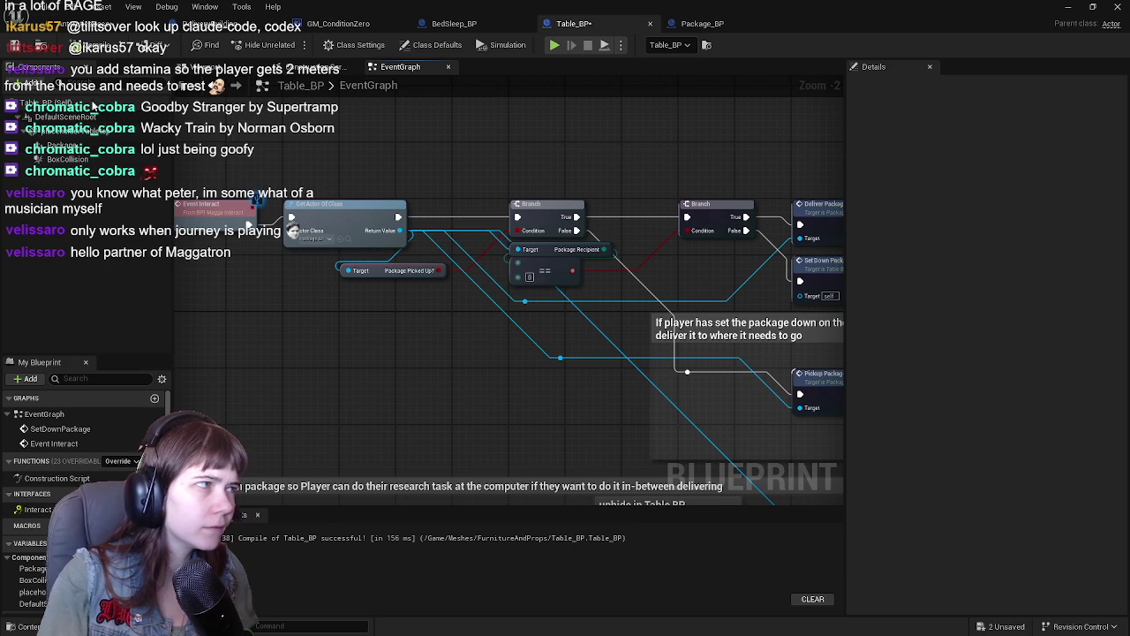
Step: Switch from the level view and Table_BP graph to Package_BP's event graph
{"action": "left_click", "coordinate": [99, 26]}
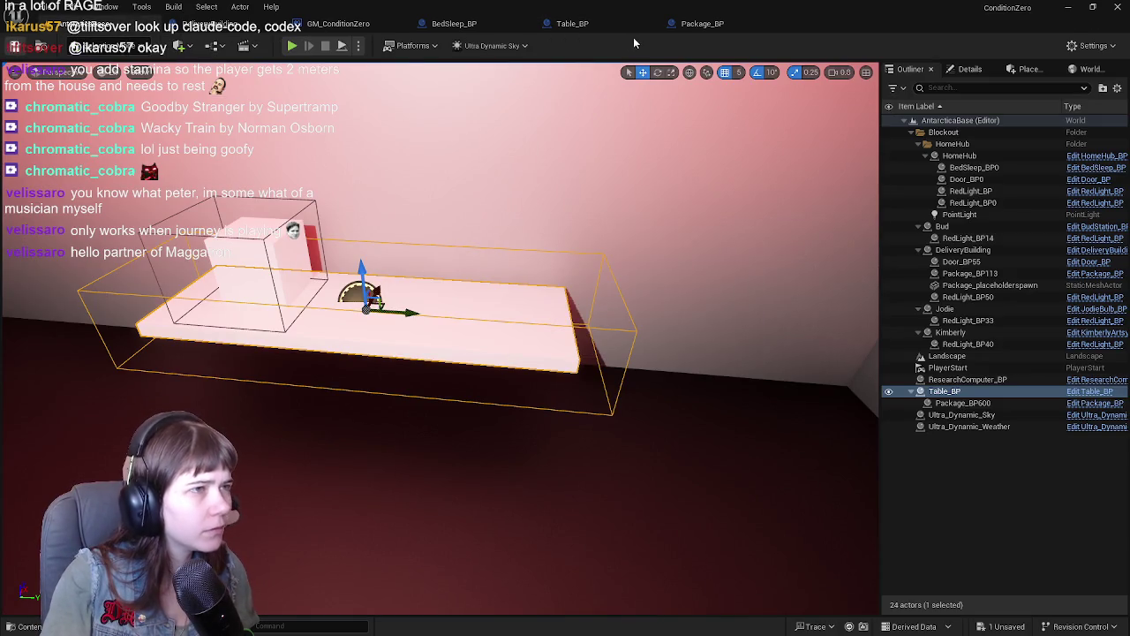
{"action": "left_click", "coordinate": [609, 24]}
{"action": "mouse_move", "coordinate": [604, 209]}
{"action": "left_mouse_down"}
{"action": "mouse_move", "coordinate": [574, 232]}
{"action": "mouse_move", "coordinate": [373, 152]}
{"action": "mouse_move", "coordinate": [373, 161]}
{"action": "mouse_move", "coordinate": [552, 192]}
{"action": "left_mouse_up"}
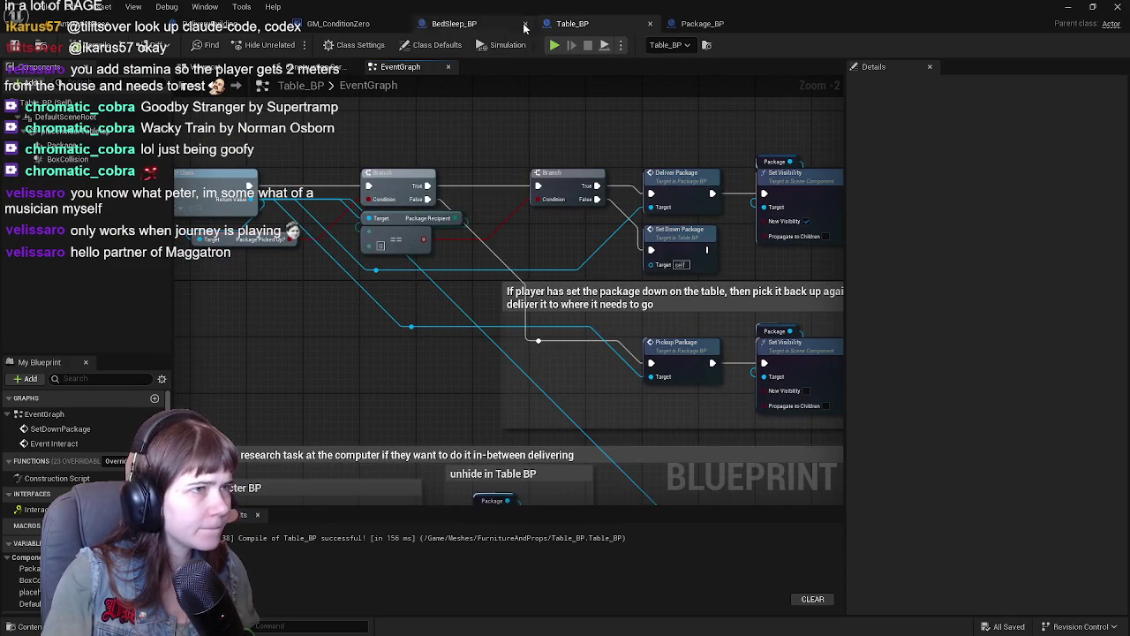
{"action": "left_click", "coordinate": [702, 24]}
{"action": "left_click_drag", "start_coordinate": [573, 380], "coordinate": [557, 190]}
{"action": "scroll", "coordinate": [554, 185], "scroll_direction": "down", "scroll_amount": 2}
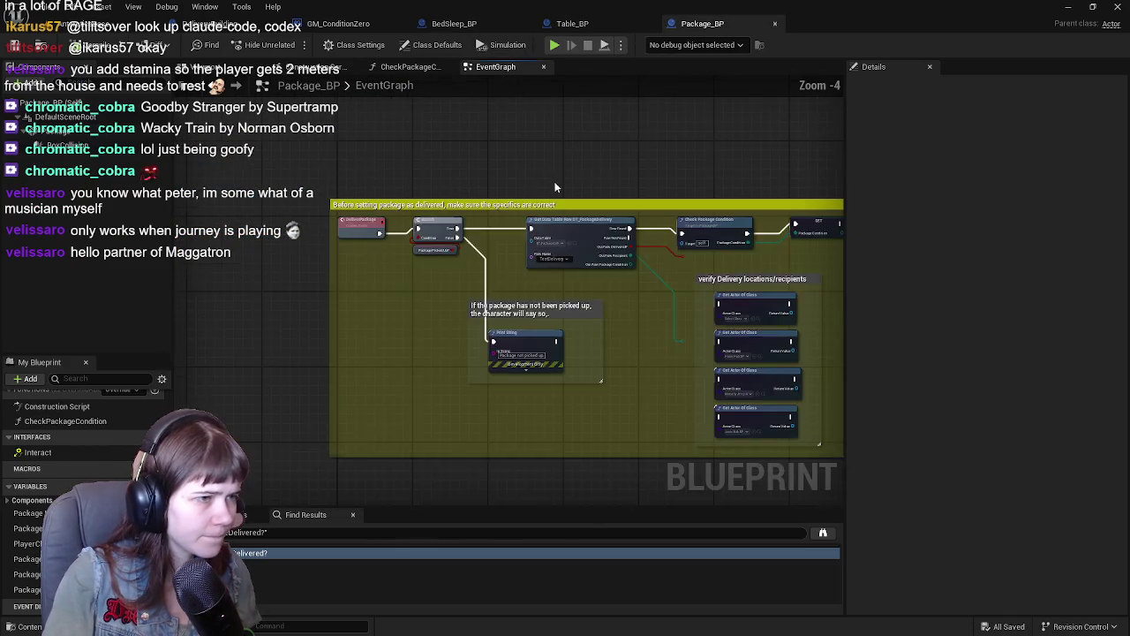
{"action": "scroll", "coordinate": [556, 184], "scroll_direction": "down", "scroll_amount": 1}
{"action": "scroll", "coordinate": [581, 248], "scroll_direction": "up", "scroll_amount": 3}
Step: Move the 'verify Delivery locations/recipients' comment group with its Get Actor nodes to the right
{"action": "left_click_drag", "start_coordinate": [581, 247], "coordinate": [428, 183]}
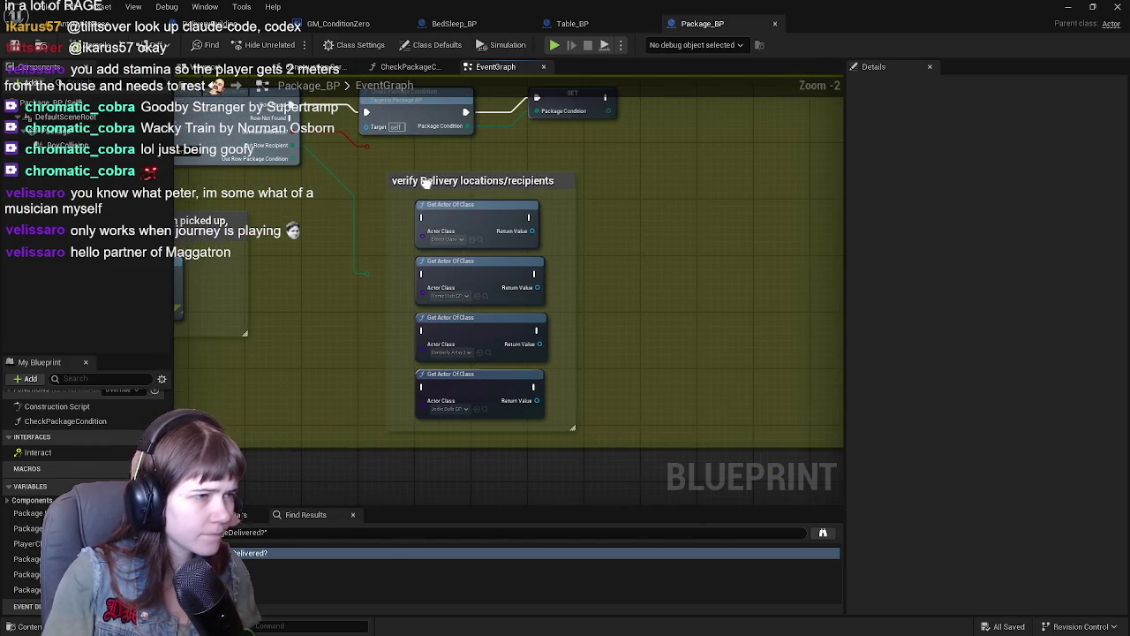
{"action": "left_click", "coordinate": [395, 172]}
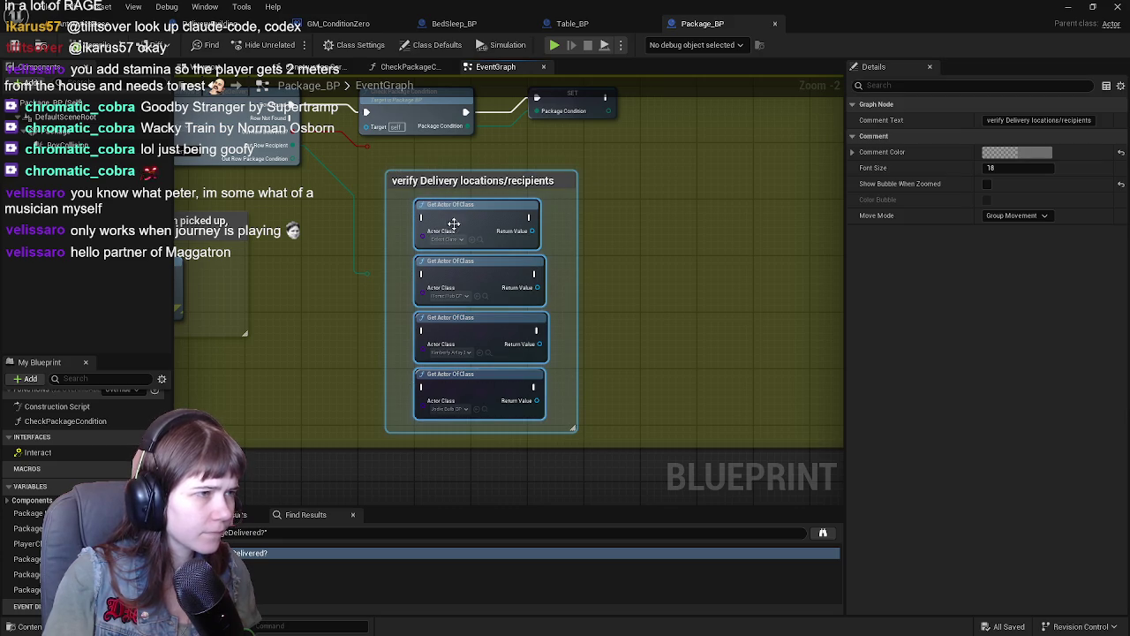
{"action": "left_click_drag", "start_coordinate": [382, 244], "coordinate": [669, 239]}
{"action": "scroll", "coordinate": [642, 265], "scroll_direction": "up", "scroll_amount": 1}
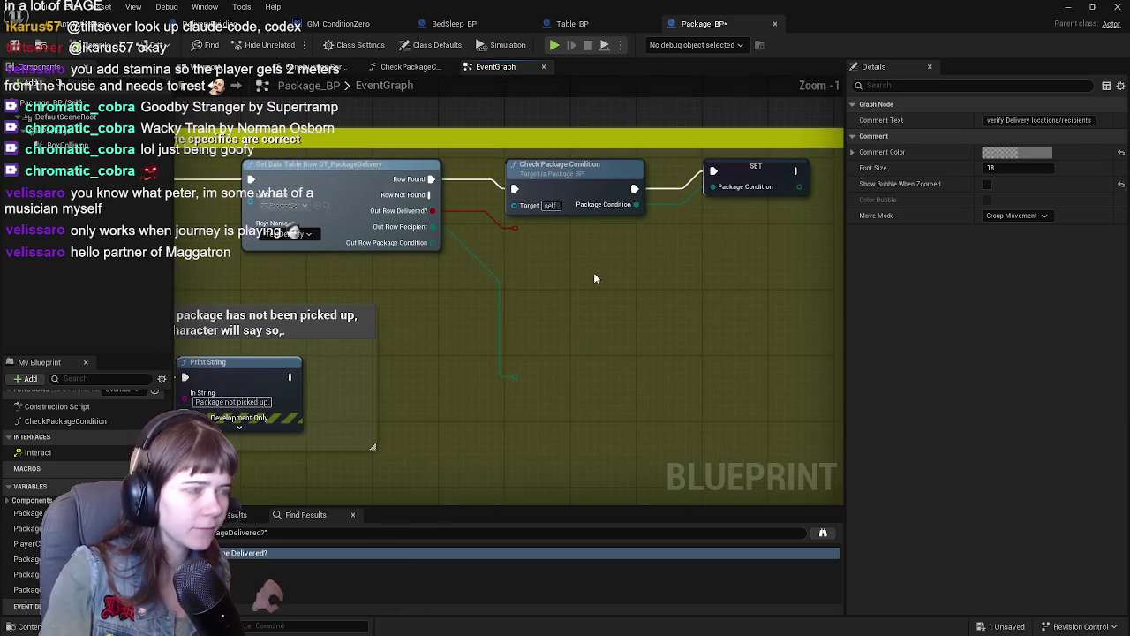
{"action": "mouse_move", "coordinate": [533, 270]}
{"action": "left_mouse_down"}
{"action": "mouse_move", "coordinate": [593, 272]}
{"action": "mouse_move", "coordinate": [535, 294]}
{"action": "left_mouse_up"}
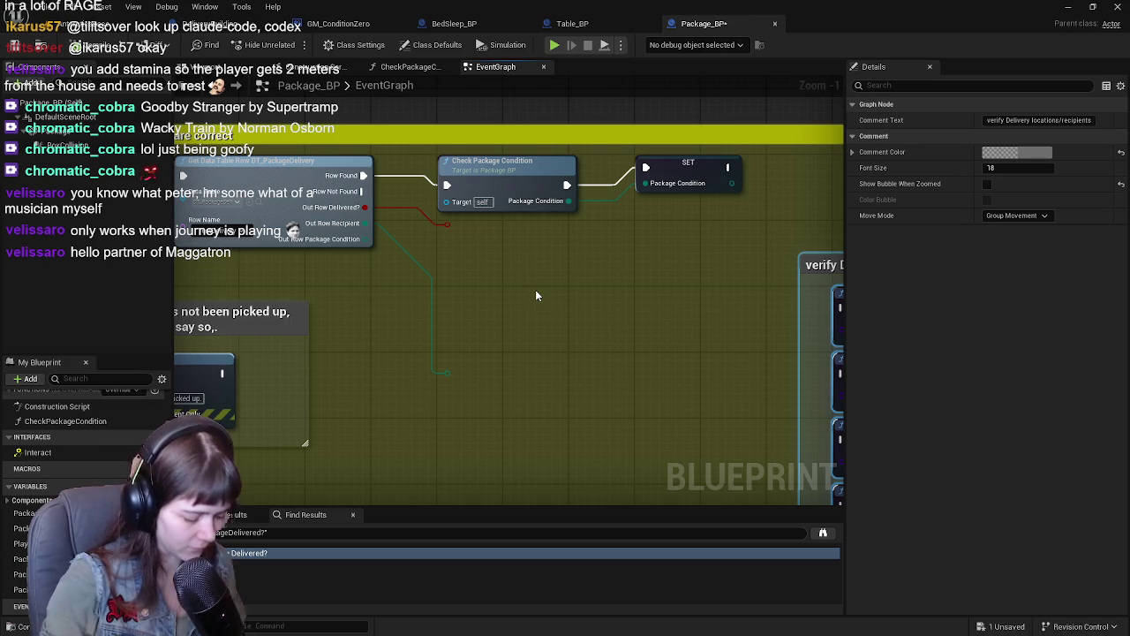
{"action": "right_click", "coordinate": [480, 255]}
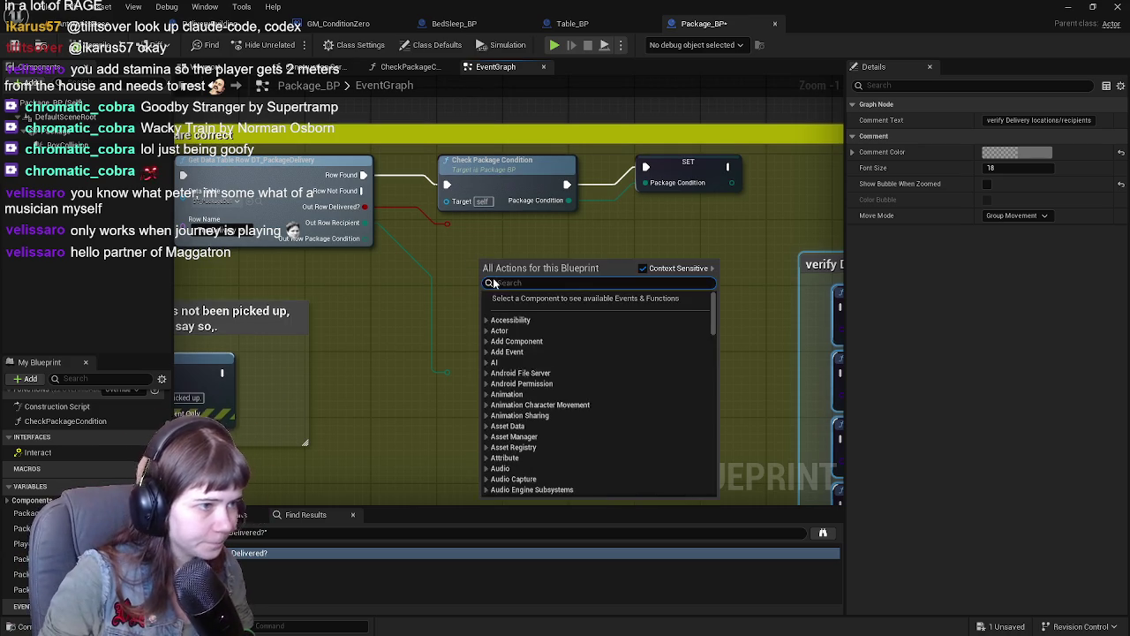
Step: Compare Out Row Recipient with an == (Enum) node and feed its result into a new Branch
{"action": "left_click", "coordinate": [448, 353]}
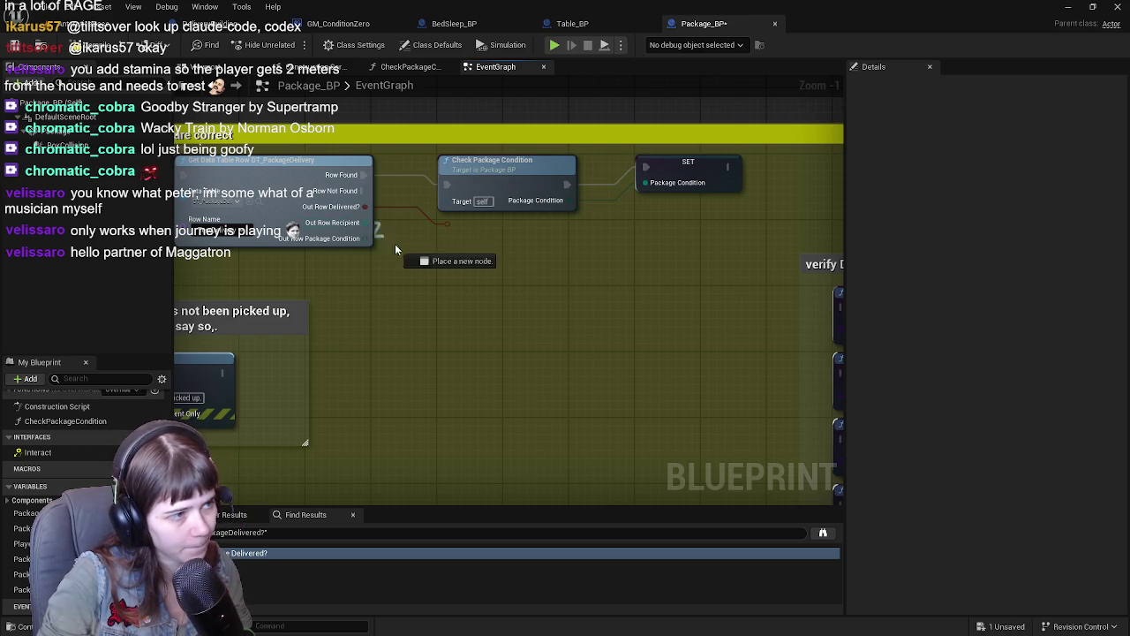
{"action": "left_click_drag", "start_coordinate": [368, 223], "coordinate": [449, 277]}
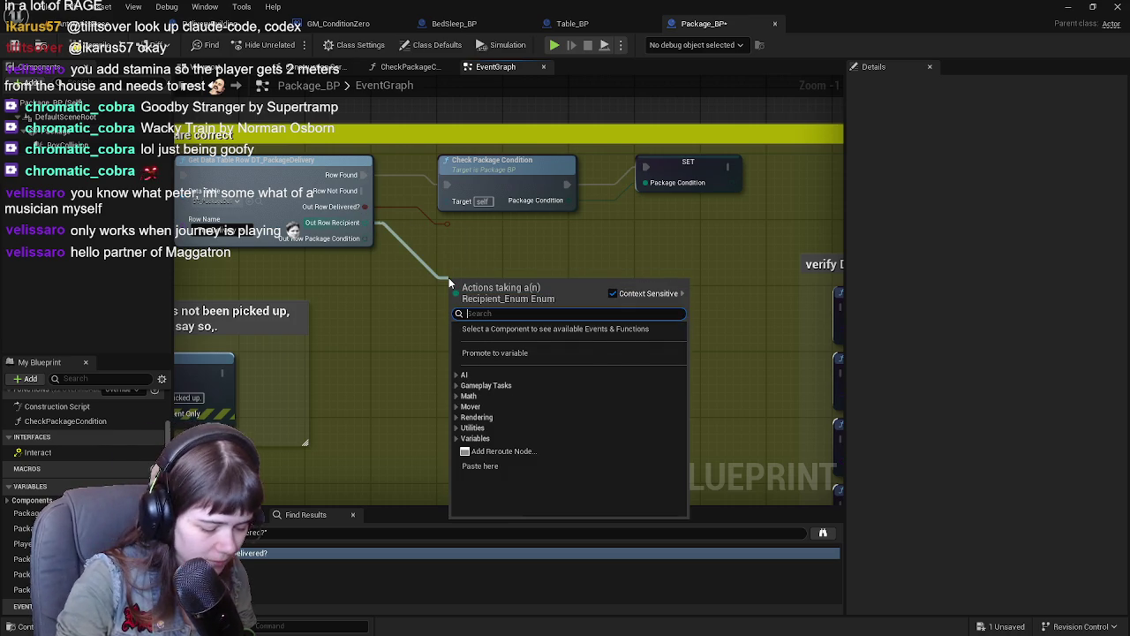
{"action": "type", "text": "=="}
{"action": "left_click", "coordinate": [510, 364]}
{"action": "mouse_move", "coordinate": [481, 289]}
{"action": "left_mouse_down"}
{"action": "mouse_move", "coordinate": [471, 267]}
{"action": "mouse_move", "coordinate": [574, 272]}
{"action": "left_mouse_up"}
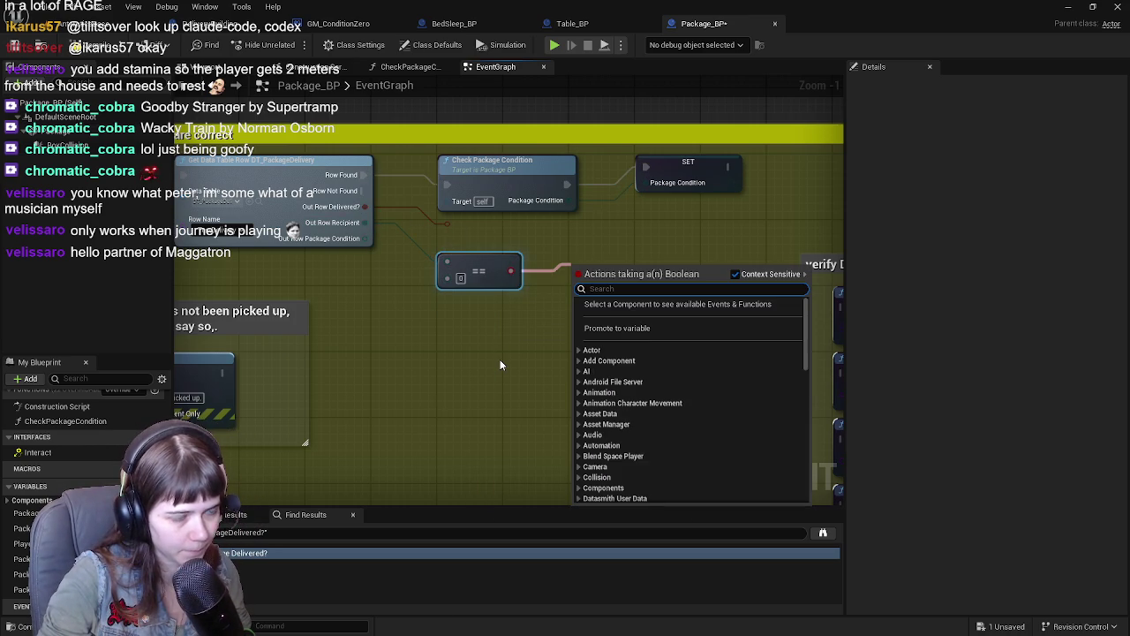
{"action": "left_click", "coordinate": [500, 355]}
{"action": "left_click", "coordinate": [572, 257]}
{"action": "left_click_drag", "start_coordinate": [593, 268], "coordinate": [593, 260]}
{"action": "mouse_move", "coordinate": [511, 271]}
{"action": "left_mouse_down"}
{"action": "mouse_move", "coordinate": [534, 288]}
{"action": "mouse_move", "coordinate": [577, 280]}
{"action": "left_mouse_up"}
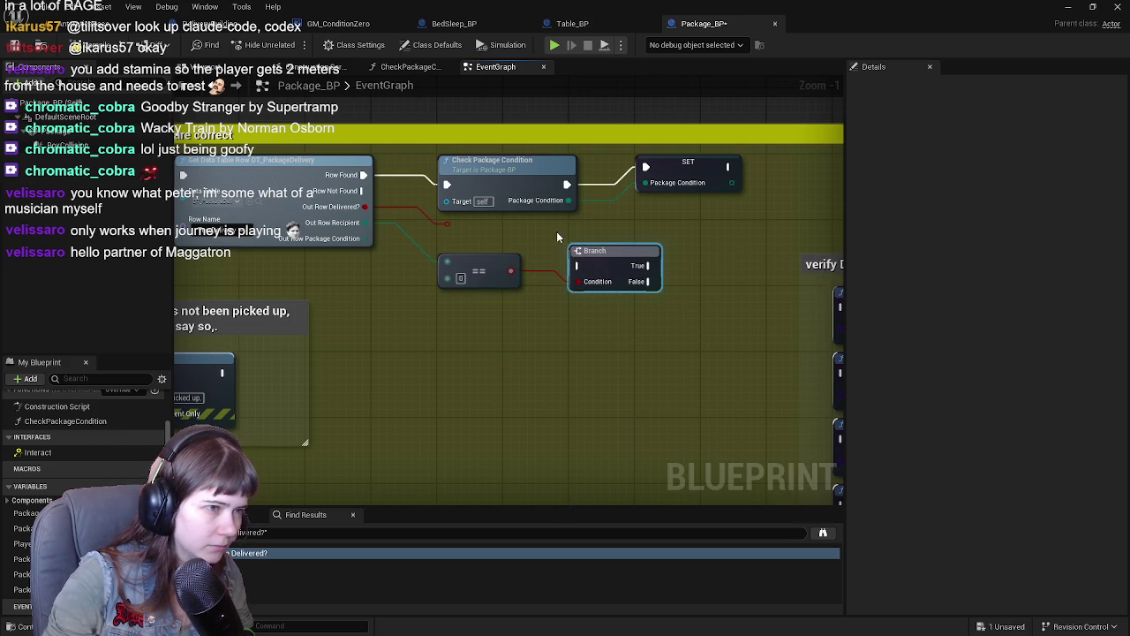
Step: Shift Check Package Condition, SET, Get Actor Of Class and Set Visibility nodes to the right
{"action": "scroll", "coordinate": [565, 238], "scroll_direction": "down", "scroll_amount": 2}
{"action": "scroll", "coordinate": [555, 243], "scroll_direction": "up", "scroll_amount": 1}
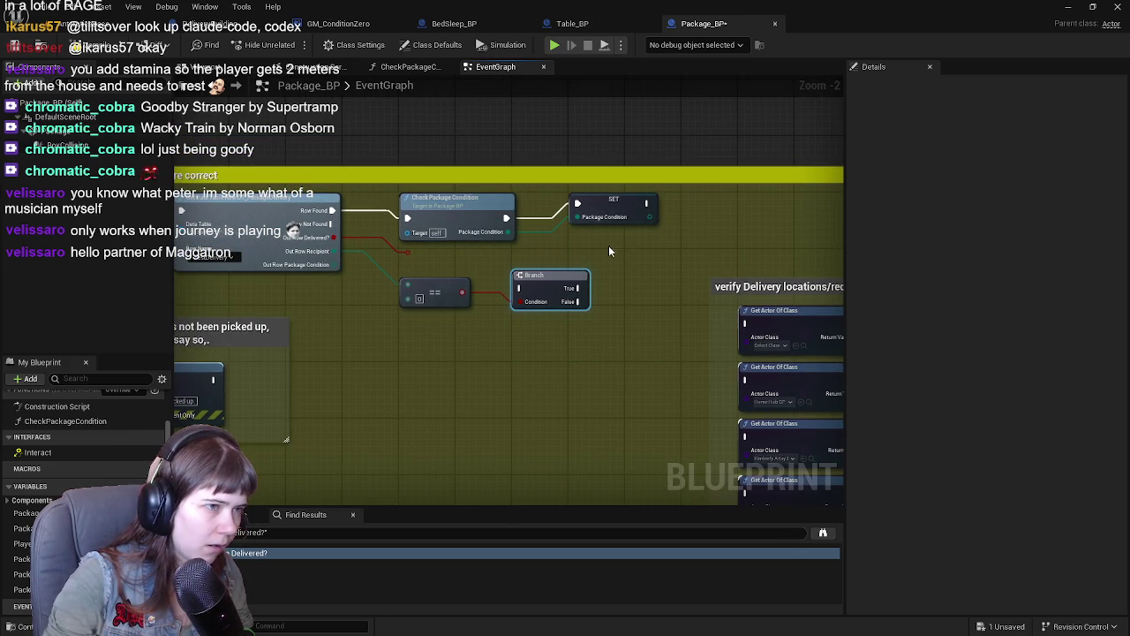
{"action": "left_click_drag", "start_coordinate": [523, 252], "coordinate": [671, 187]}
{"action": "left_click_drag", "start_coordinate": [478, 217], "coordinate": [743, 208]}
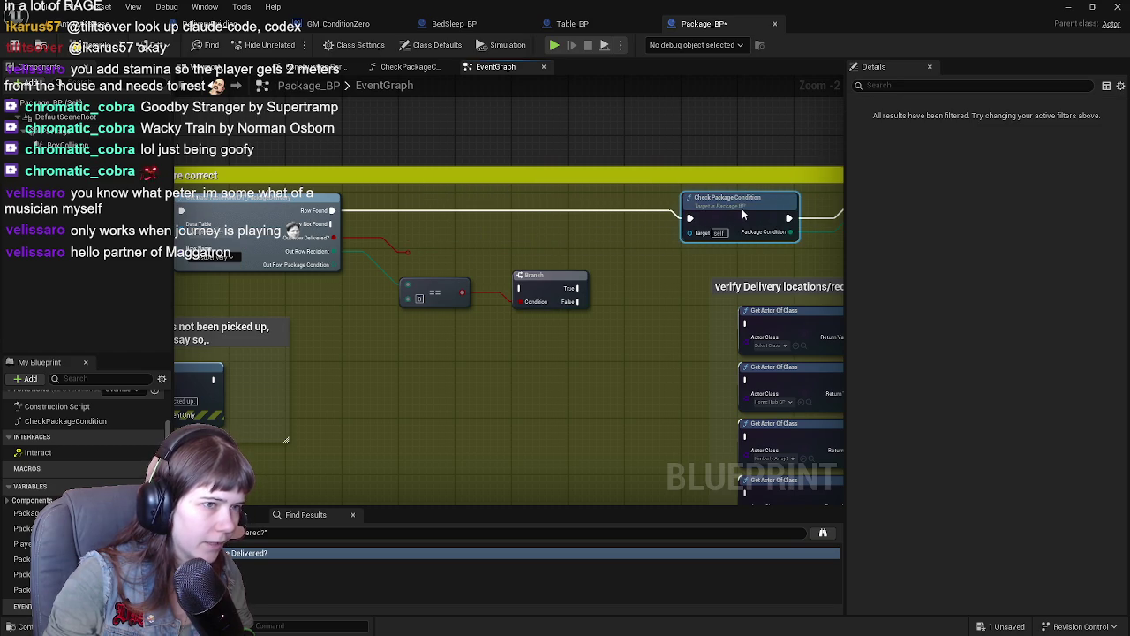
{"action": "left_click_drag", "start_coordinate": [627, 216], "coordinate": [429, 220]}
{"action": "scroll", "coordinate": [508, 234], "scroll_direction": "down", "scroll_amount": 1}
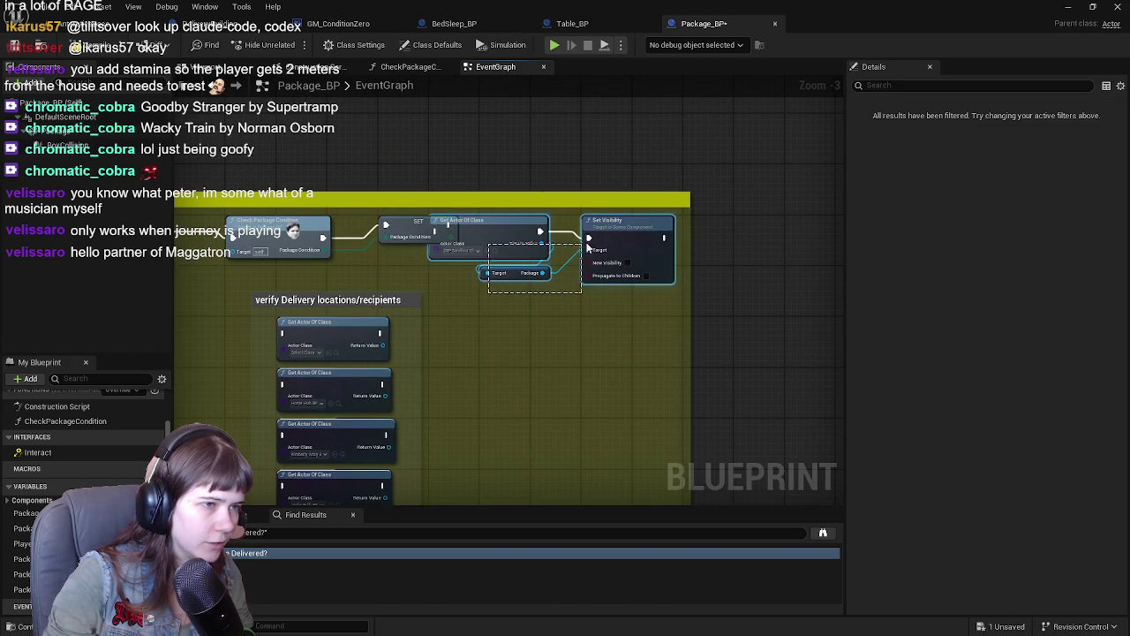
{"action": "left_click_drag", "start_coordinate": [508, 234], "coordinate": [704, 232]}
Step: Push Check Package Condition and SET, then Get Actor Of Class and Set Visibility, further right
{"action": "left_click", "coordinate": [290, 239]}
{"action": "left_click", "coordinate": [434, 229], "text": "ctrl"}
{"action": "left_click_drag", "start_coordinate": [434, 229], "coordinate": [640, 232]}
{"action": "scroll", "coordinate": [639, 237], "scroll_direction": "up", "scroll_amount": 1}
{"action": "left_click_drag", "start_coordinate": [504, 282], "coordinate": [649, 291]}
{"action": "mouse_move", "coordinate": [530, 228]}
{"action": "left_mouse_down"}
{"action": "mouse_move", "coordinate": [498, 229]}
{"action": "mouse_move", "coordinate": [603, 227]}
{"action": "left_mouse_up"}
{"action": "scroll", "coordinate": [605, 228], "scroll_direction": "up", "scroll_amount": 1}
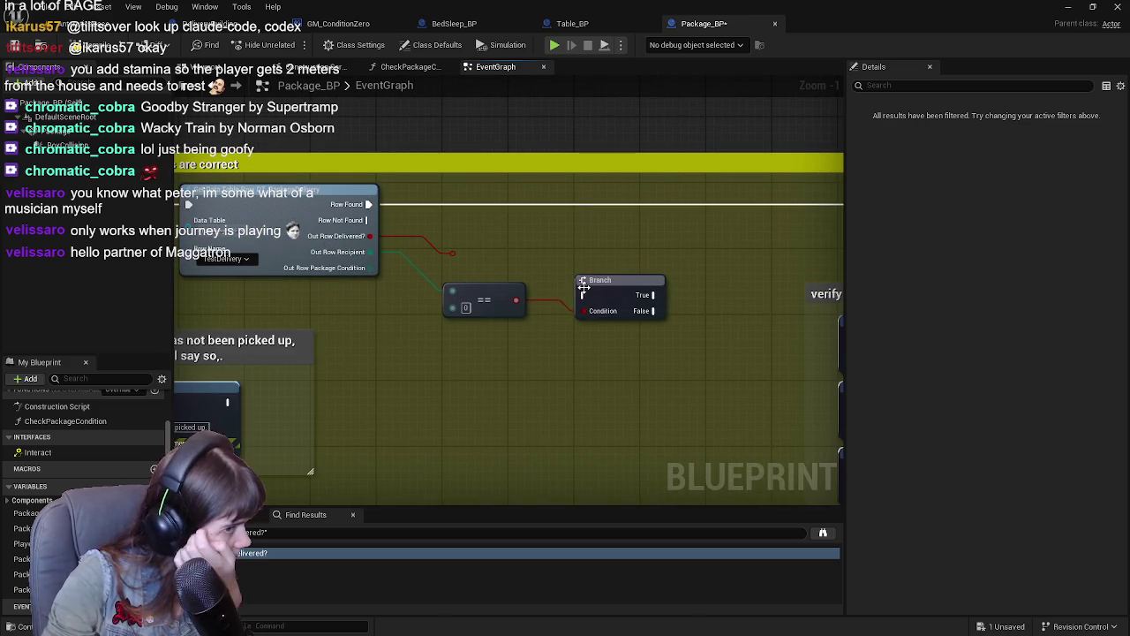
{"action": "mouse_move", "coordinate": [659, 276]}
{"action": "left_mouse_down"}
{"action": "mouse_move", "coordinate": [574, 256]}
{"action": "mouse_move", "coordinate": [623, 250]}
{"action": "left_mouse_up"}
Step: Add a Print String on the Branch's True path reading 'This package goes to Player'
{"action": "type", "text": "print"}
{"action": "key", "text": "Return"}
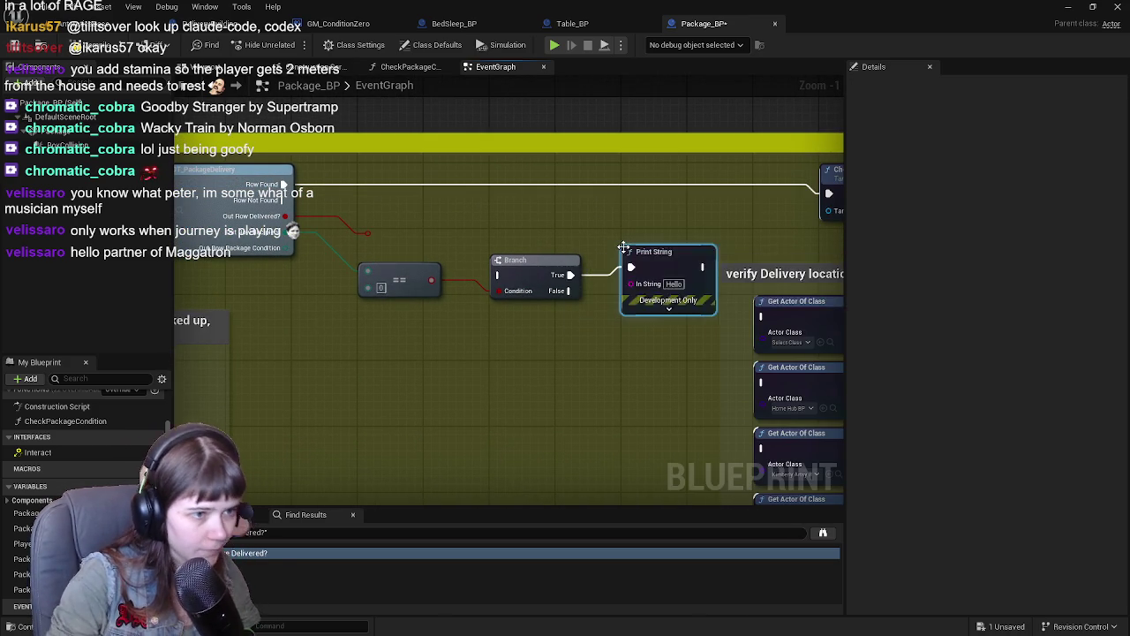
{"action": "left_click_drag", "start_coordinate": [654, 238], "coordinate": [611, 245]}
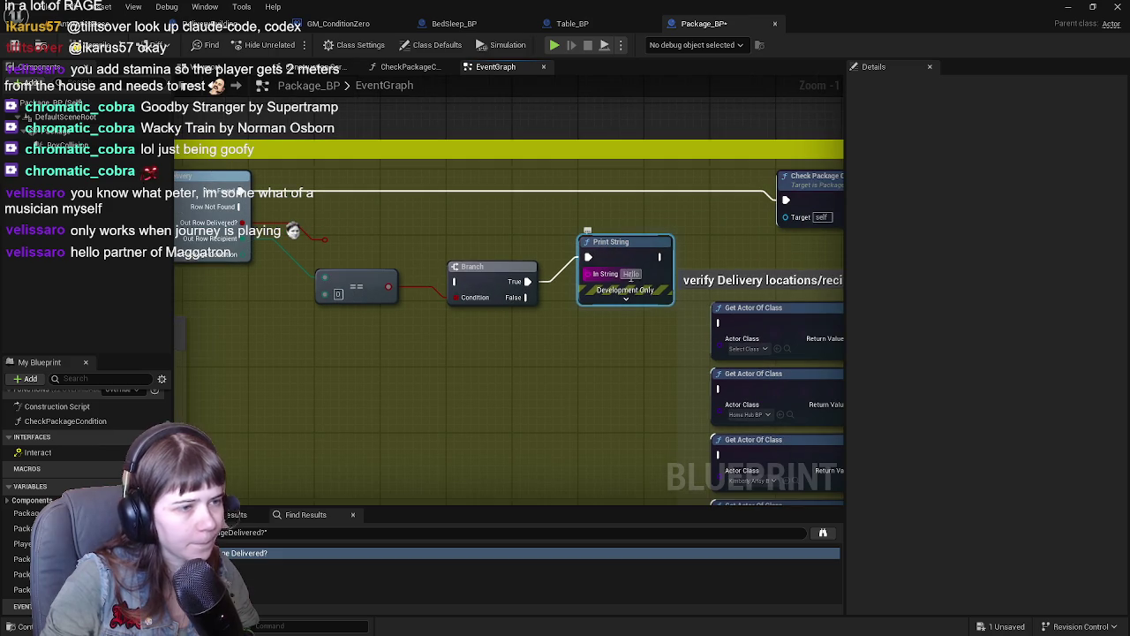
{"action": "type", "text": "This packag"}
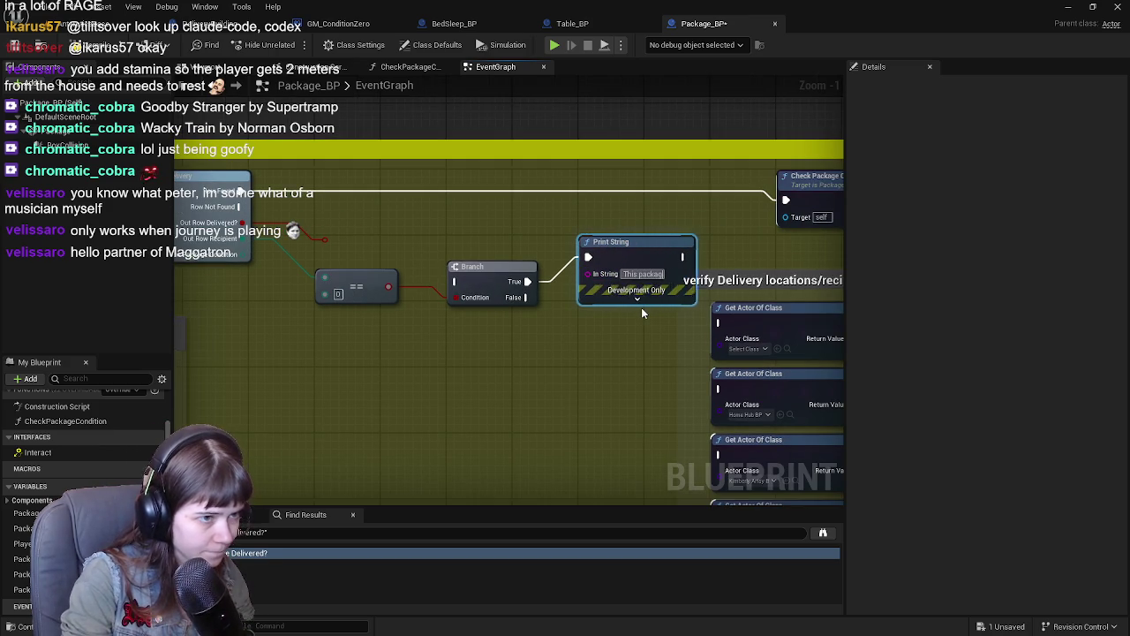
{"action": "type", "text": "e goes to"}
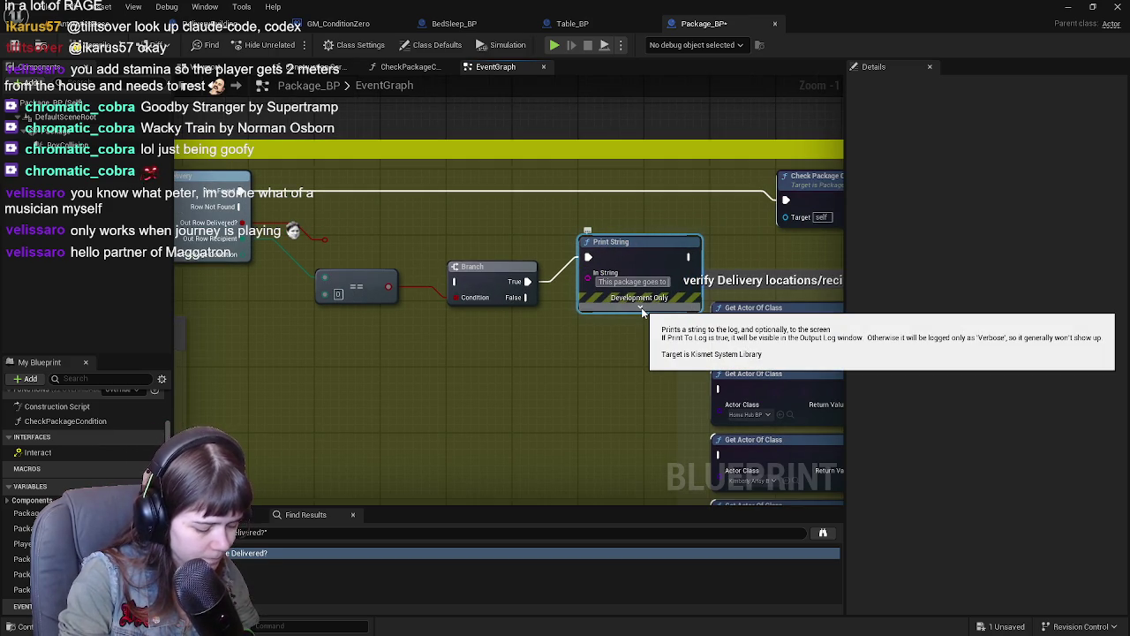
{"action": "type", "text": " Player"}
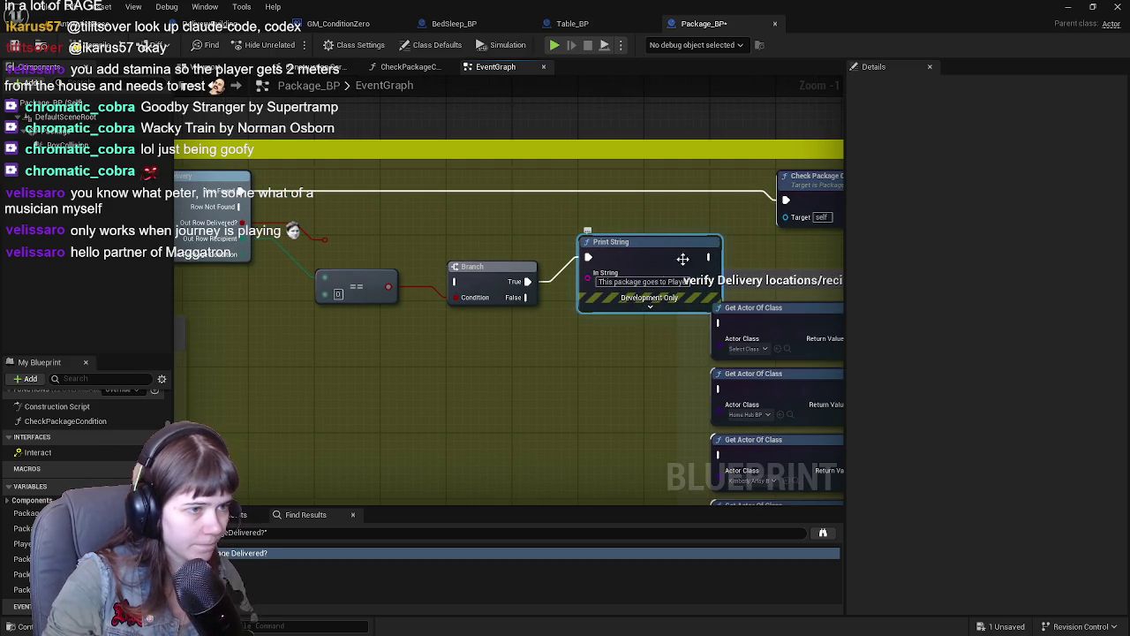
Step: Move the Get Actor Of Class node group further right
{"action": "scroll", "coordinate": [491, 118], "scroll_direction": "down", "scroll_amount": 1}
{"action": "left_click_drag", "start_coordinate": [492, 117], "coordinate": [566, 281]}
{"action": "left_click_drag", "start_coordinate": [478, 249], "coordinate": [592, 249]}
{"action": "scroll", "coordinate": [677, 263], "scroll_direction": "up", "scroll_amount": 2}
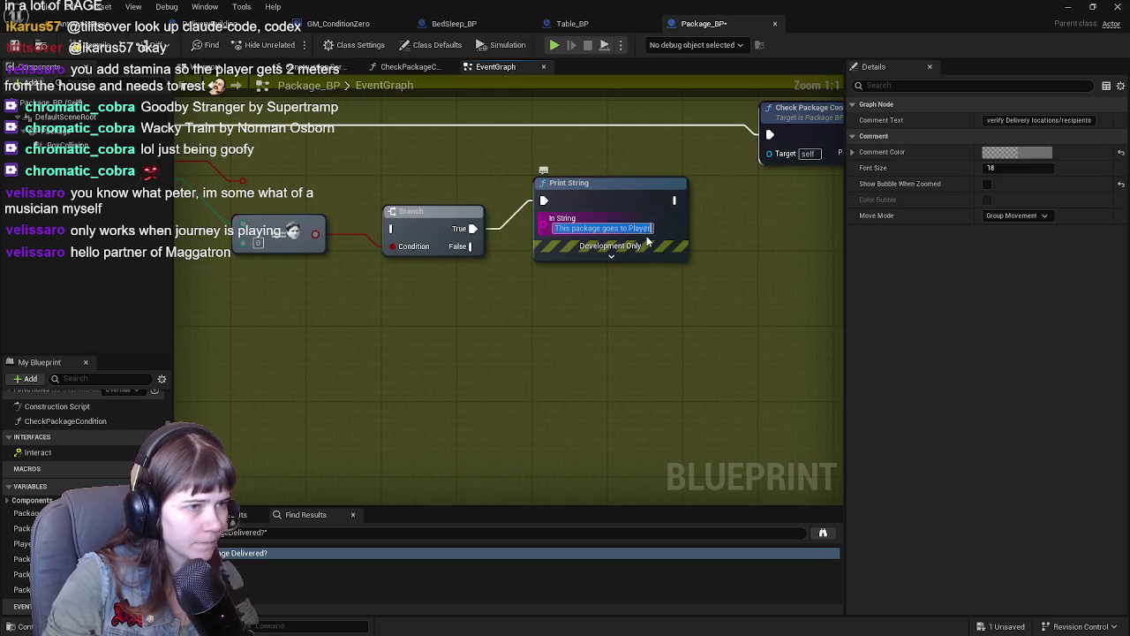
{"action": "left_click", "coordinate": [565, 319]}
Step: Change the message to 'This package needs to be delivered to Player.'
{"action": "key", "text": "BackSpace"}
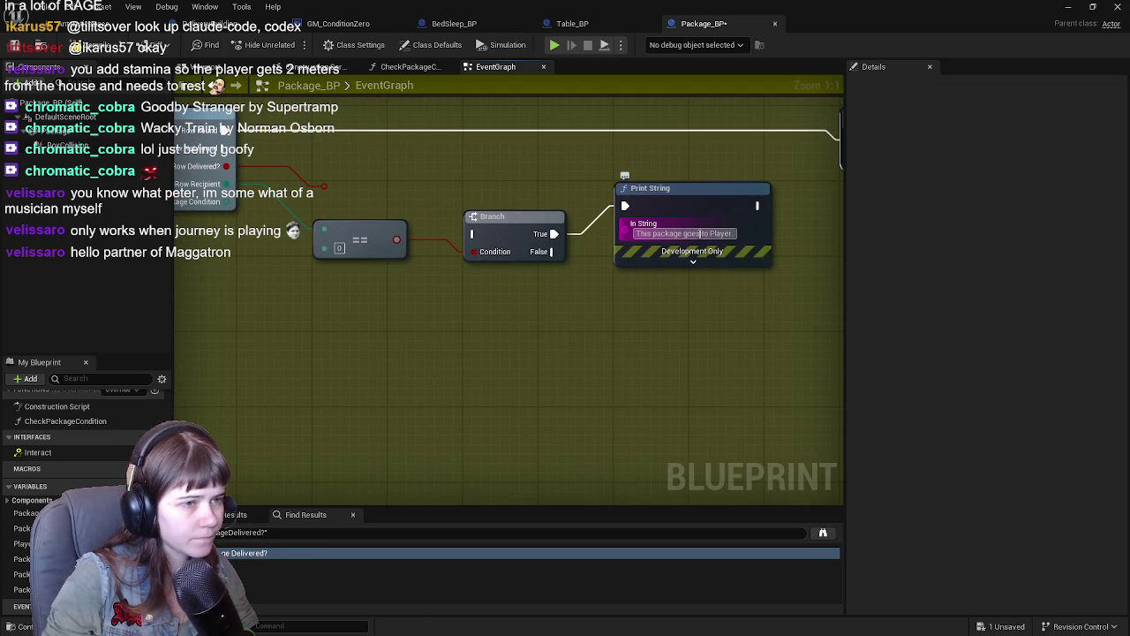
{"action": "left_click", "coordinate": [703, 298]}
{"action": "type", "text": "needs to be deli"}
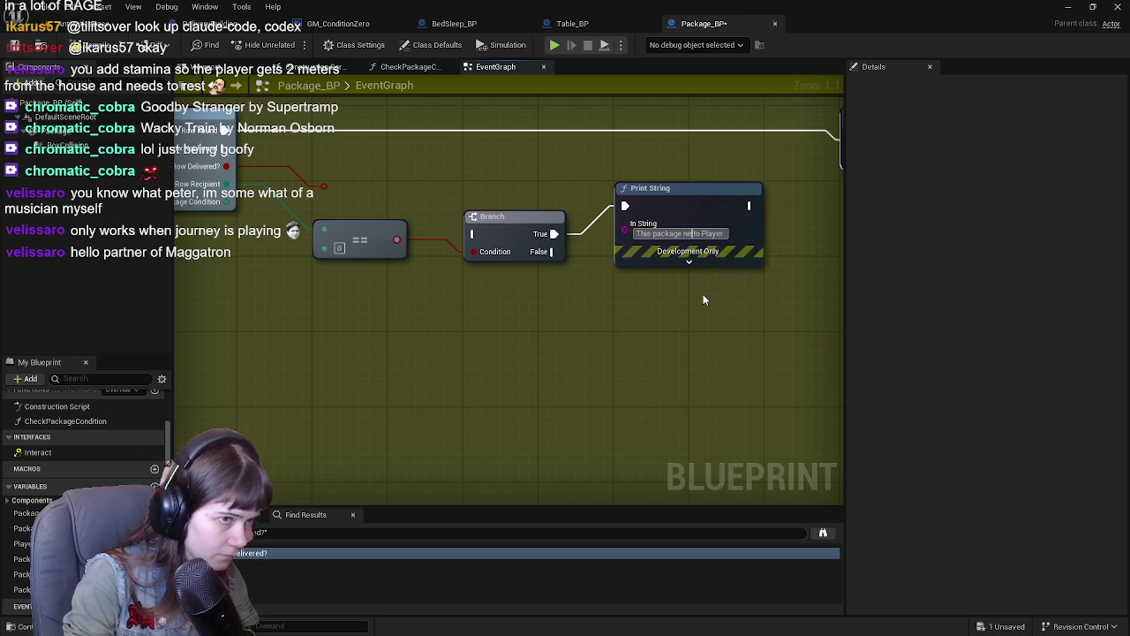
{"action": "type", "text": "vered"}
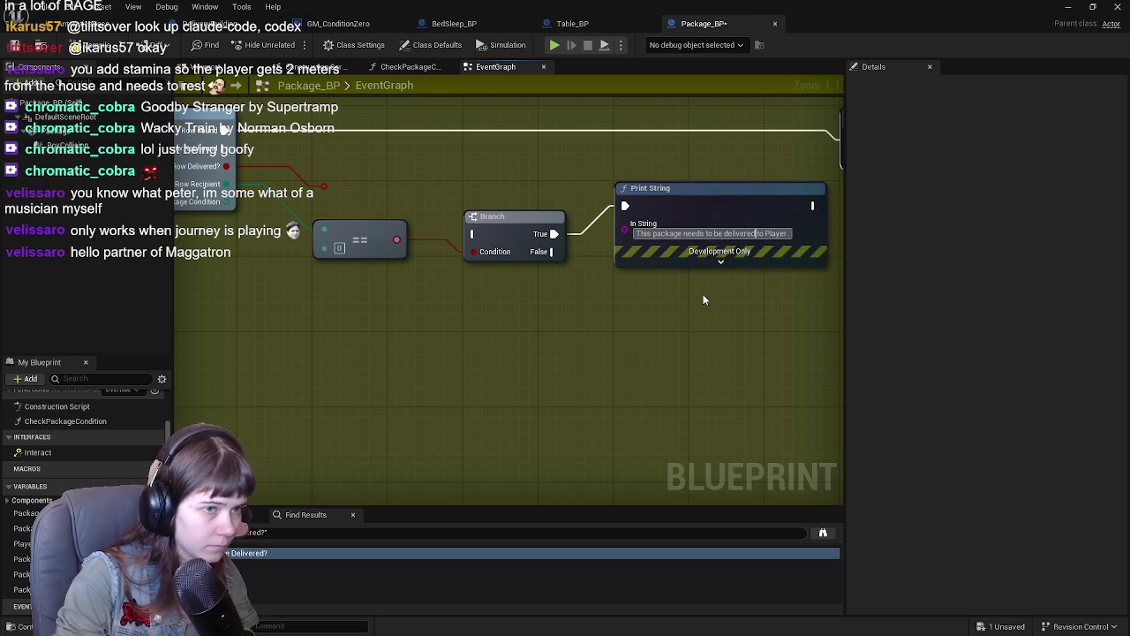
{"action": "left_click", "coordinate": [675, 267]}
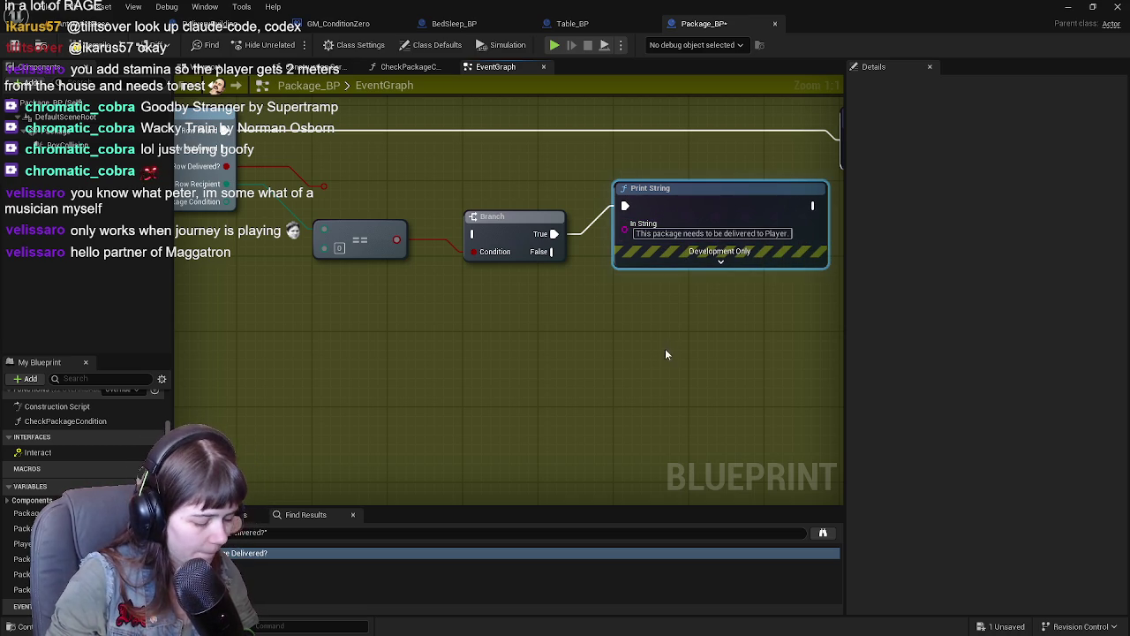
Step: Duplicate the Player message Print String node beside the original
{"action": "key", "text": "ctrl+c"}
{"action": "key", "text": "ctrl+v"}
{"action": "left_click_drag", "start_coordinate": [668, 353], "coordinate": [645, 339]}
Step: Place the duplicate under the original and change its recipient to 'Bud.'
{"action": "scroll", "coordinate": [644, 339], "scroll_direction": "down", "scroll_amount": 1}
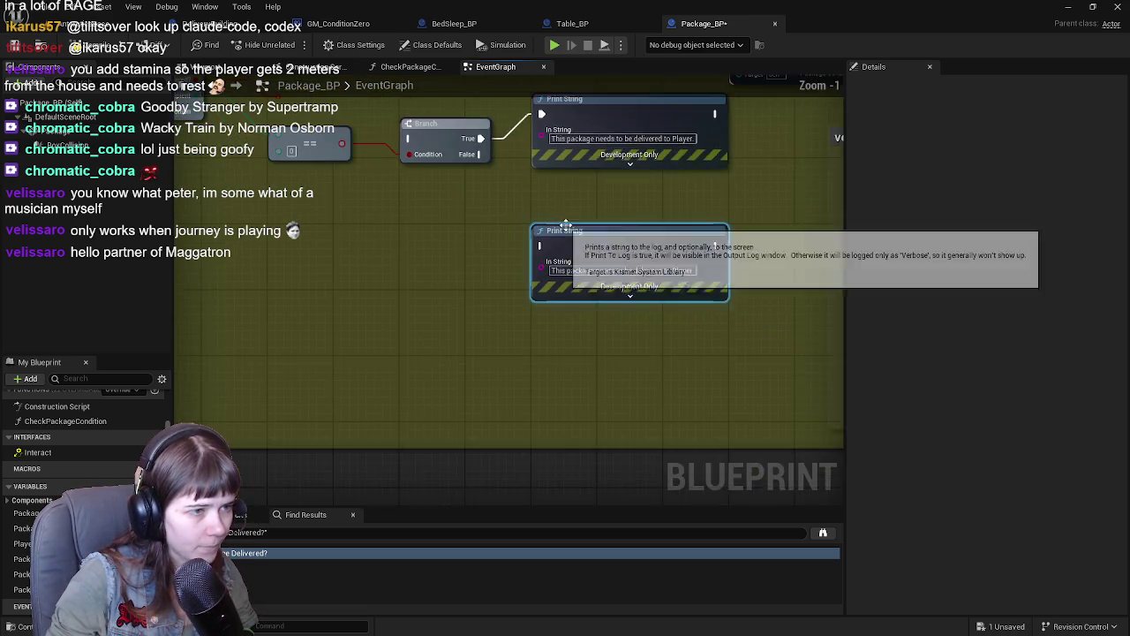
{"action": "left_click_drag", "start_coordinate": [589, 286], "coordinate": [589, 240]}
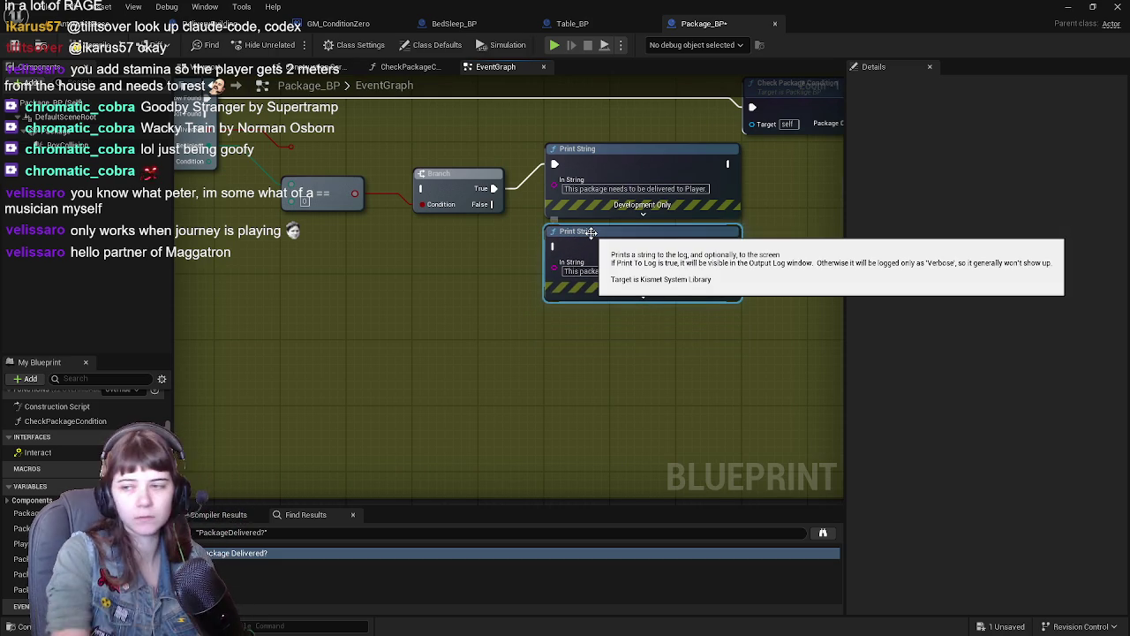
{"action": "left_click", "coordinate": [688, 271]}
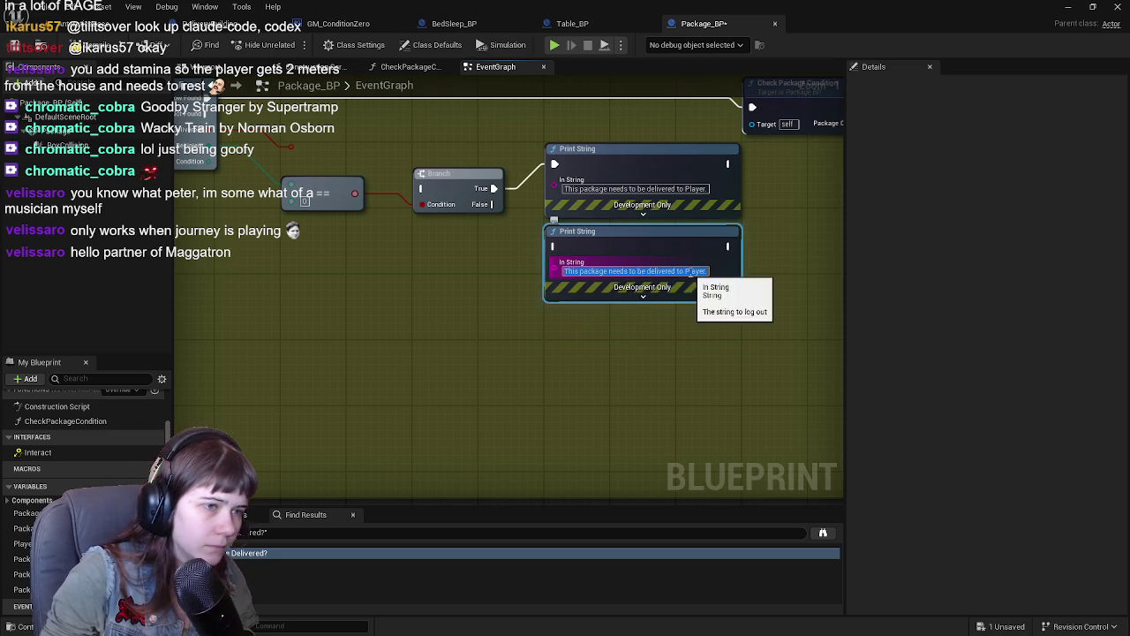
{"action": "left_click_drag", "start_coordinate": [684, 271], "coordinate": [726, 272]}
{"action": "type", "text": "Bud."}
{"action": "key", "text": "Return"}
Step: Copy the Bud. node and change the third message's recipient to 'Kimberly.'
{"action": "key", "text": "ctrl+c"}
{"action": "key", "text": "ctrl+v"}
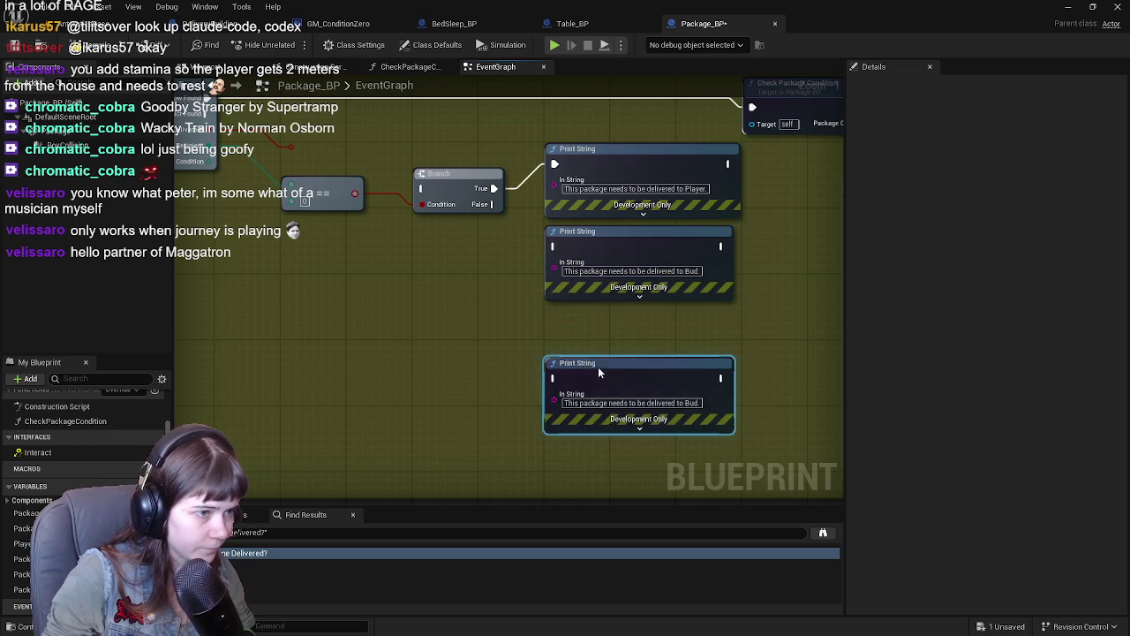
{"action": "left_click_drag", "start_coordinate": [599, 363], "coordinate": [599, 320]}
{"action": "double_click", "coordinate": [694, 353]}
{"action": "key", "text": "BackSpace"}
{"action": "key", "text": "Return"}
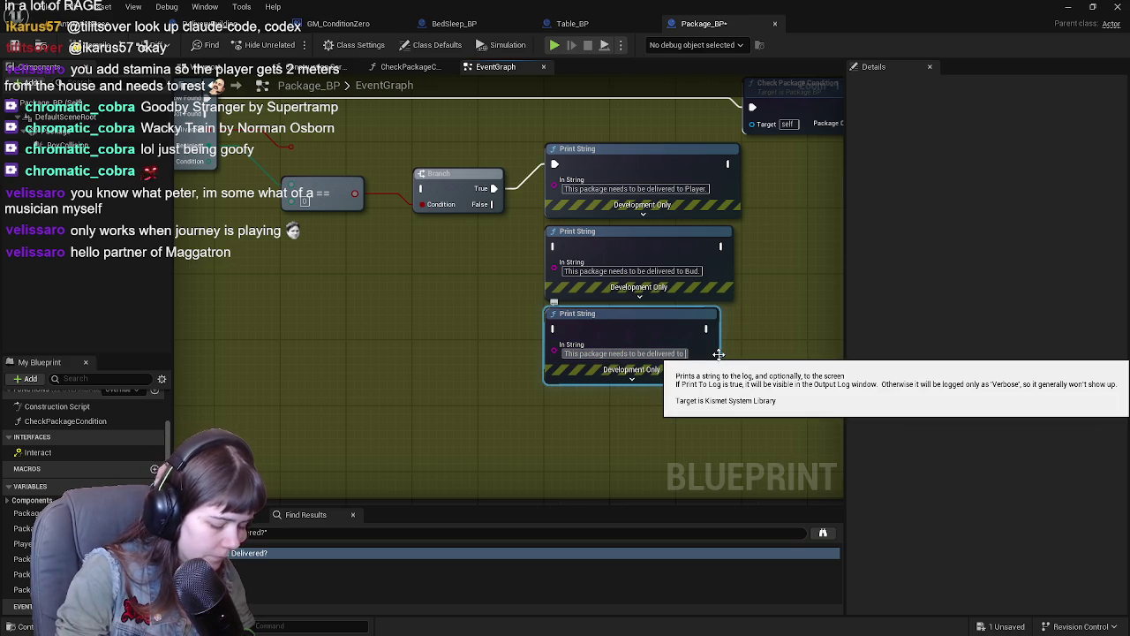
{"action": "type", "text": "Jodie"}
{"action": "key", "text": "BackSpace"}
{"action": "key", "text": "BackSpace"}
{"action": "key", "text": "BackSpace"}
{"action": "type", "text": "Kimberly."}
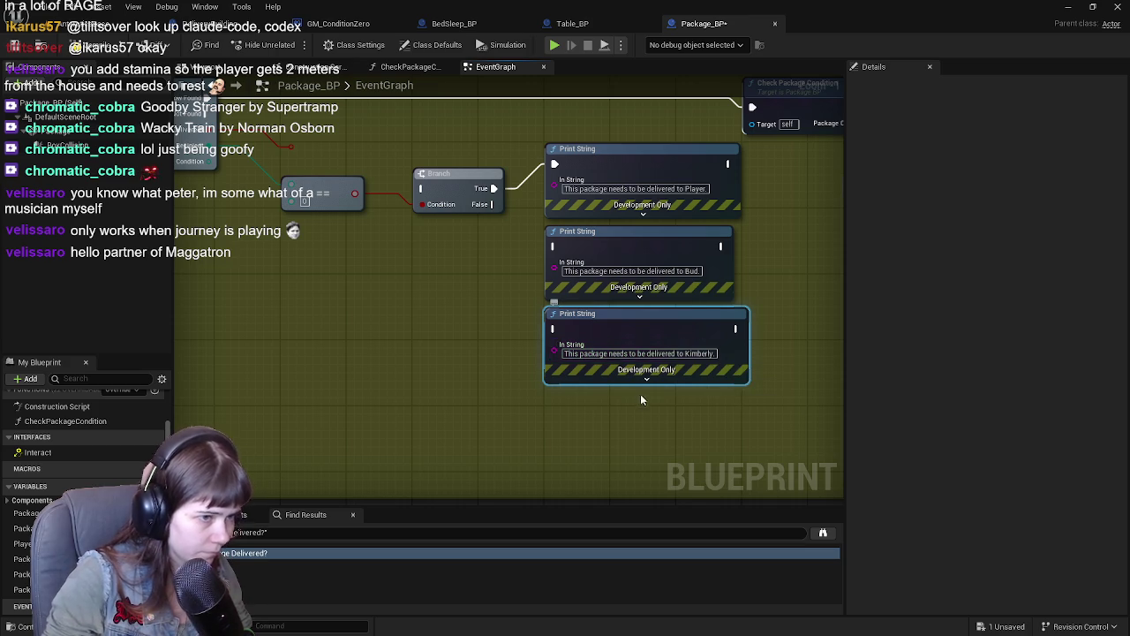
Step: Duplicate the Kimberly node and change the fourth message's recipient to 'Jodie'
{"action": "key", "text": "ctrl+d"}
{"action": "left_click_drag", "start_coordinate": [649, 345], "coordinate": [617, 329]}
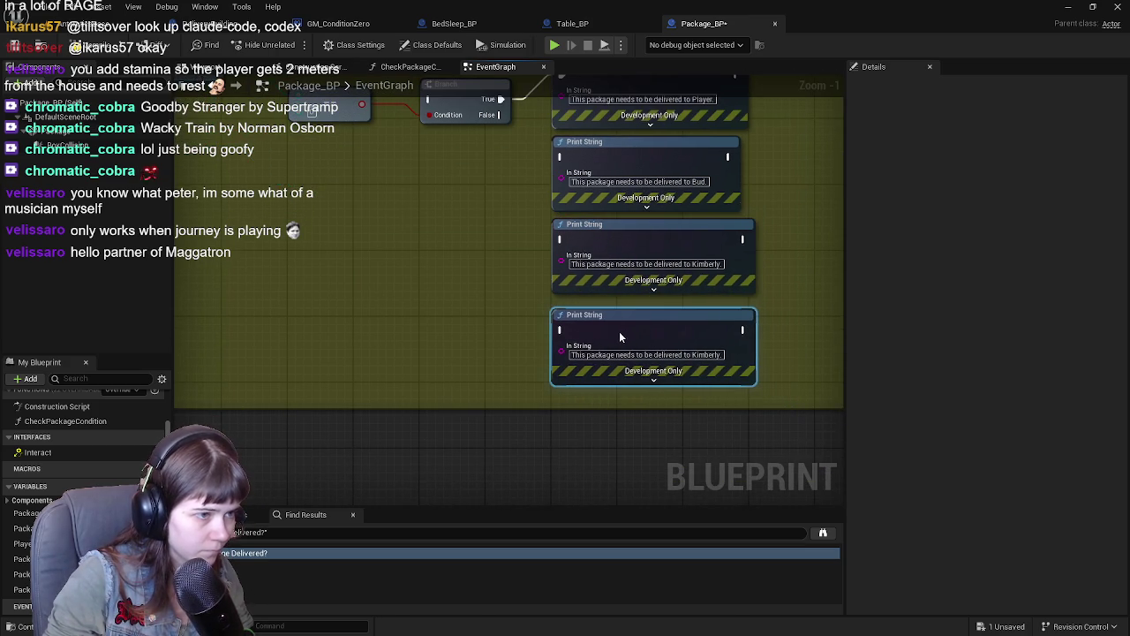
{"action": "double_click", "coordinate": [706, 354]}
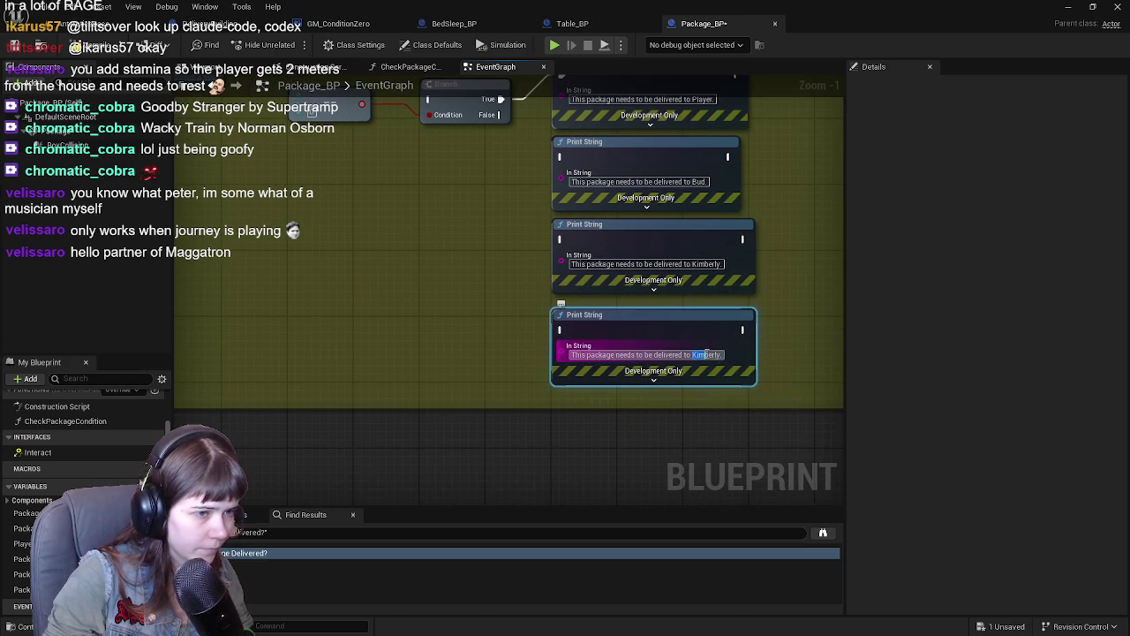
{"action": "type", "text": "Jodie"}
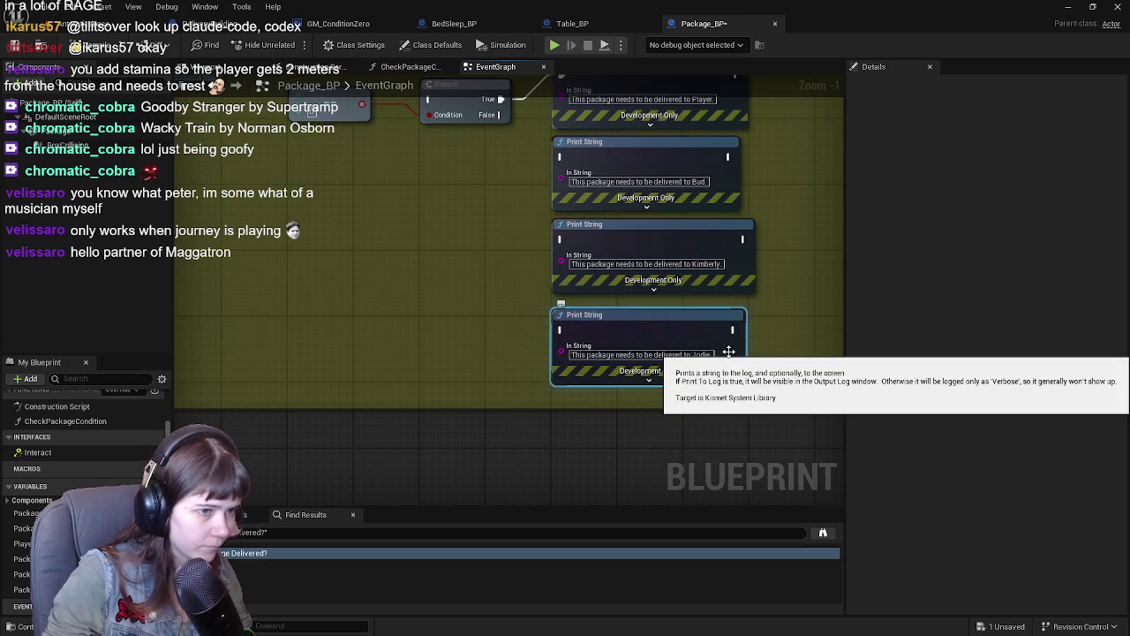
Step: Save the Package_BP blueprint
{"action": "left_click_drag", "start_coordinate": [614, 240], "coordinate": [588, 338]}
{"action": "left_click", "coordinate": [46, 50]}
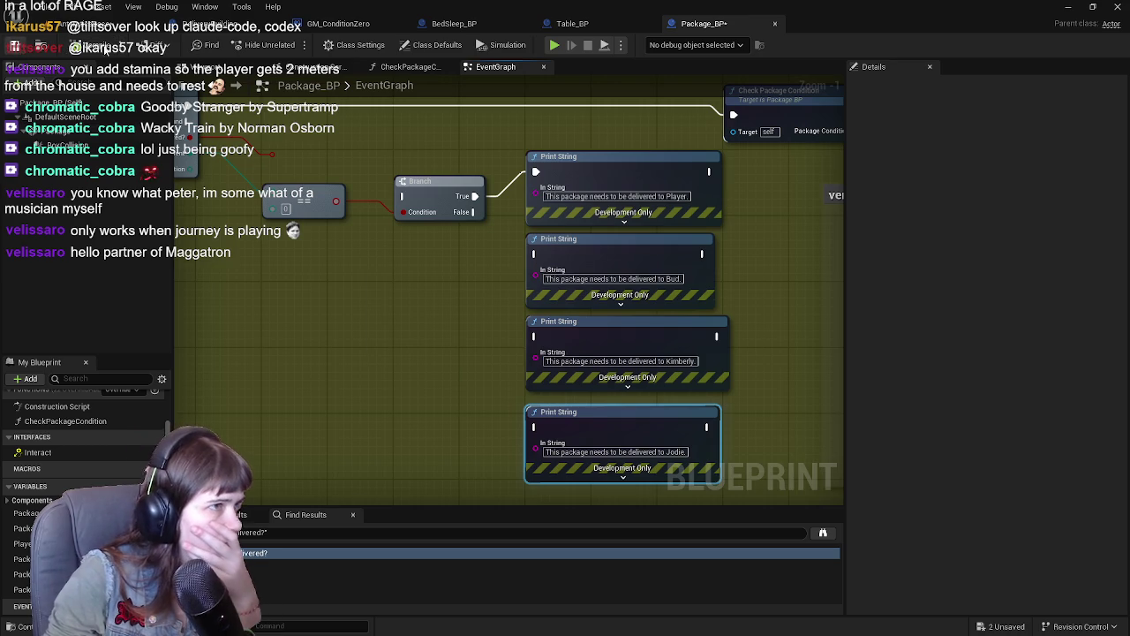
{"action": "mouse_move", "coordinate": [459, 203]}
{"action": "left_mouse_down"}
{"action": "mouse_move", "coordinate": [563, 218]}
{"action": "mouse_move", "coordinate": [607, 270]}
{"action": "mouse_move", "coordinate": [535, 287]}
{"action": "mouse_move", "coordinate": [498, 267]}
{"action": "left_mouse_up"}
Step: Paste three copies of the Branch node beside the Bud, Kimberly and Jodie messages
{"action": "left_click", "coordinate": [457, 287]}
{"action": "left_click", "coordinate": [532, 203]}
{"action": "key", "text": "ctrl+c"}
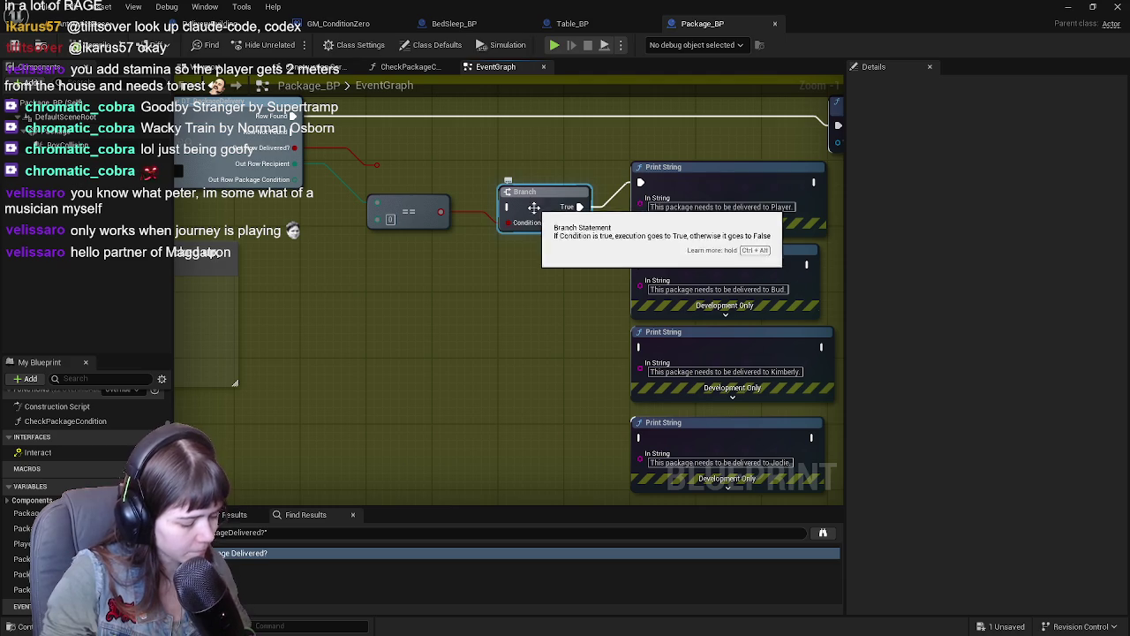
{"action": "key", "text": "ctrl+v"}
{"action": "left_click_drag", "start_coordinate": [533, 295], "coordinate": [535, 261]}
{"action": "key", "text": "ctrl+v"}
{"action": "left_click_drag", "start_coordinate": [523, 337], "coordinate": [528, 316]}
{"action": "key", "text": "ctrl+v"}
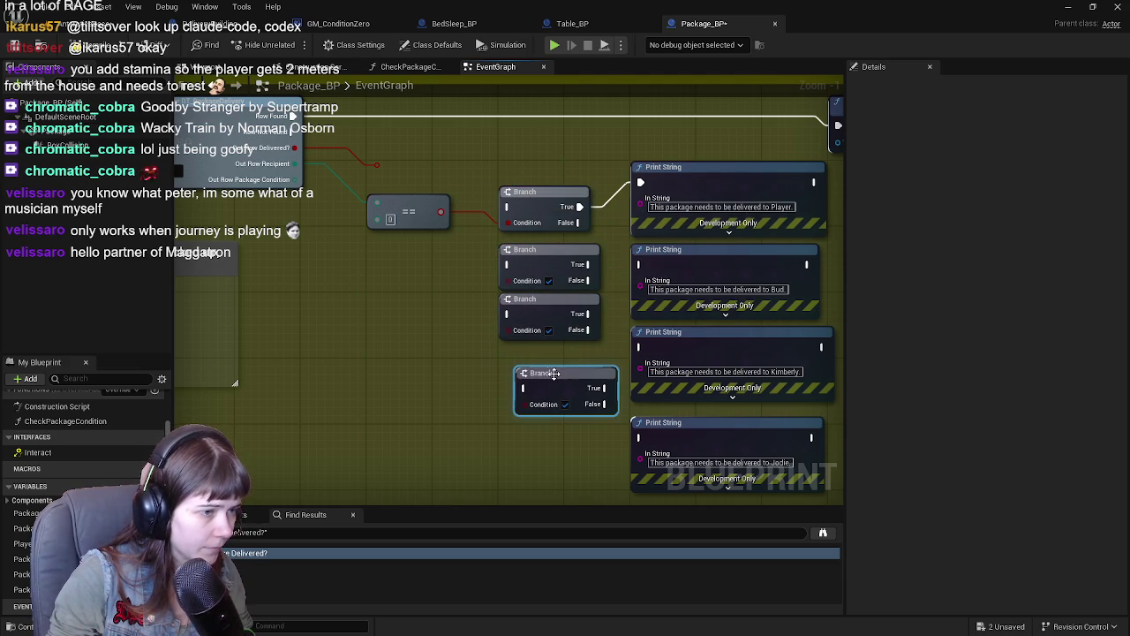
{"action": "left_click_drag", "start_coordinate": [523, 375], "coordinate": [523, 367]}
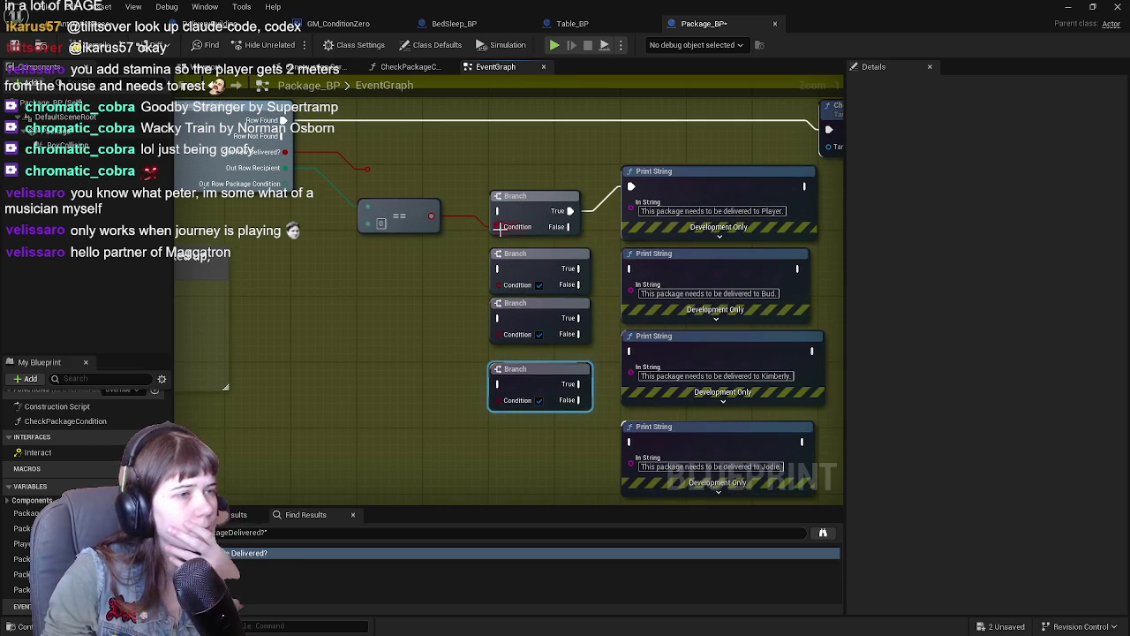
Step: Chain each Branch's False output into the next Branch and link their messages
{"action": "mouse_move", "coordinate": [568, 227]}
{"action": "left_mouse_down"}
{"action": "mouse_move", "coordinate": [485, 256]}
{"action": "mouse_move", "coordinate": [500, 271]}
{"action": "mouse_move", "coordinate": [531, 266]}
{"action": "mouse_move", "coordinate": [543, 285]}
{"action": "mouse_move", "coordinate": [439, 302]}
{"action": "left_mouse_up"}
{"action": "mouse_move", "coordinate": [518, 301]}
{"action": "left_mouse_down"}
{"action": "mouse_move", "coordinate": [571, 334]}
{"action": "mouse_move", "coordinate": [455, 340]}
{"action": "mouse_move", "coordinate": [436, 367]}
{"action": "left_mouse_up"}
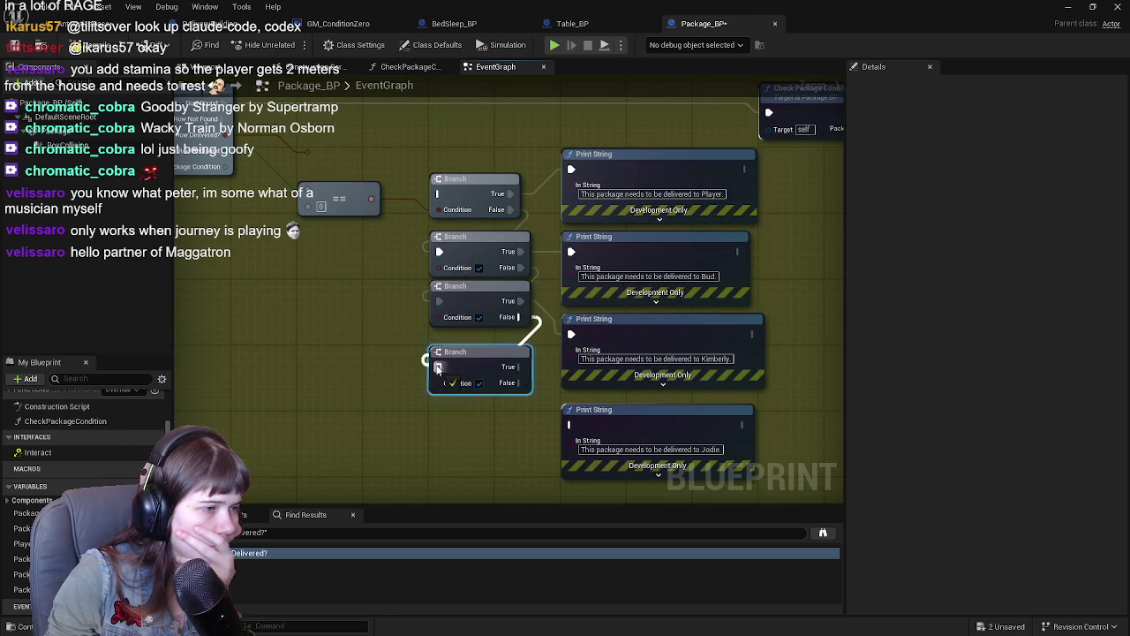
{"action": "left_click_drag", "start_coordinate": [460, 307], "coordinate": [460, 371]}
{"action": "mouse_move", "coordinate": [478, 237]}
{"action": "left_mouse_down"}
{"action": "mouse_move", "coordinate": [479, 282]}
{"action": "mouse_move", "coordinate": [473, 259]}
{"action": "mouse_move", "coordinate": [408, 252]}
{"action": "mouse_move", "coordinate": [450, 263]}
{"action": "left_mouse_up"}
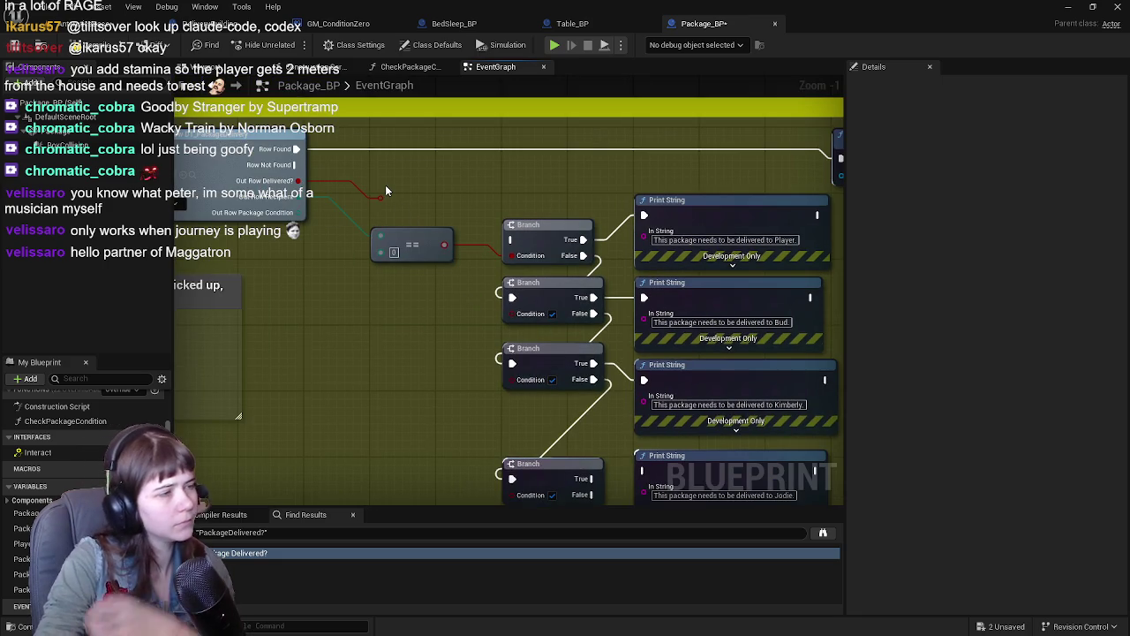
{"action": "mouse_move", "coordinate": [411, 208]}
{"action": "left_mouse_down"}
{"action": "mouse_move", "coordinate": [212, 181]}
{"action": "mouse_move", "coordinate": [479, 191]}
{"action": "left_mouse_up"}
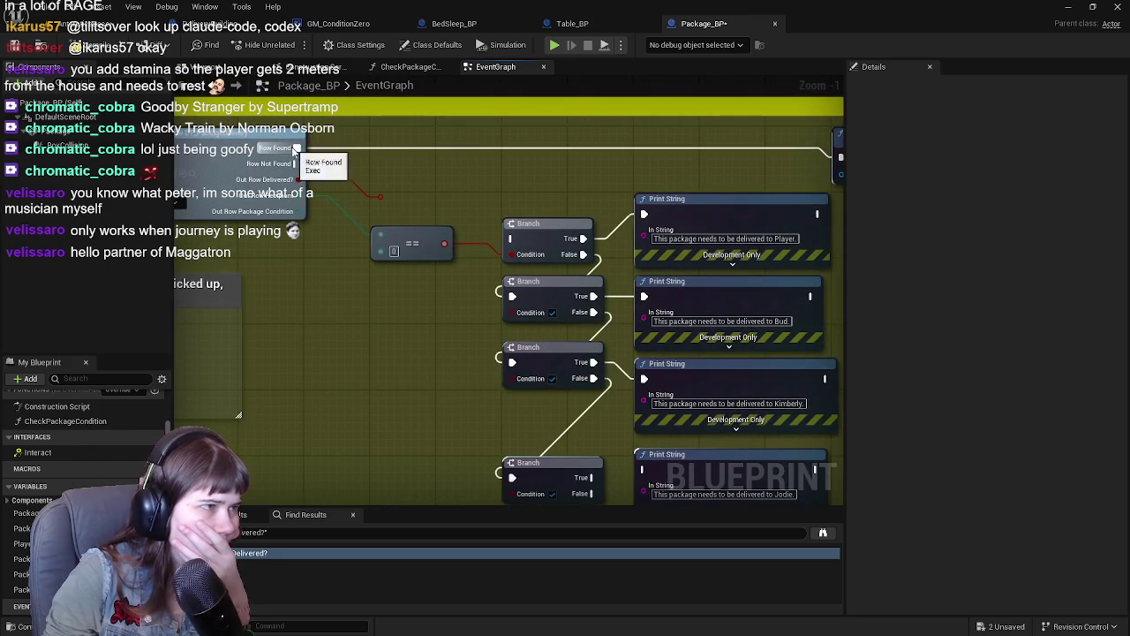
{"action": "left_click_drag", "start_coordinate": [381, 253], "coordinate": [648, 251]}
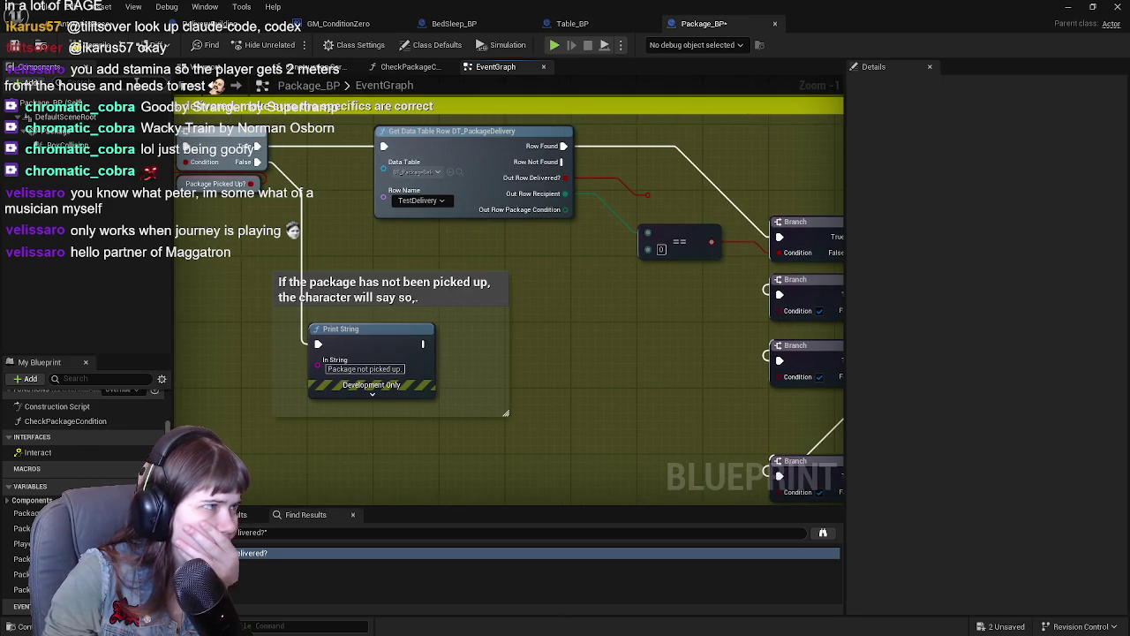
{"action": "key", "text": "ctrl+s"}
{"action": "mouse_move", "coordinate": [723, 146]}
{"action": "left_mouse_down"}
{"action": "mouse_move", "coordinate": [520, 137]}
{"action": "mouse_move", "coordinate": [490, 164]}
{"action": "mouse_move", "coordinate": [491, 192]}
{"action": "mouse_move", "coordinate": [524, 203]}
{"action": "mouse_move", "coordinate": [490, 198]}
{"action": "mouse_move", "coordinate": [653, 189]}
{"action": "left_mouse_up"}
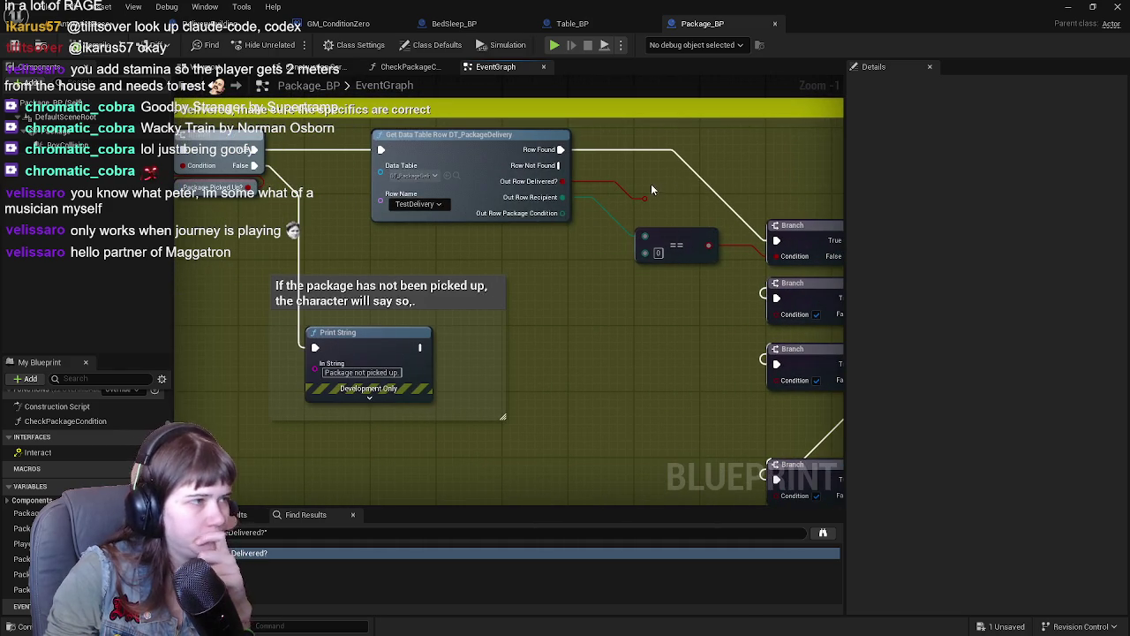
{"action": "mouse_move", "coordinate": [521, 232]}
{"action": "left_mouse_down"}
{"action": "mouse_move", "coordinate": [711, 231]}
{"action": "mouse_move", "coordinate": [445, 199]}
{"action": "mouse_move", "coordinate": [419, 212]}
{"action": "left_mouse_up"}
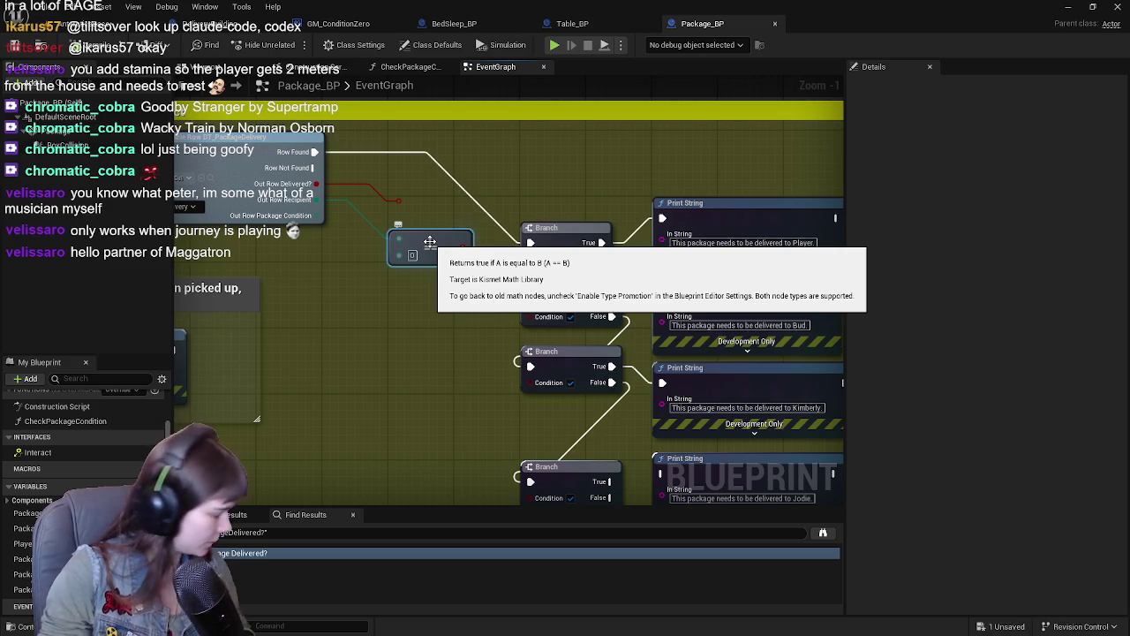
{"action": "key", "text": "ctrl+c"}
{"action": "key", "text": "ctrl+v"}
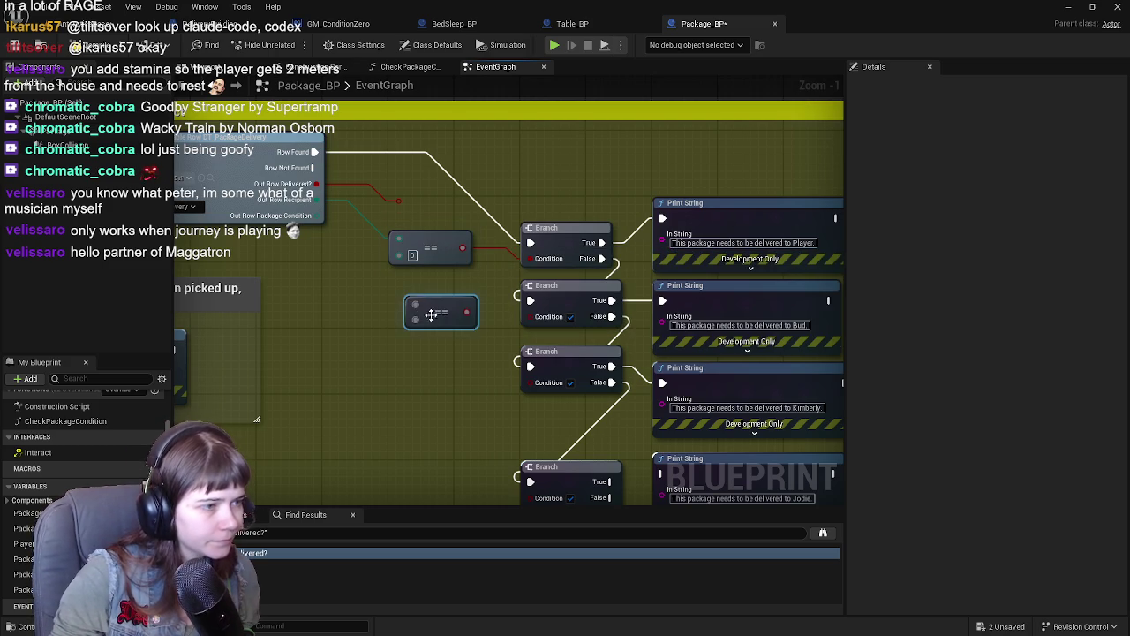
{"action": "mouse_move", "coordinate": [316, 199]}
{"action": "left_mouse_down"}
{"action": "mouse_move", "coordinate": [389, 265]}
{"action": "mouse_move", "coordinate": [399, 305]}
{"action": "mouse_move", "coordinate": [437, 274]}
{"action": "left_mouse_up"}
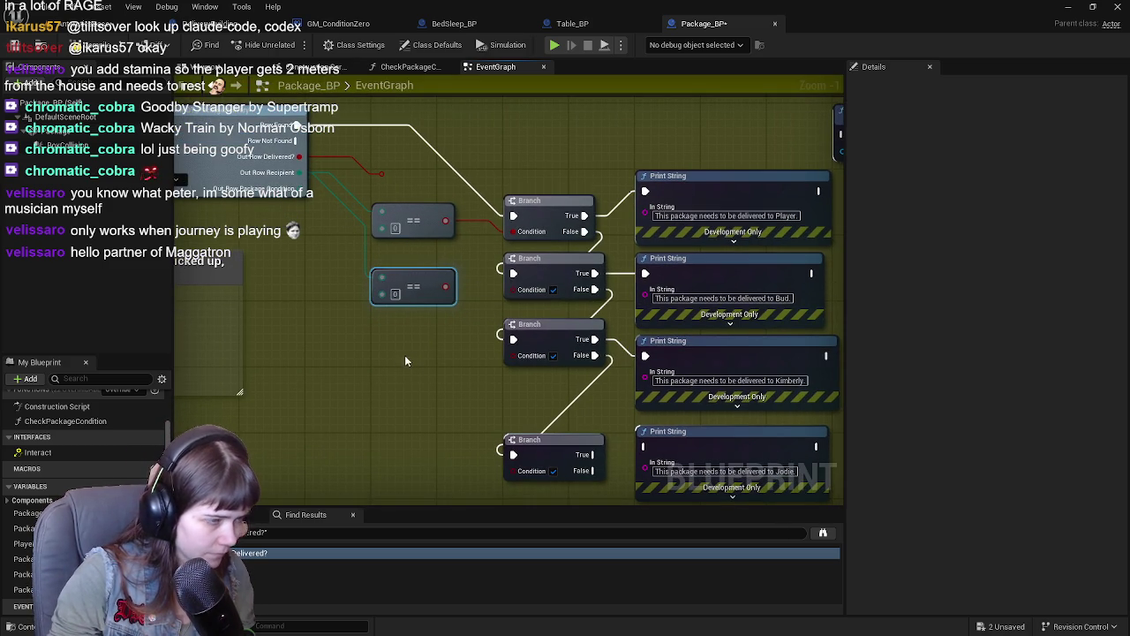
{"action": "key", "text": "ctrl+v"}
{"action": "key", "text": "ctrl+v"}
{"action": "left_click_drag", "start_coordinate": [400, 424], "coordinate": [392, 441]}
{"action": "scroll", "coordinate": [311, 162], "scroll_direction": "down", "scroll_amount": 1}
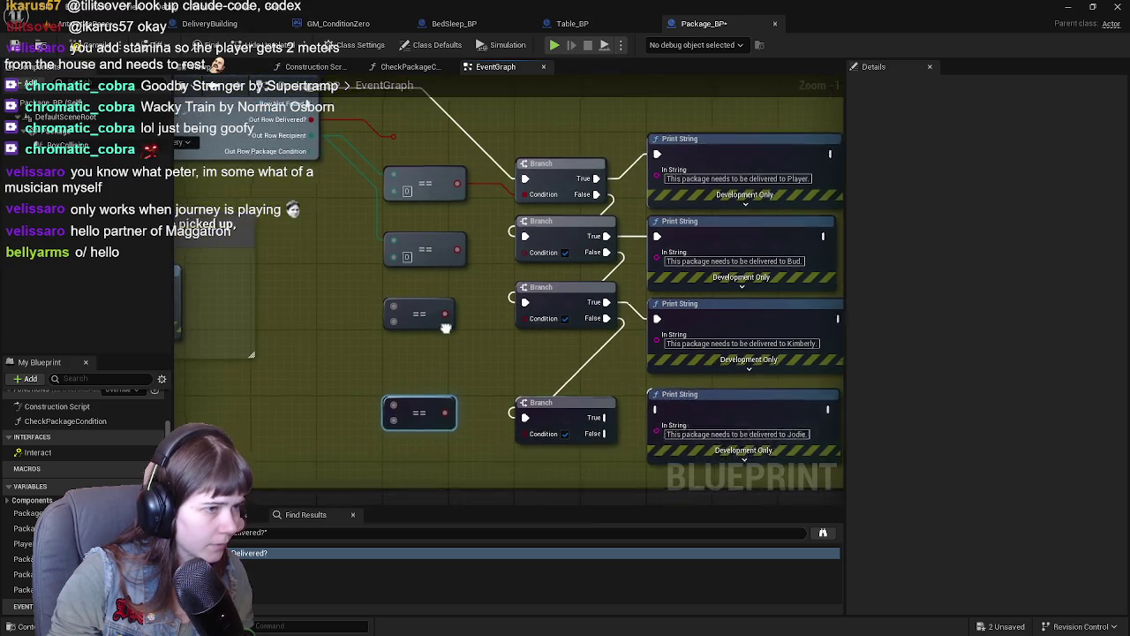
{"action": "scroll", "coordinate": [311, 162], "scroll_direction": "up", "scroll_amount": 1}
{"action": "mouse_move", "coordinate": [283, 167]}
{"action": "left_mouse_down"}
{"action": "mouse_move", "coordinate": [340, 318]}
{"action": "mouse_move", "coordinate": [367, 339]}
{"action": "left_mouse_up"}
{"action": "mouse_move", "coordinate": [284, 169]}
{"action": "left_mouse_down"}
{"action": "mouse_move", "coordinate": [351, 421]}
{"action": "mouse_move", "coordinate": [366, 436]}
{"action": "left_mouse_up"}
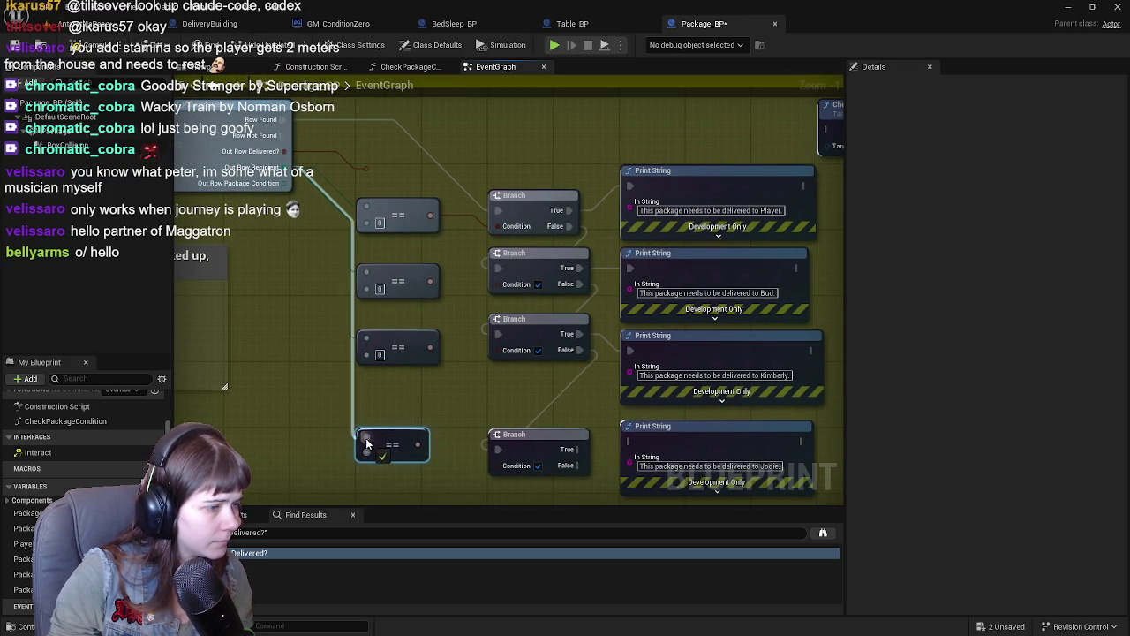
{"action": "mouse_move", "coordinate": [445, 287]}
{"action": "left_mouse_down"}
{"action": "mouse_move", "coordinate": [379, 276]}
{"action": "mouse_move", "coordinate": [446, 290]}
{"action": "mouse_move", "coordinate": [452, 280]}
{"action": "mouse_move", "coordinate": [427, 298]}
{"action": "left_mouse_up"}
{"action": "left_click", "coordinate": [271, 334]}
{"action": "left_click_drag", "start_coordinate": [271, 334], "coordinate": [193, 130]}
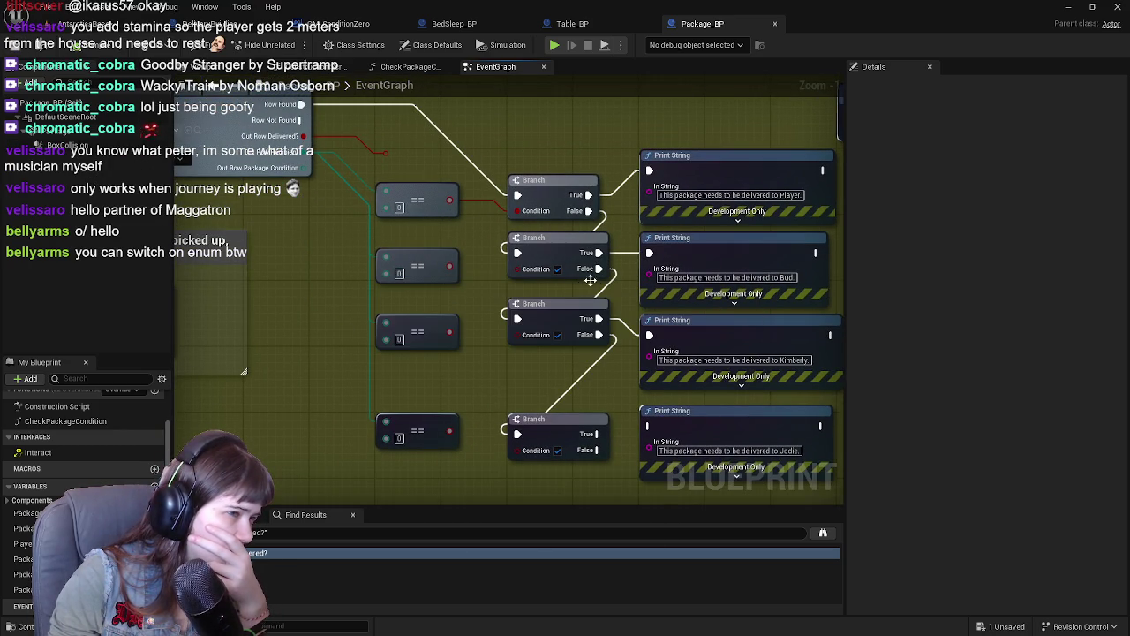
{"action": "left_click_drag", "start_coordinate": [455, 271], "coordinate": [517, 268]}
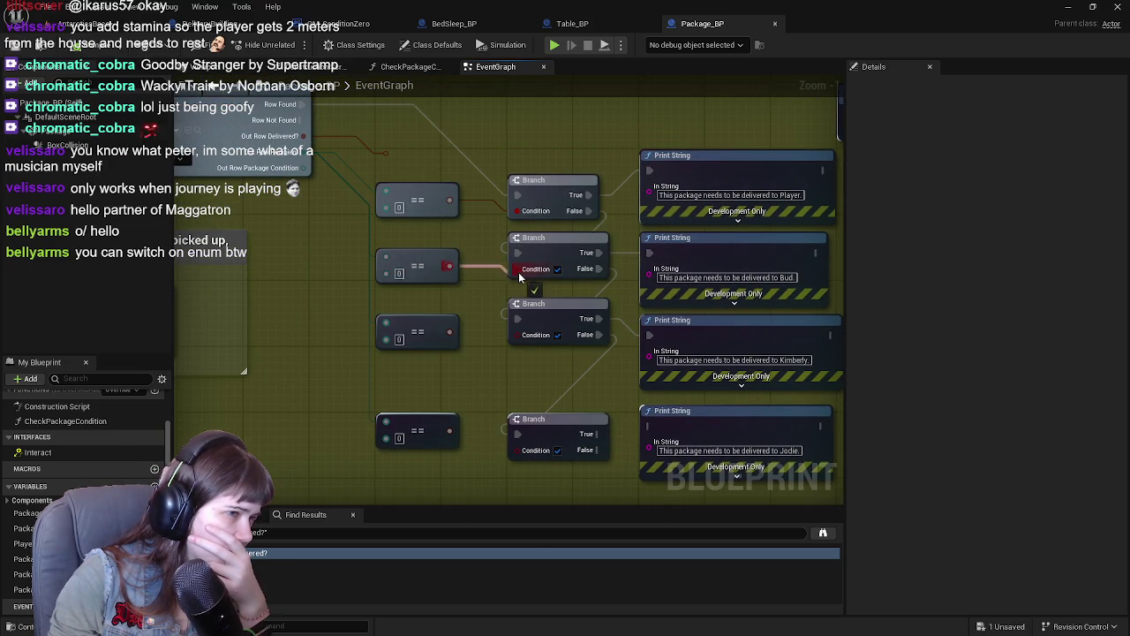
{"action": "left_click", "coordinate": [399, 273]}
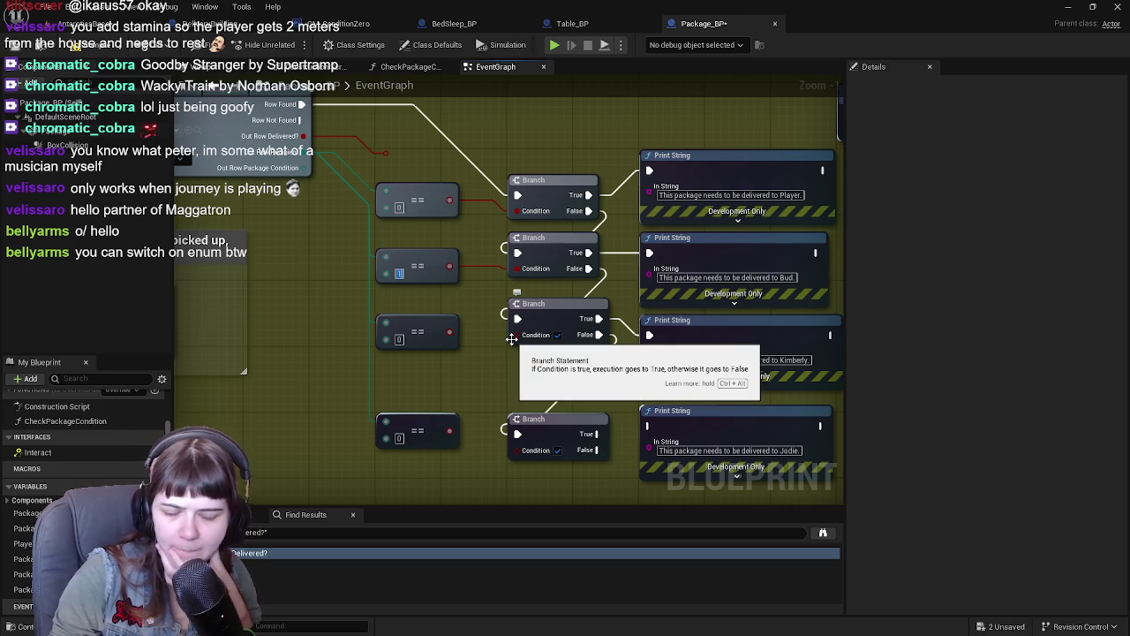
{"action": "left_click_drag", "start_coordinate": [457, 320], "coordinate": [443, 311]}
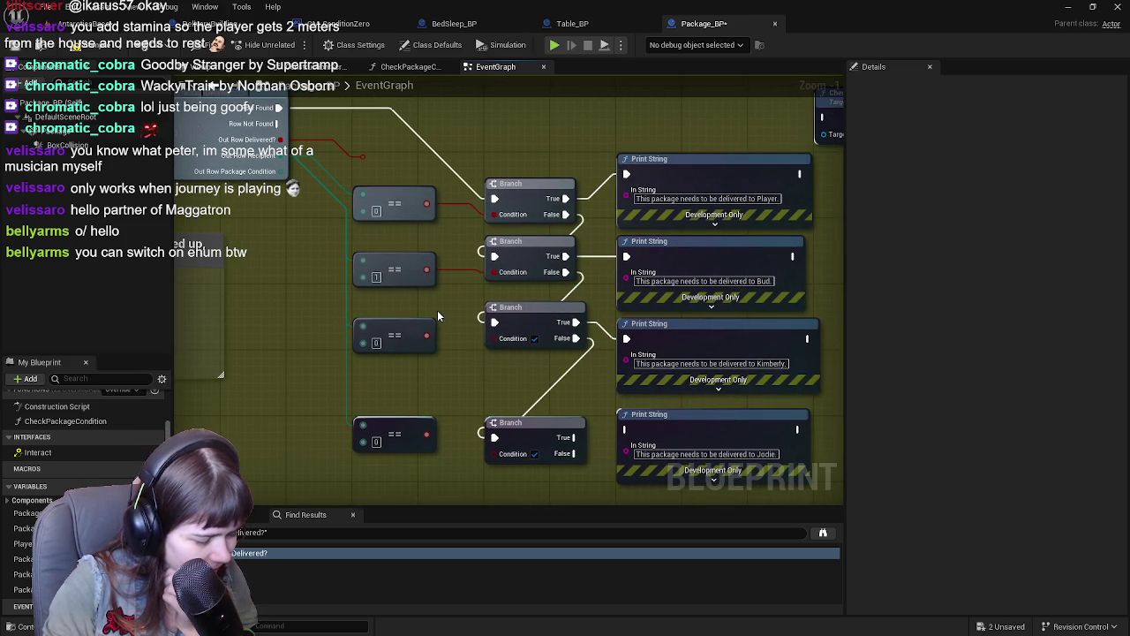
{"action": "left_click_drag", "start_coordinate": [447, 461], "coordinate": [369, 265]}
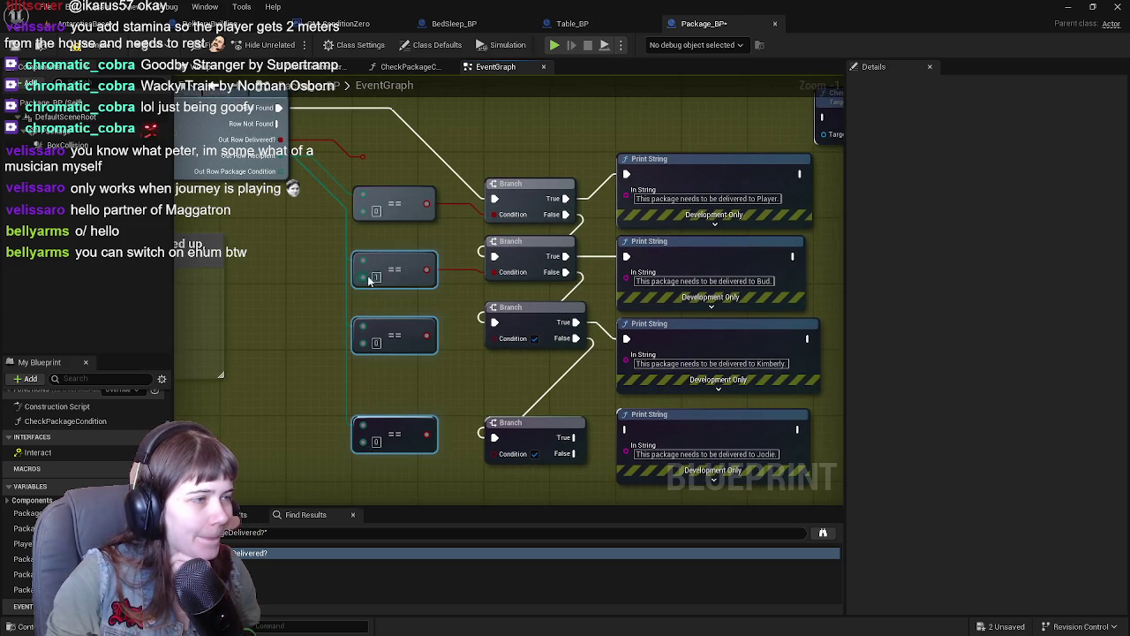
{"action": "scroll", "coordinate": [369, 265], "scroll_direction": "down", "scroll_amount": 2}
{"action": "scroll", "coordinate": [435, 258], "scroll_direction": "up", "scroll_amount": 2}
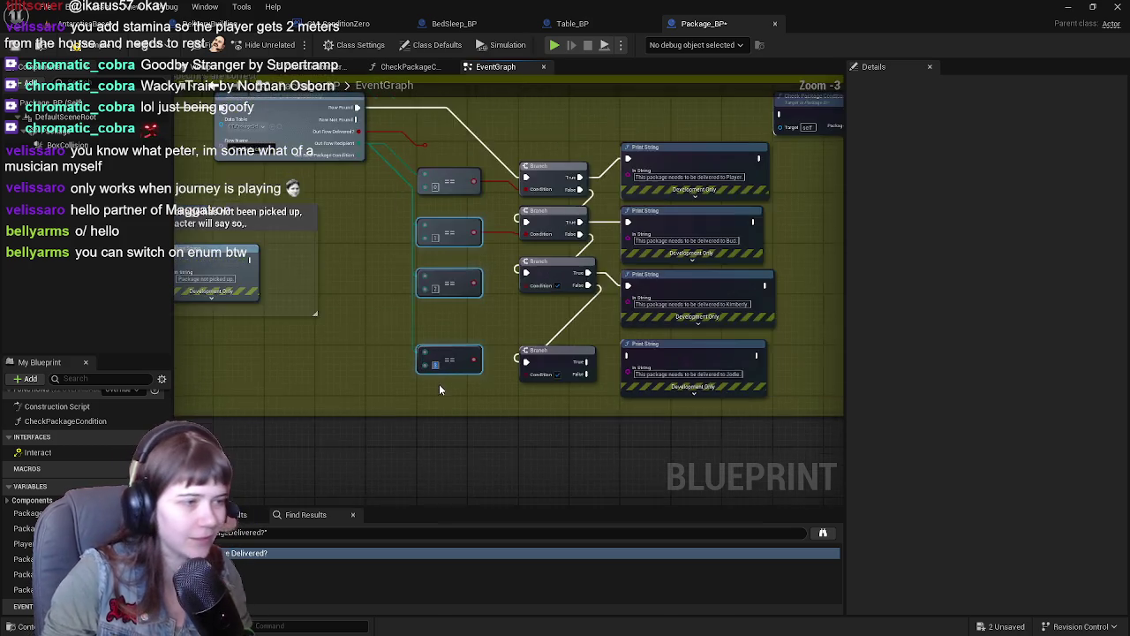
Step: Search the graph's node menu for an enum switch, then dismiss it without adding anything
{"action": "scroll", "coordinate": [439, 383], "scroll_direction": "down", "scroll_amount": 2}
{"action": "right_click", "coordinate": [405, 361]}
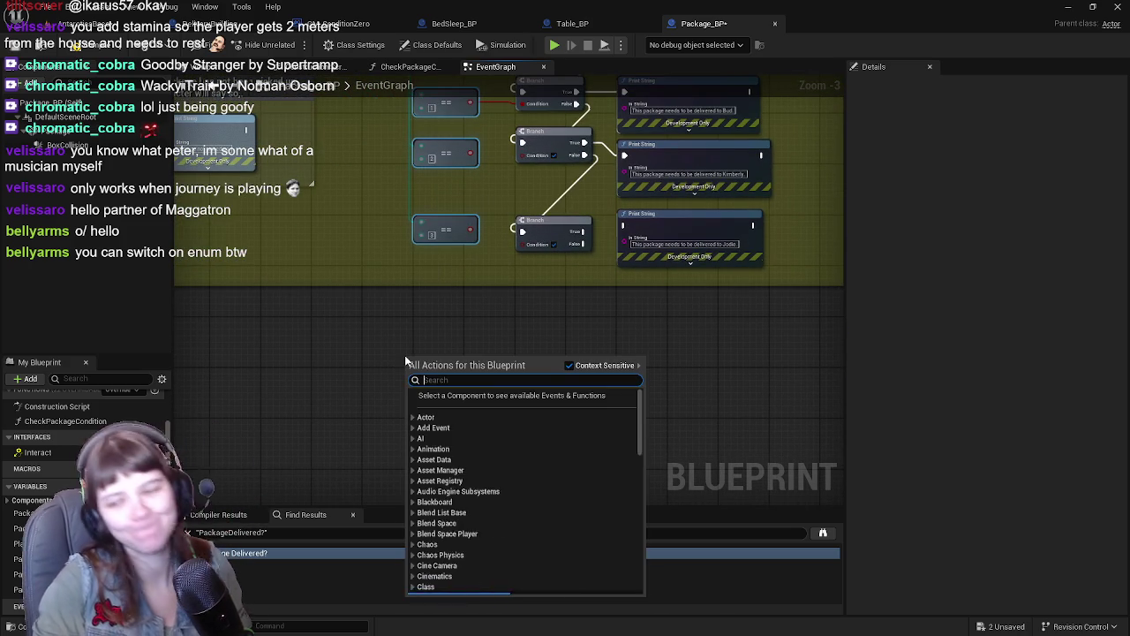
{"action": "type", "text": "swi"}
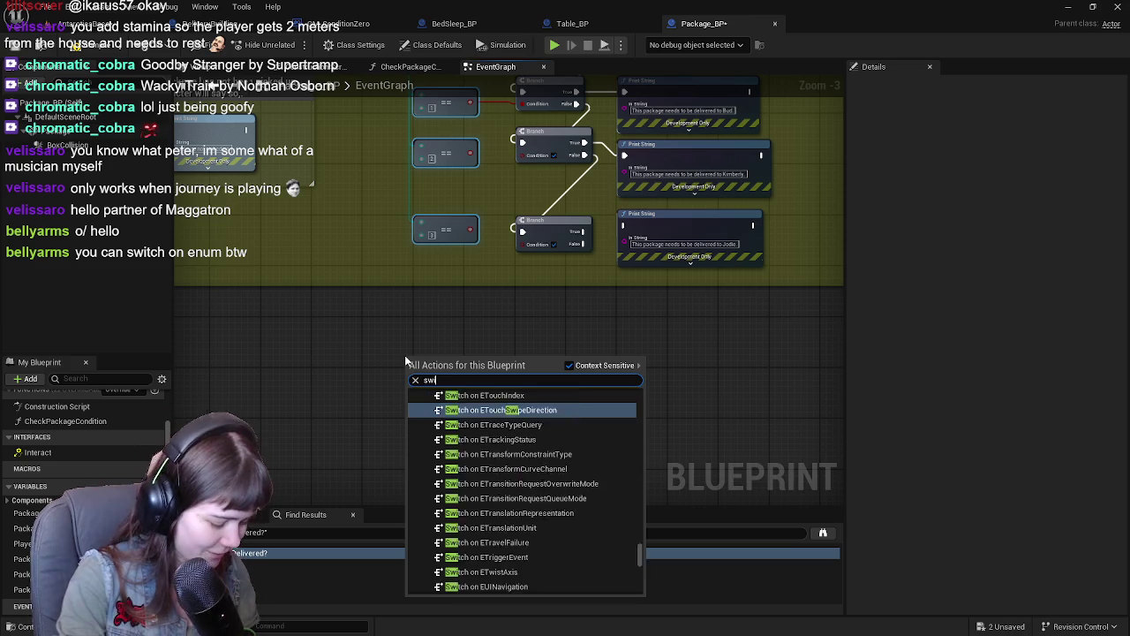
{"action": "type", "text": "tch on e"}
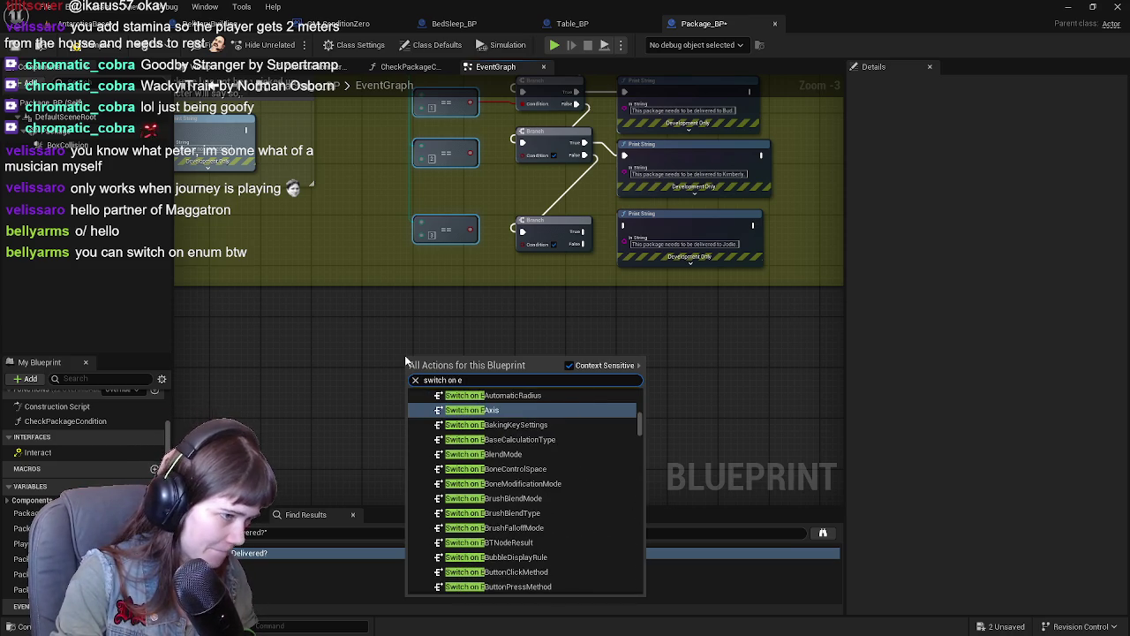
{"action": "type", "text": "rec"}
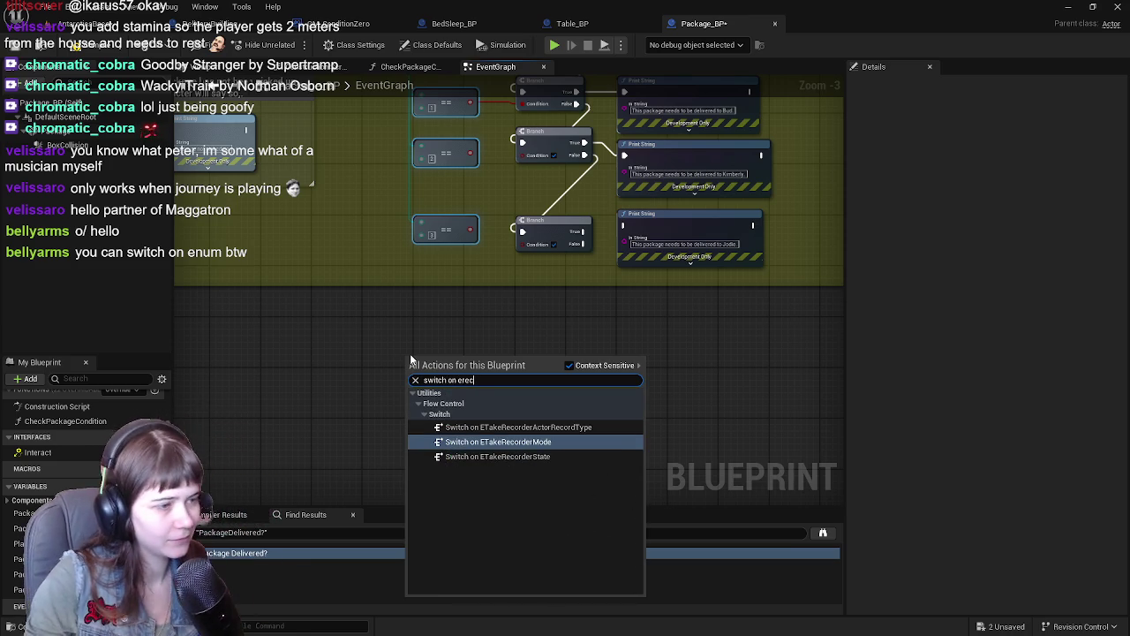
{"action": "key", "text": "BackSpace"}
{"action": "key", "text": "BackSpace"}
{"action": "key", "text": "BackSpace"}
{"action": "type", "text": "packa"}
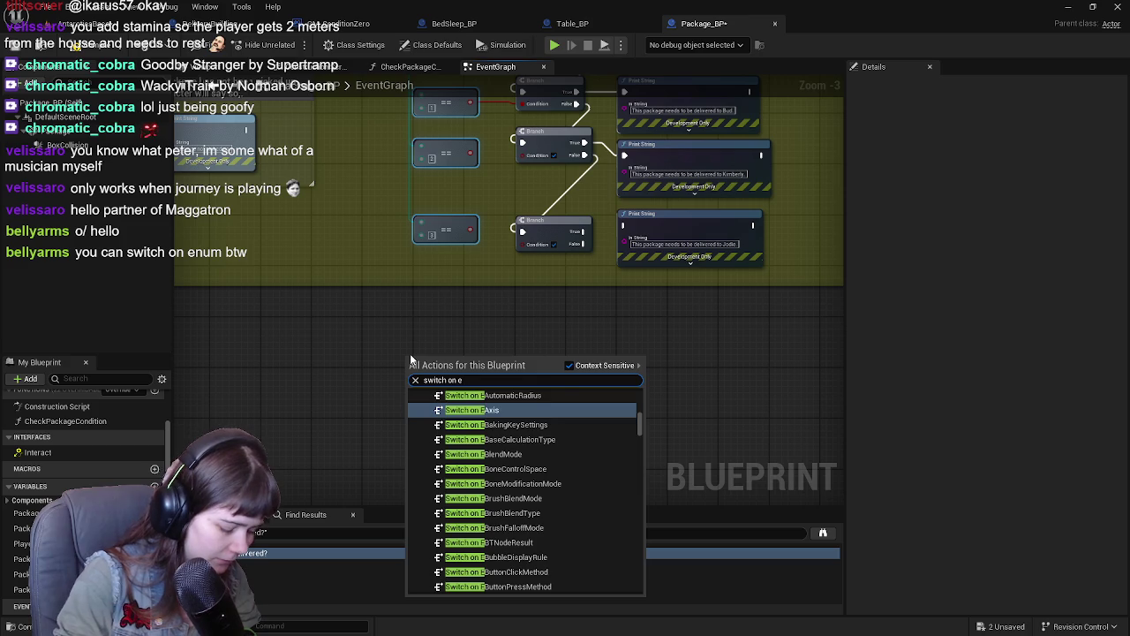
{"action": "left_click", "coordinate": [300, 520]}
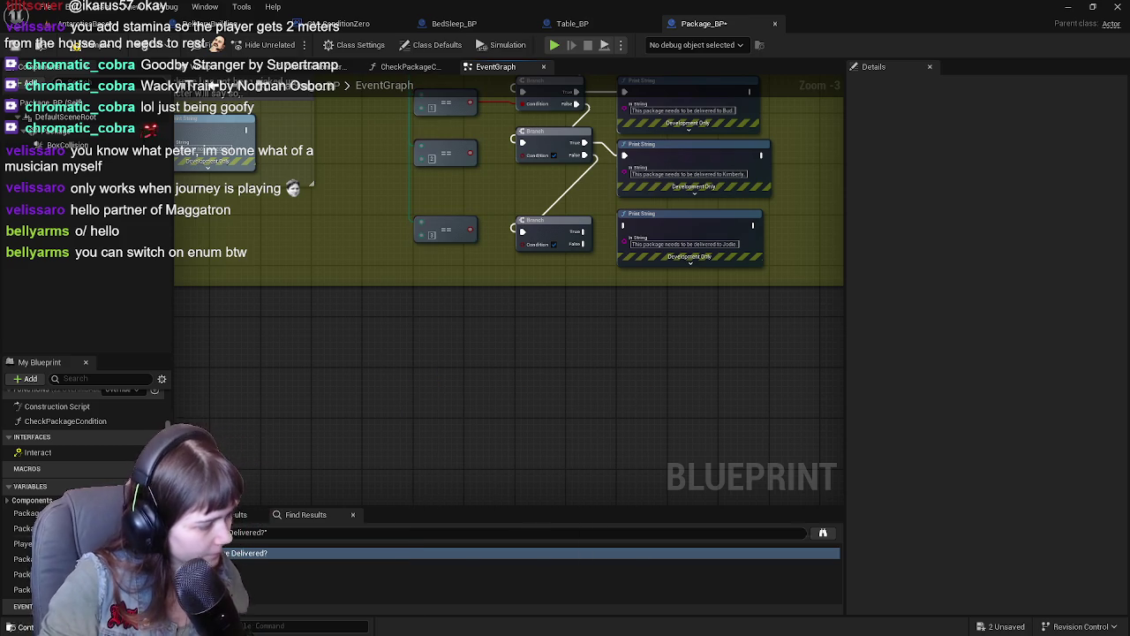
Step: Rename the Recipient_Enum asset in Blueprints > Package, then restore the name Recipient_Enum
{"action": "key", "text": "ctrl+space"}
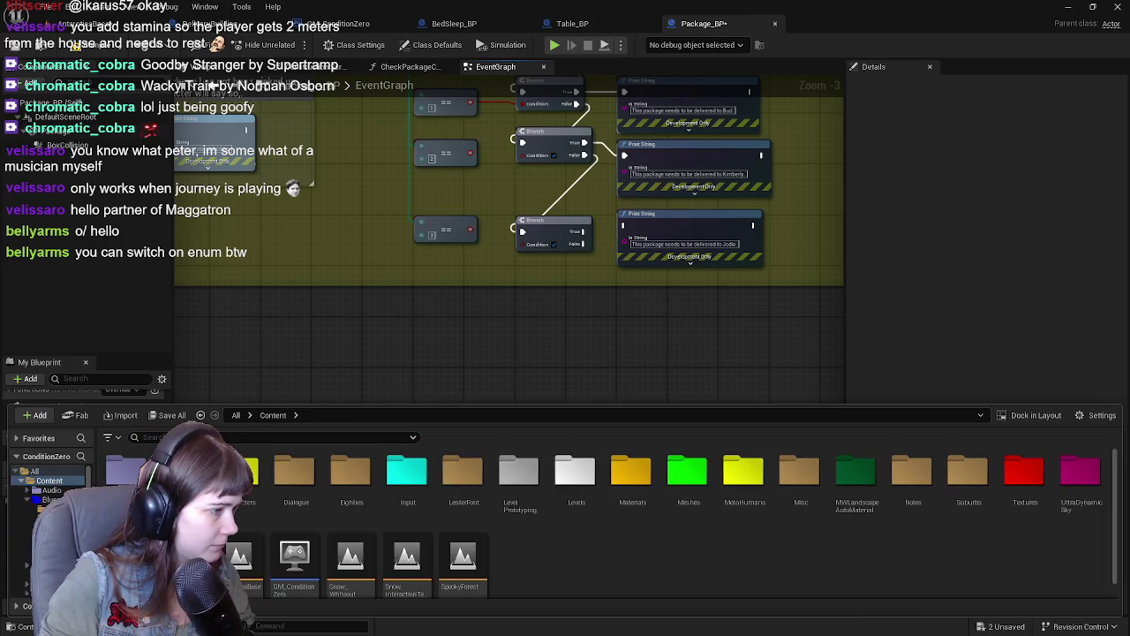
{"action": "double_click", "coordinate": [184, 473]}
{"action": "double_click", "coordinate": [339, 477]}
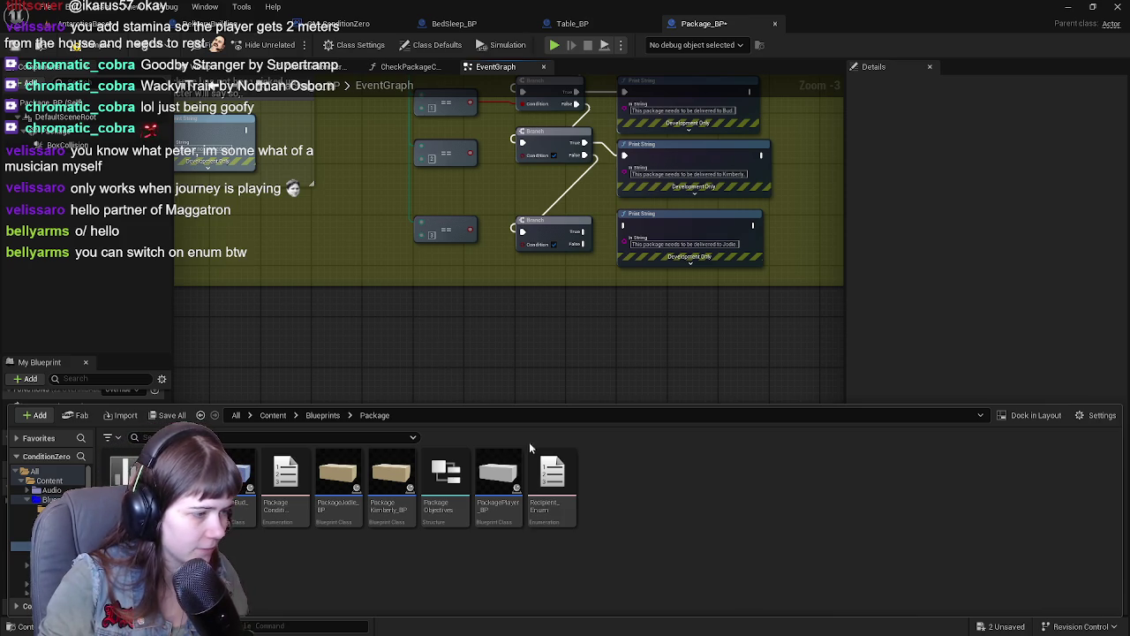
{"action": "left_click", "coordinate": [554, 507]}
{"action": "left_click", "coordinate": [555, 508]}
{"action": "type", "text": "E"}
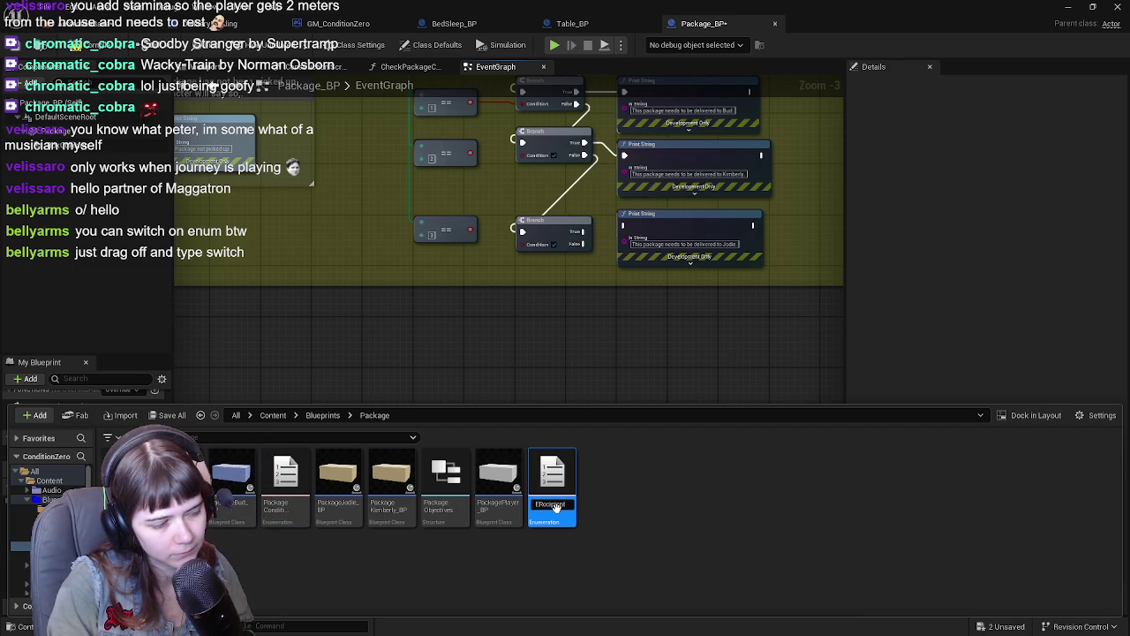
{"action": "key", "text": "Return"}
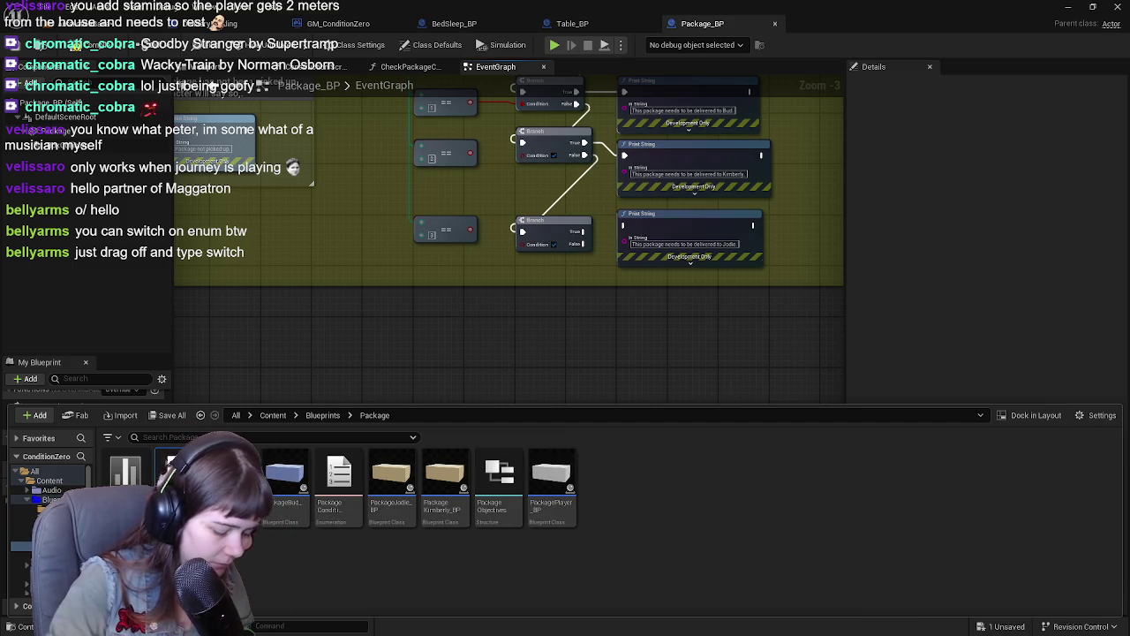
{"action": "key", "text": "Return"}
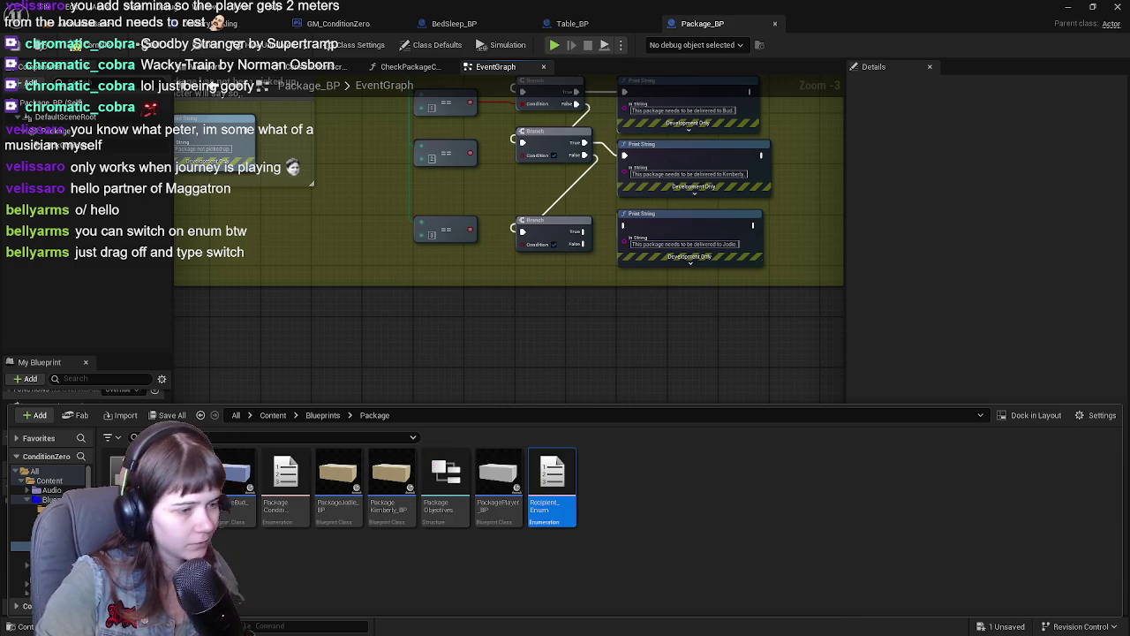
{"action": "left_click", "coordinate": [436, 385]}
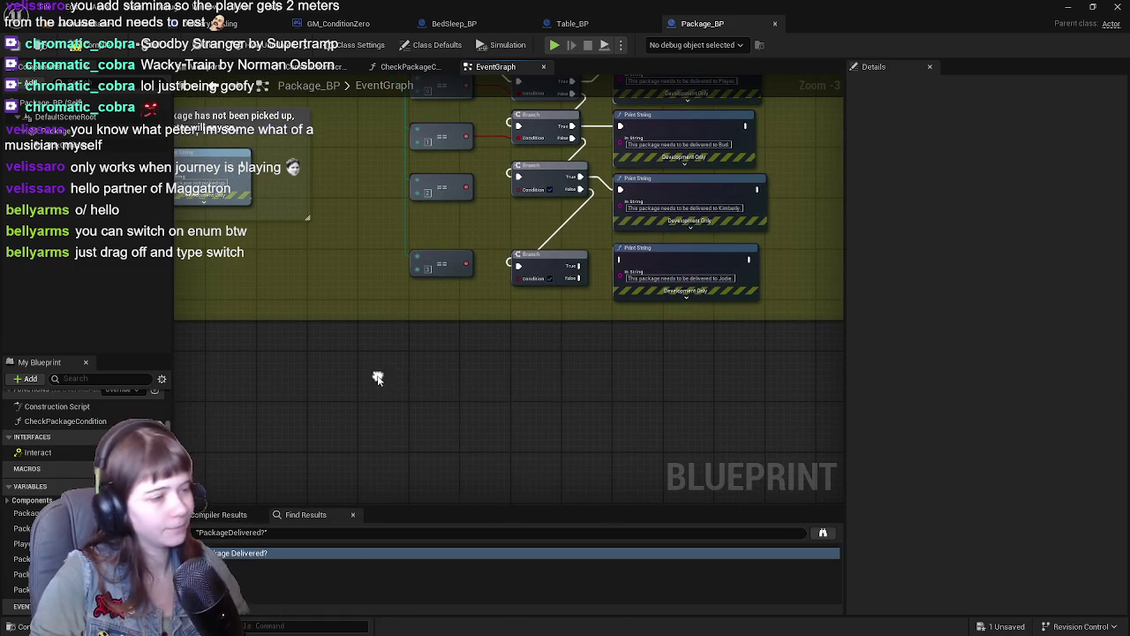
Step: Add a Switch on Recipient_Enum node via 'switch on recip' and place it beside the Branch nodes
{"action": "right_click", "coordinate": [377, 375]}
{"action": "type", "text": "switch on recip"}
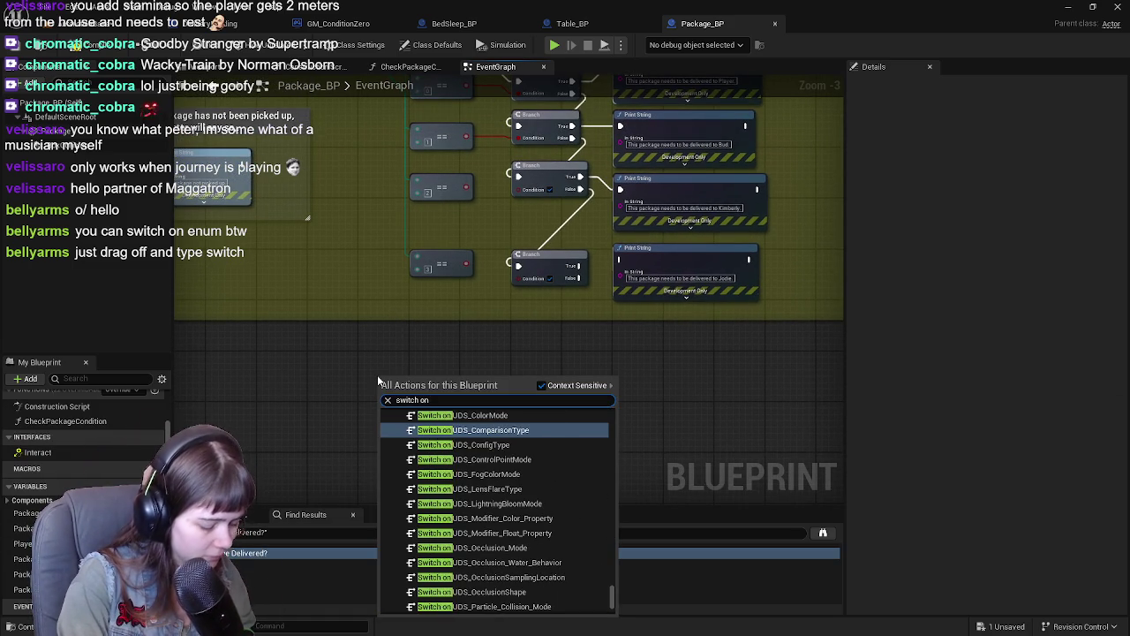
{"action": "key", "text": "Return"}
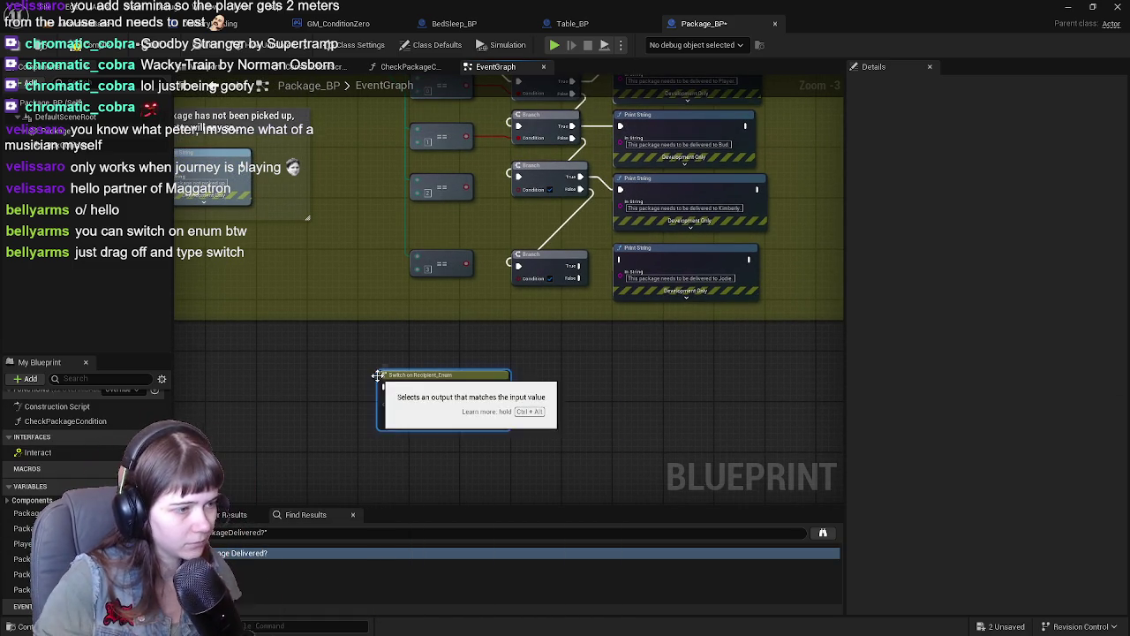
{"action": "scroll", "coordinate": [530, 335], "scroll_direction": "up", "scroll_amount": 1}
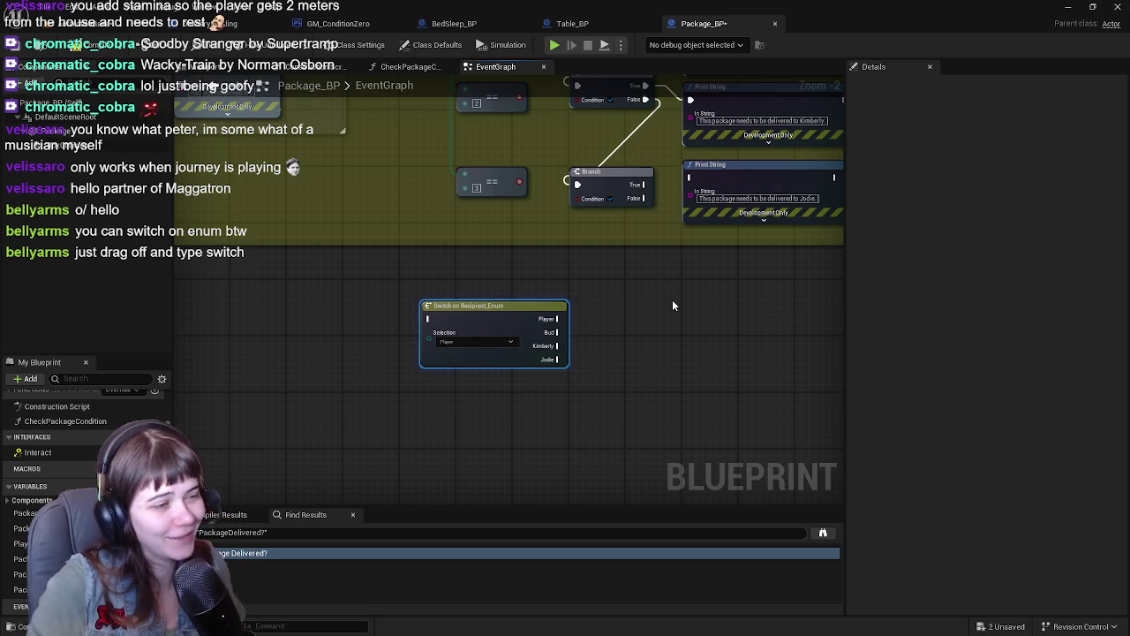
{"action": "left_click_drag", "start_coordinate": [666, 290], "coordinate": [575, 352]}
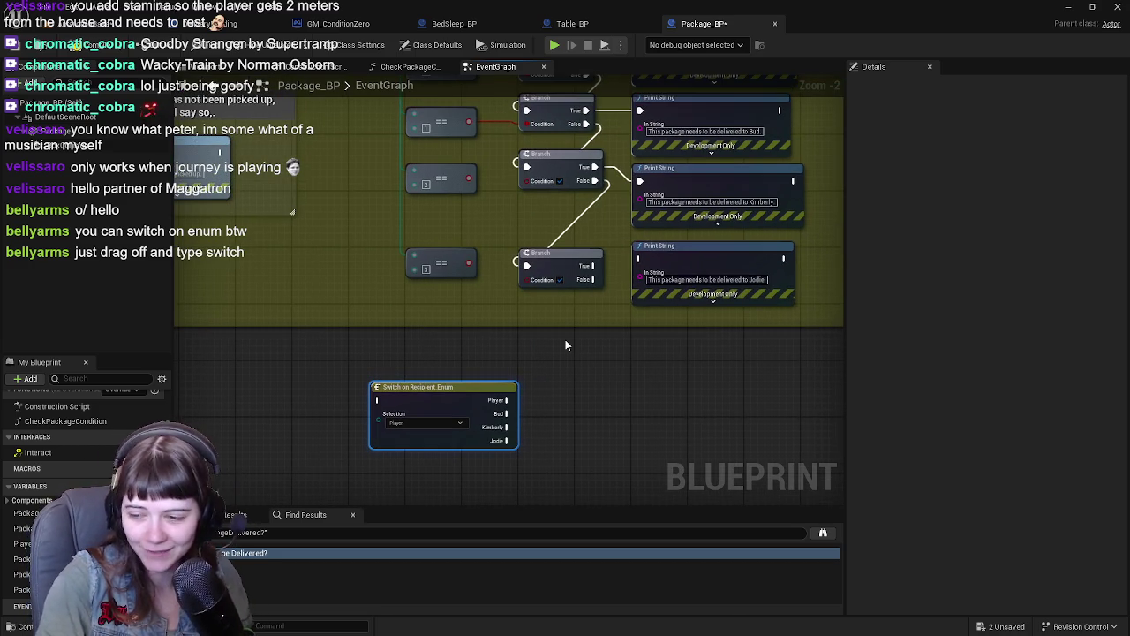
{"action": "mouse_move", "coordinate": [439, 399]}
{"action": "left_mouse_down"}
{"action": "mouse_move", "coordinate": [479, 327]}
{"action": "mouse_move", "coordinate": [462, 393]}
{"action": "mouse_move", "coordinate": [444, 210]}
{"action": "mouse_move", "coordinate": [416, 142]}
{"action": "mouse_move", "coordinate": [438, 221]}
{"action": "mouse_move", "coordinate": [460, 247]}
{"action": "left_mouse_up"}
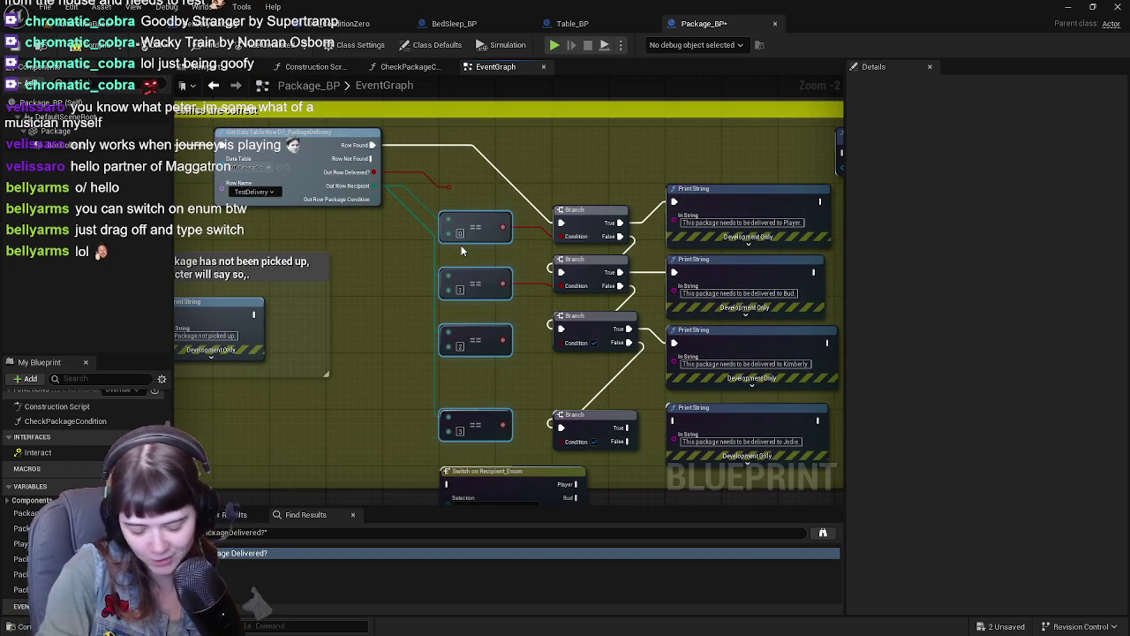
Step: Delete the comparison and Branch nodes and wire Row Found into the Switch on Recipient_Enum
{"action": "left_click_drag", "start_coordinate": [454, 225], "coordinate": [449, 241]}
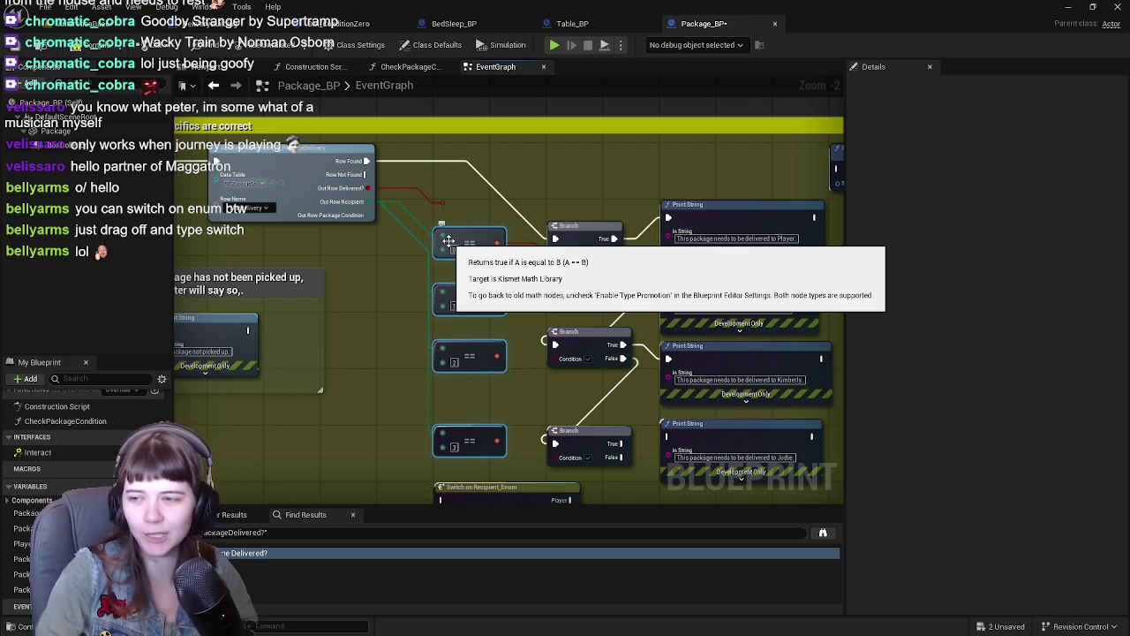
{"action": "mouse_move", "coordinate": [425, 467]}
{"action": "left_mouse_down"}
{"action": "mouse_move", "coordinate": [521, 217]}
{"action": "mouse_move", "coordinate": [643, 212]}
{"action": "left_mouse_up"}
{"action": "key", "text": "Delete"}
{"action": "mouse_move", "coordinate": [527, 485]}
{"action": "left_mouse_down"}
{"action": "mouse_move", "coordinate": [518, 242]}
{"action": "mouse_move", "coordinate": [517, 265]}
{"action": "mouse_move", "coordinate": [503, 255]}
{"action": "mouse_move", "coordinate": [514, 262]}
{"action": "mouse_move", "coordinate": [560, 201]}
{"action": "left_mouse_up"}
{"action": "scroll", "coordinate": [518, 265], "scroll_direction": "up", "scroll_amount": 1}
{"action": "left_click_drag", "start_coordinate": [354, 148], "coordinate": [481, 214]}
Step: Shift the Check Package Condition, SET and visibility nodes right and widen the yellow comment
{"action": "left_click_drag", "start_coordinate": [609, 186], "coordinate": [416, 180]}
{"action": "scroll", "coordinate": [416, 180], "scroll_direction": "down", "scroll_amount": 1}
{"action": "scroll", "coordinate": [535, 202], "scroll_direction": "up", "scroll_amount": 1}
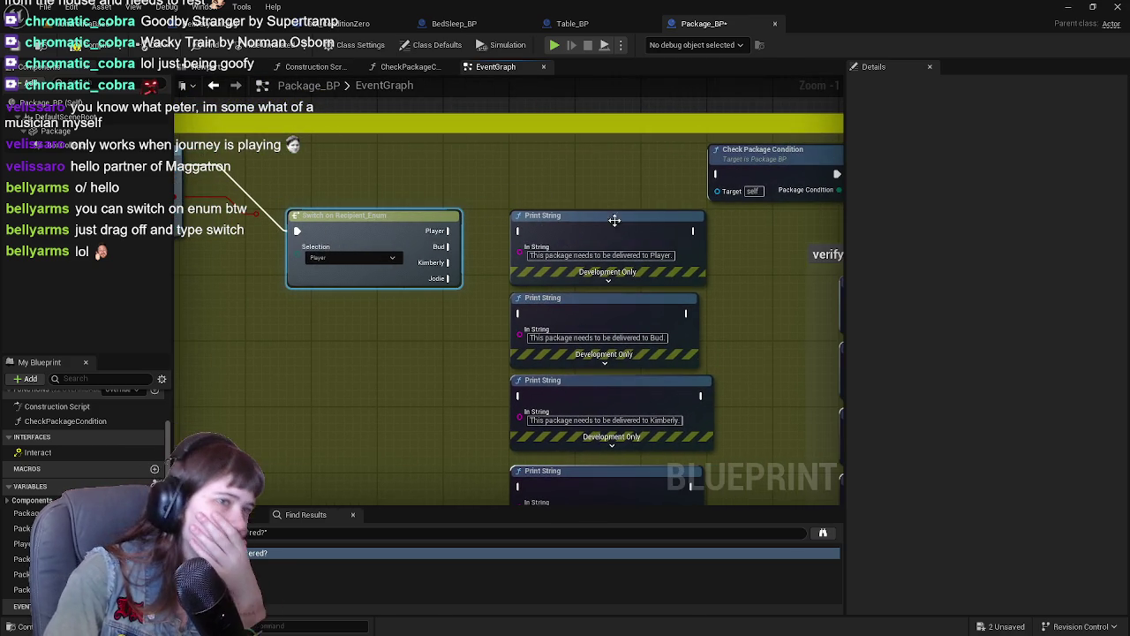
{"action": "left_click_drag", "start_coordinate": [601, 215], "coordinate": [580, 232]}
{"action": "scroll", "coordinate": [611, 234], "scroll_direction": "down", "scroll_amount": 1}
{"action": "mouse_move", "coordinate": [721, 272]}
{"action": "left_mouse_down"}
{"action": "mouse_move", "coordinate": [611, 234]}
{"action": "mouse_move", "coordinate": [439, 265]}
{"action": "left_mouse_up"}
{"action": "left_click", "coordinate": [585, 191]}
{"action": "mouse_move", "coordinate": [447, 176]}
{"action": "left_mouse_down"}
{"action": "mouse_move", "coordinate": [546, 177]}
{"action": "mouse_move", "coordinate": [507, 176]}
{"action": "left_mouse_up"}
{"action": "mouse_move", "coordinate": [615, 205]}
{"action": "left_mouse_down"}
{"action": "mouse_move", "coordinate": [494, 274]}
{"action": "mouse_move", "coordinate": [444, 279]}
{"action": "left_mouse_up"}
{"action": "left_click", "coordinate": [615, 228]}
{"action": "mouse_move", "coordinate": [613, 256]}
{"action": "left_mouse_down"}
{"action": "mouse_move", "coordinate": [668, 252]}
{"action": "mouse_move", "coordinate": [554, 216]}
{"action": "left_mouse_up"}
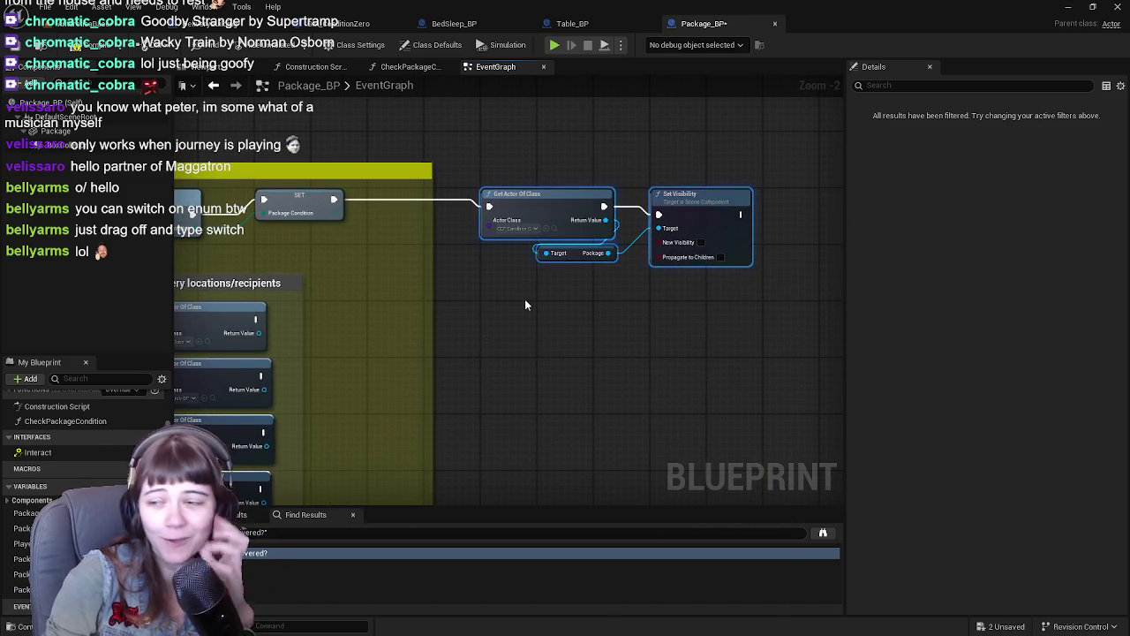
{"action": "scroll", "coordinate": [430, 330], "scroll_direction": "down", "scroll_amount": 1}
{"action": "left_click_drag", "start_coordinate": [403, 329], "coordinate": [769, 336]}
Step: Wire the Player and Bud Print String nodes onward to Check Package Condition
{"action": "left_click_drag", "start_coordinate": [451, 341], "coordinate": [612, 334]}
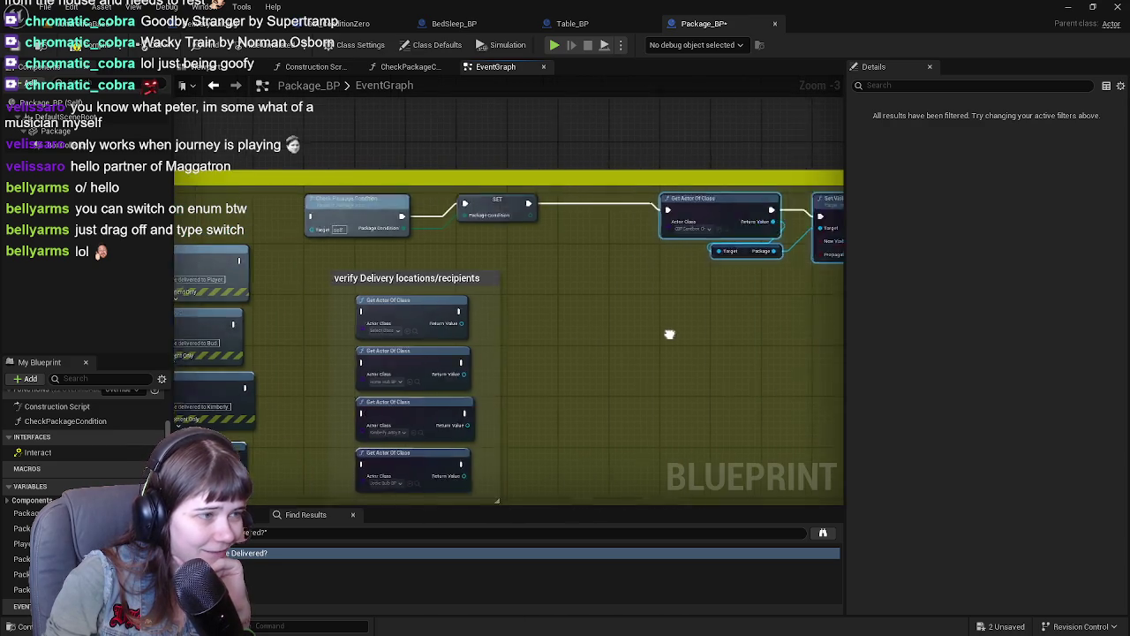
{"action": "scroll", "coordinate": [415, 291], "scroll_direction": "up", "scroll_amount": 2}
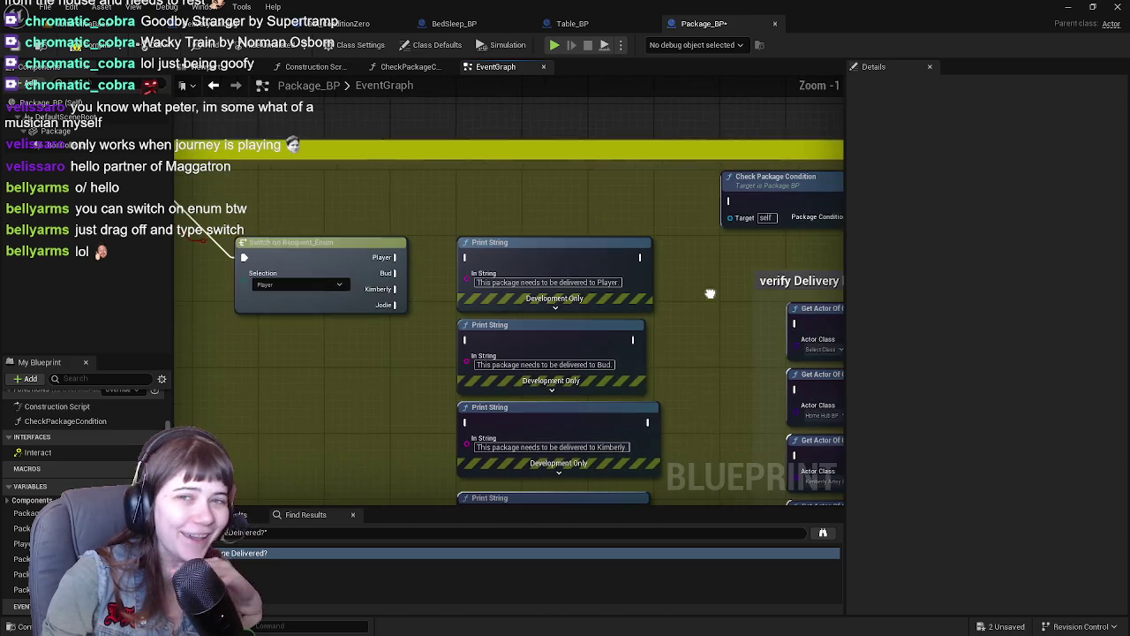
{"action": "left_click_drag", "start_coordinate": [639, 257], "coordinate": [730, 203]}
{"action": "mouse_move", "coordinate": [636, 339]}
{"action": "left_mouse_down"}
{"action": "mouse_move", "coordinate": [680, 293]}
{"action": "mouse_move", "coordinate": [731, 202]}
{"action": "left_mouse_up"}
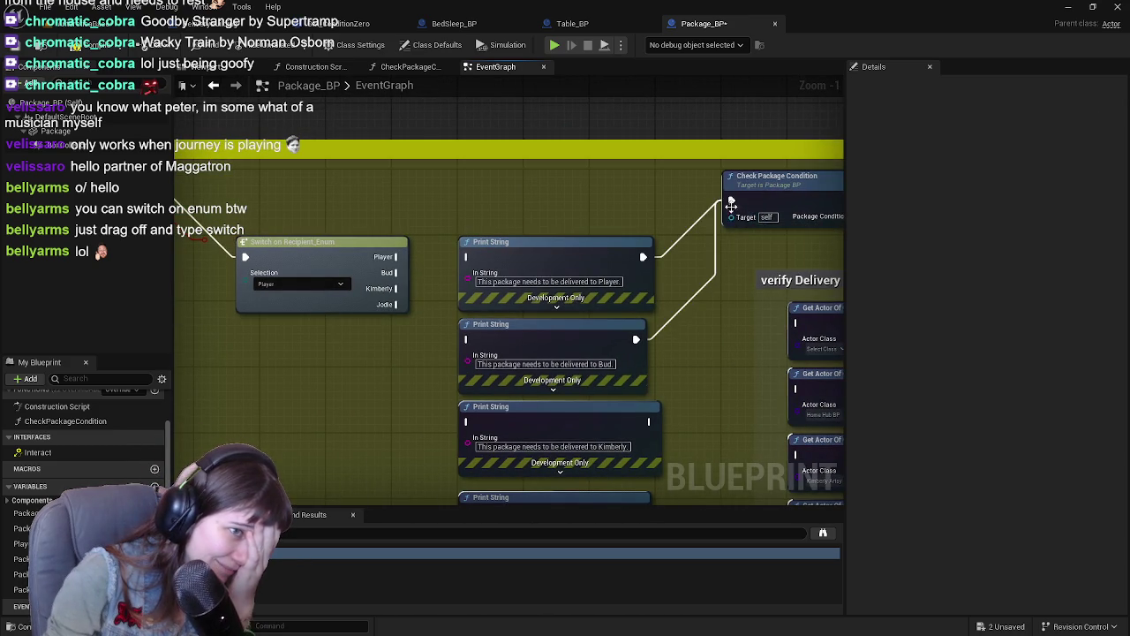